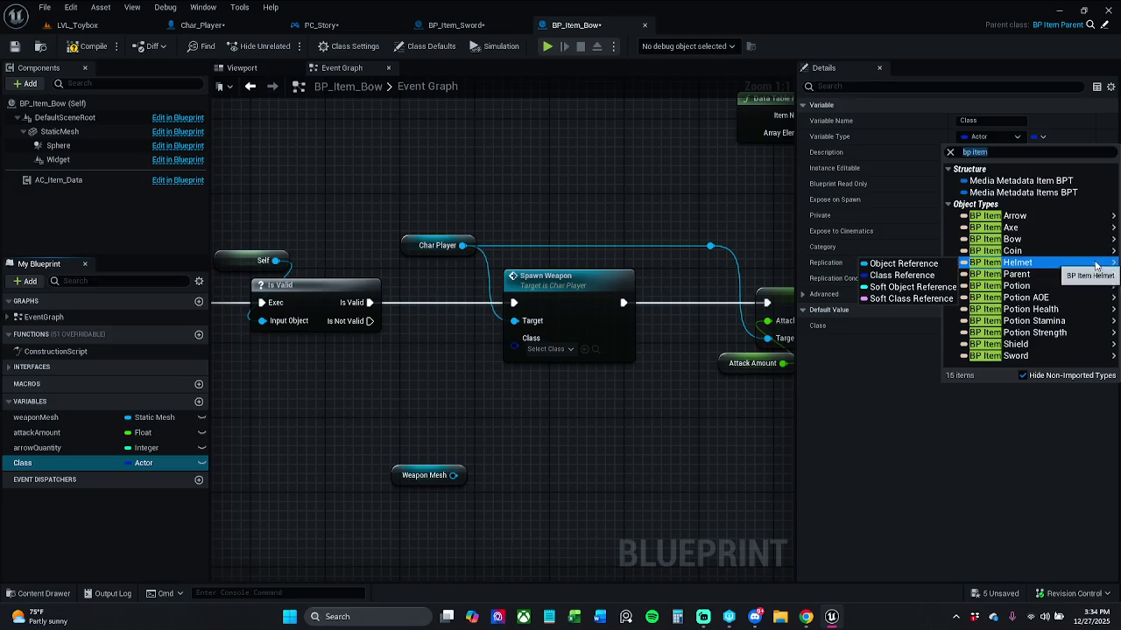
Make the Class variable a BP Item Parent class reference and compile BP_Item_Bow.
{"action": "mouse_move", "coordinate": [1051, 217]}
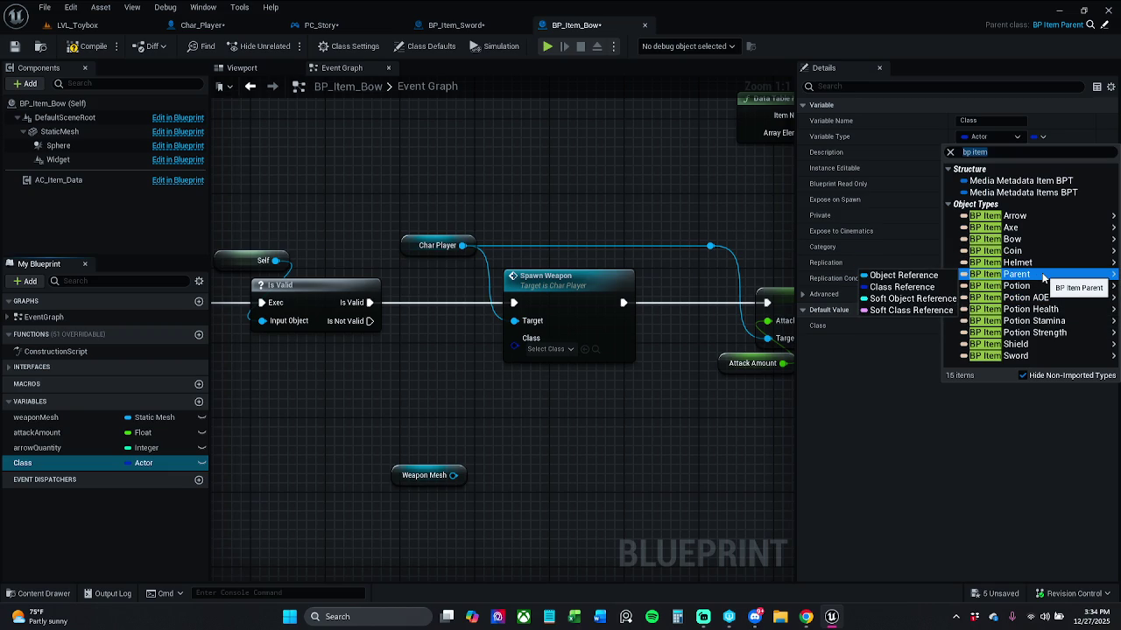
{"action": "left_click", "coordinate": [933, 287]}
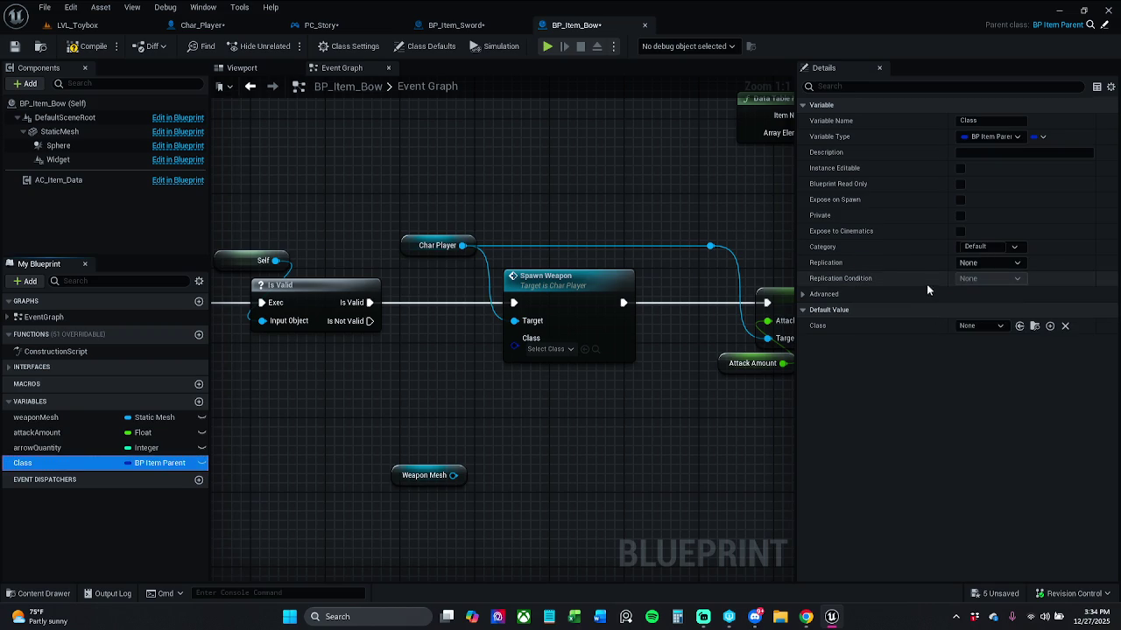
{"action": "left_click", "coordinate": [87, 46]}
Set the Class default value to BP_Item_Bow and save the checked-out blueprint.
{"action": "left_click", "coordinate": [980, 326]}
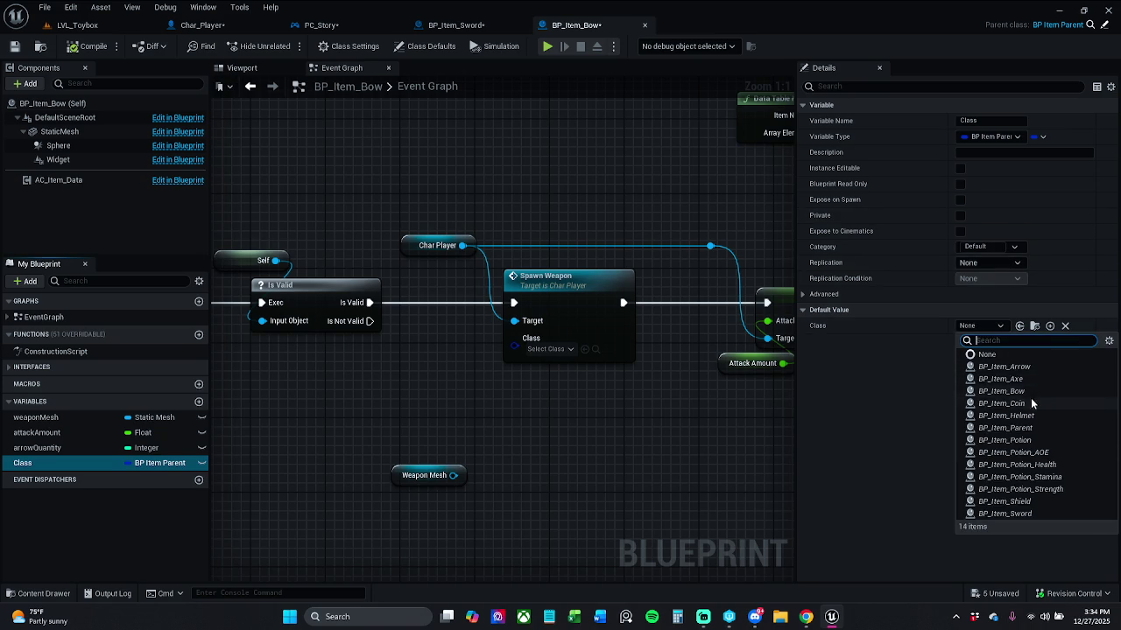
{"action": "left_click", "coordinate": [1028, 390]}
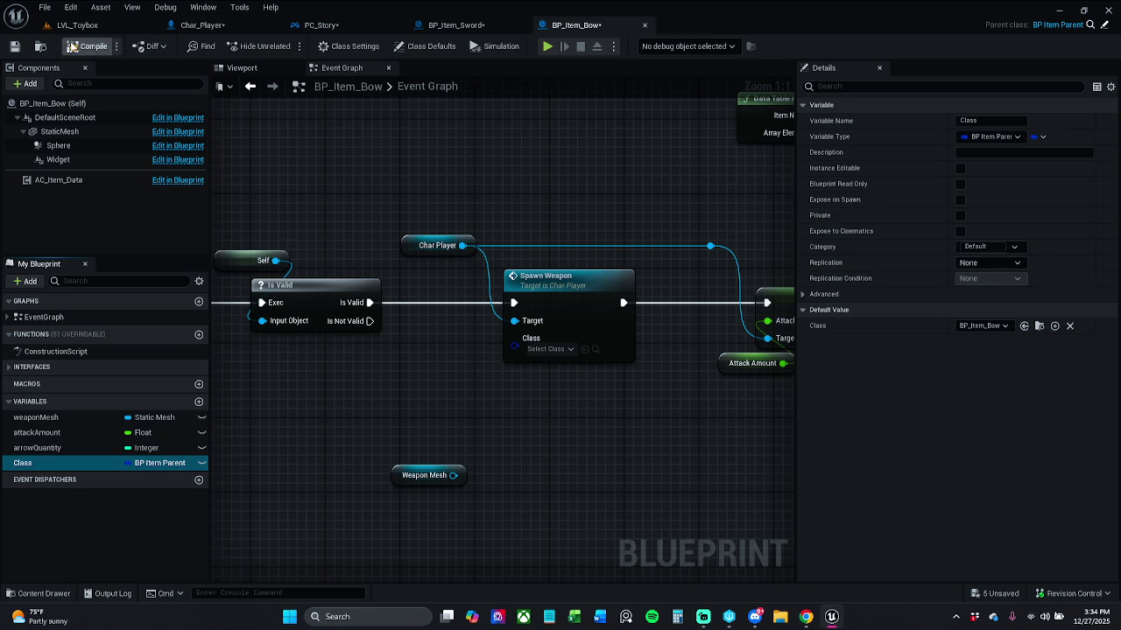
{"action": "left_click", "coordinate": [14, 45]}
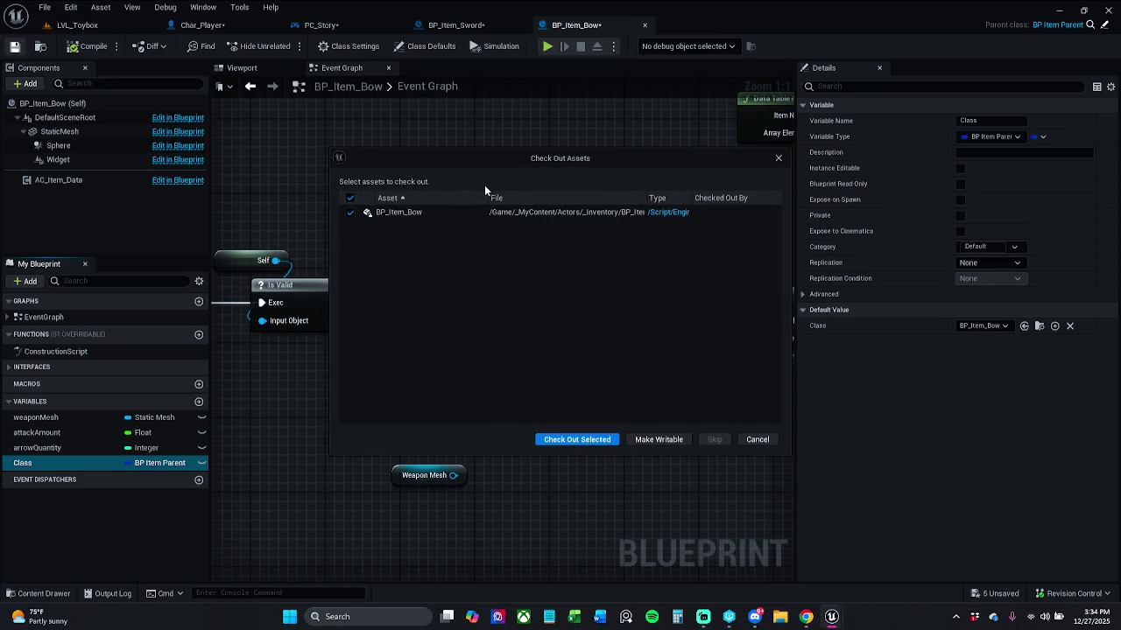
{"action": "left_click", "coordinate": [583, 441]}
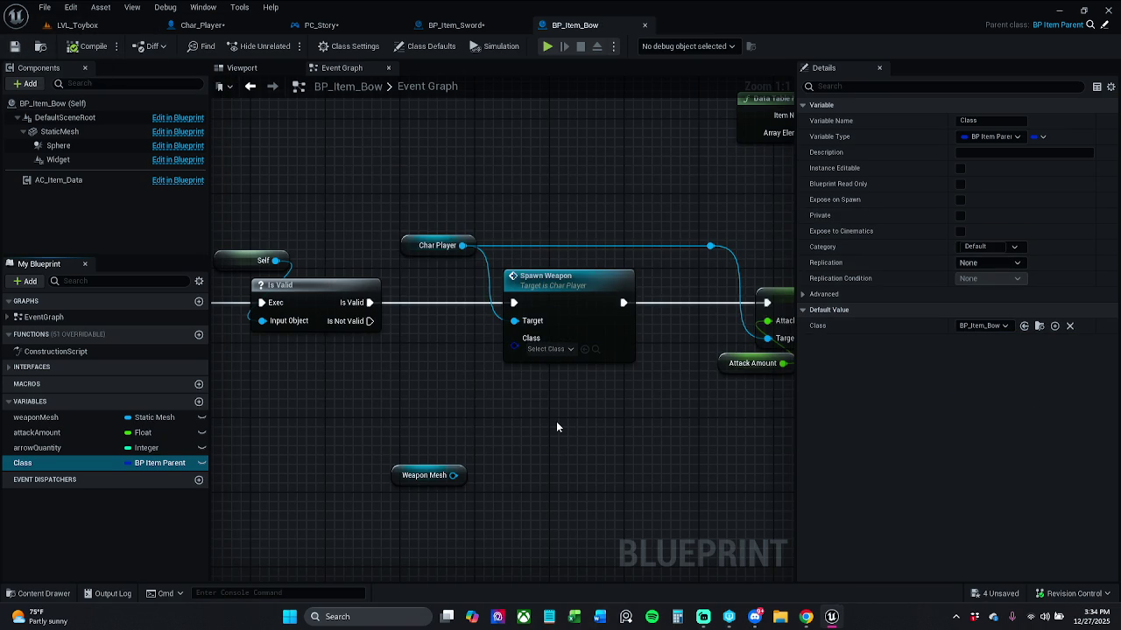
{"action": "left_click_drag", "start_coordinate": [451, 431], "coordinate": [436, 420]}
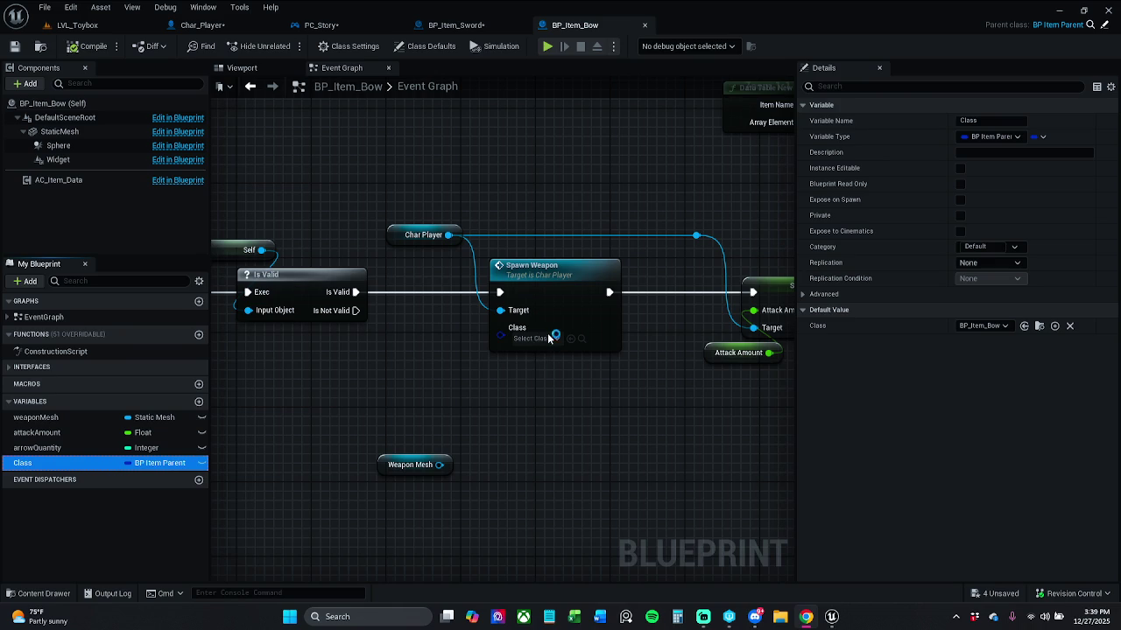
End the frozen UnrealEditor process in Task Manager, then close Task Manager.
{"action": "key", "text": "ctrl+shift+Escape"}
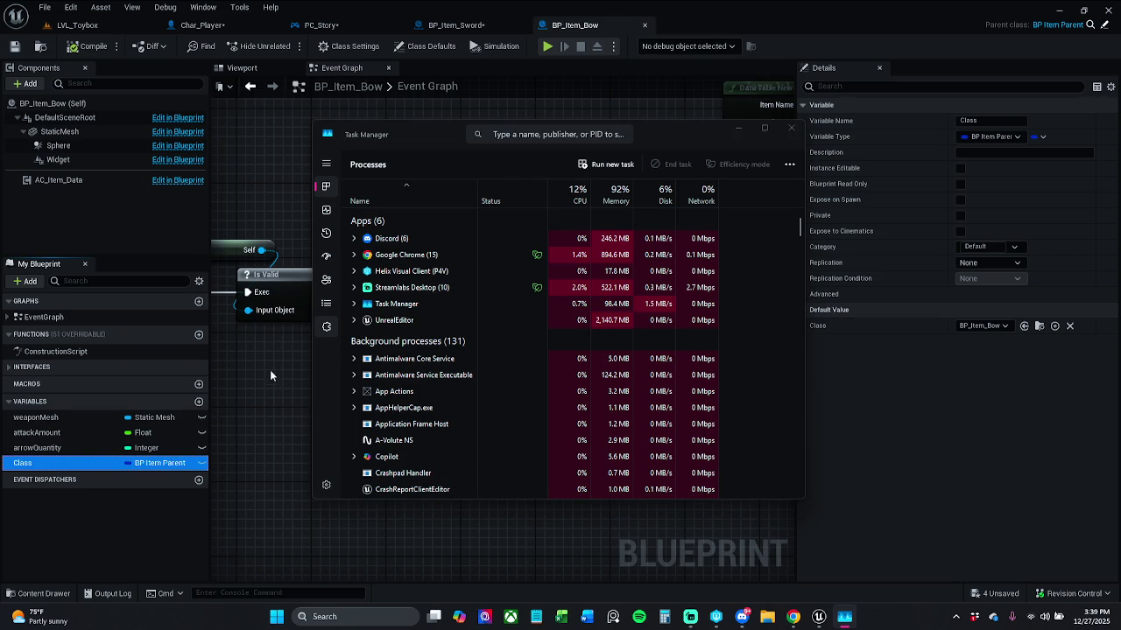
{"action": "right_click", "coordinate": [397, 320]}
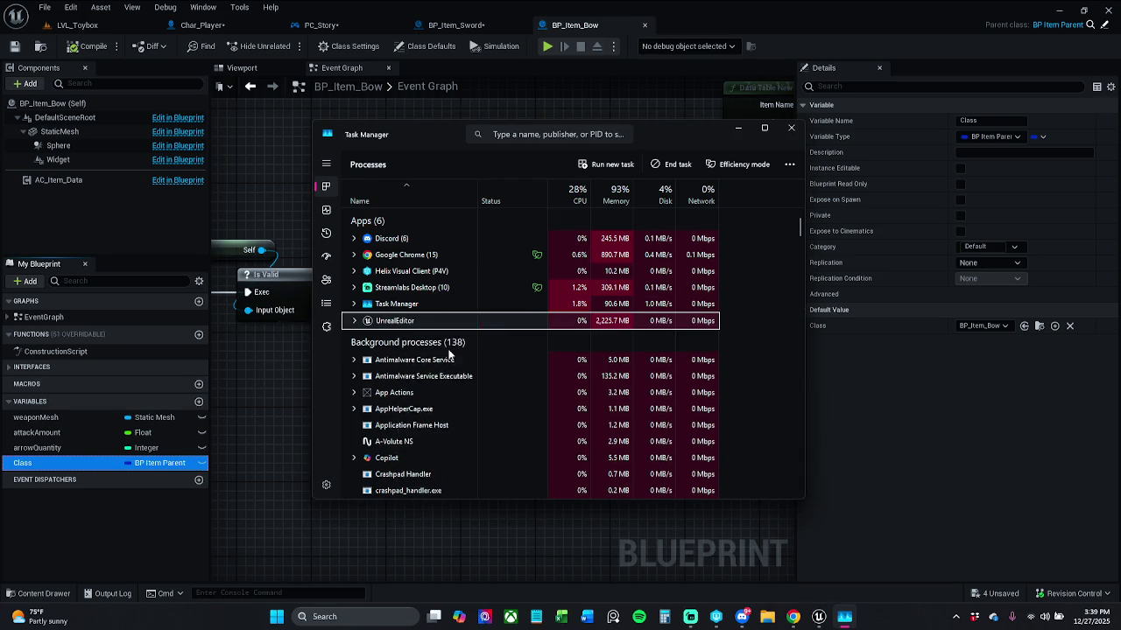
{"action": "left_click", "coordinate": [438, 345]}
{"action": "left_click", "coordinate": [791, 129]}
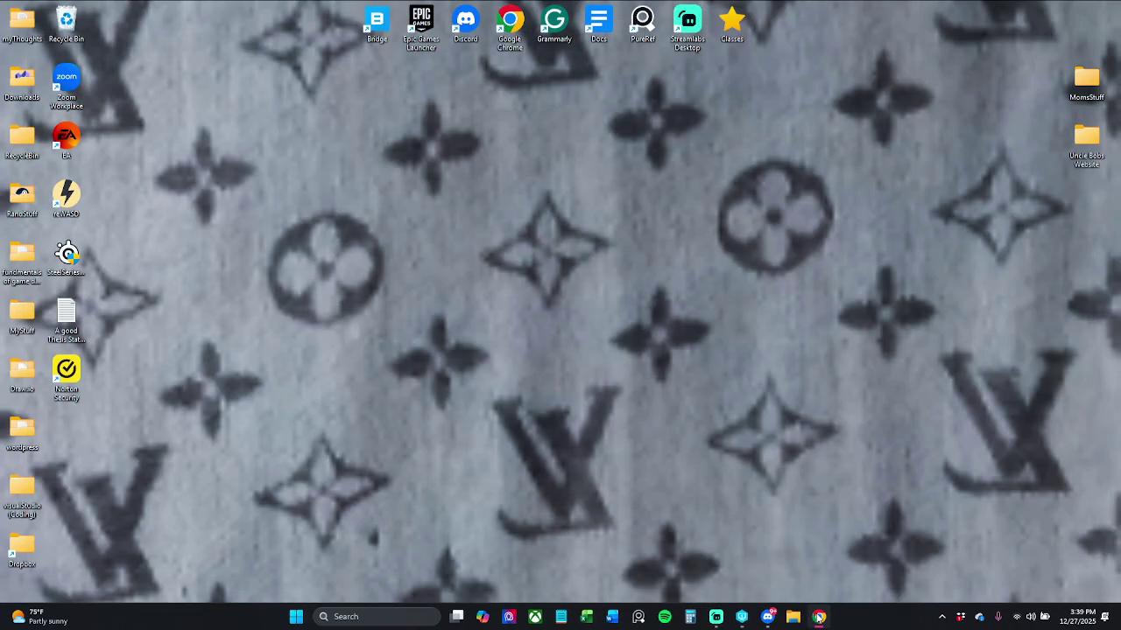
Switch between running programs on the taskbar until the MedievalProject editor is back up.
{"action": "mouse_move", "coordinate": [817, 618]}
{"action": "mouse_move", "coordinate": [744, 618]}
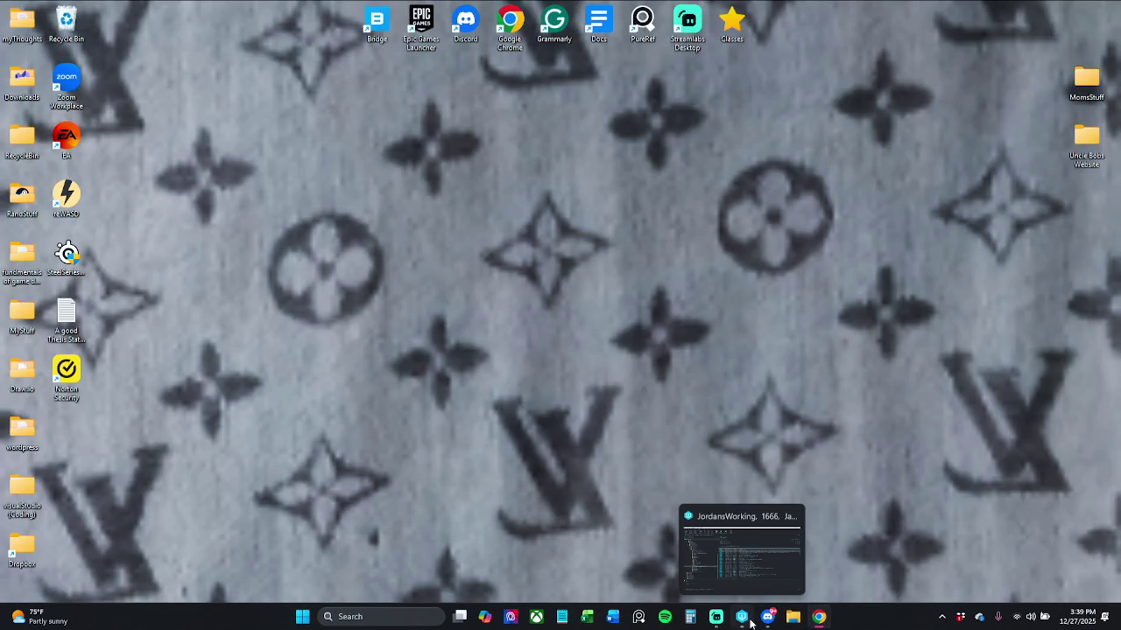
{"action": "left_click", "coordinate": [716, 616]}
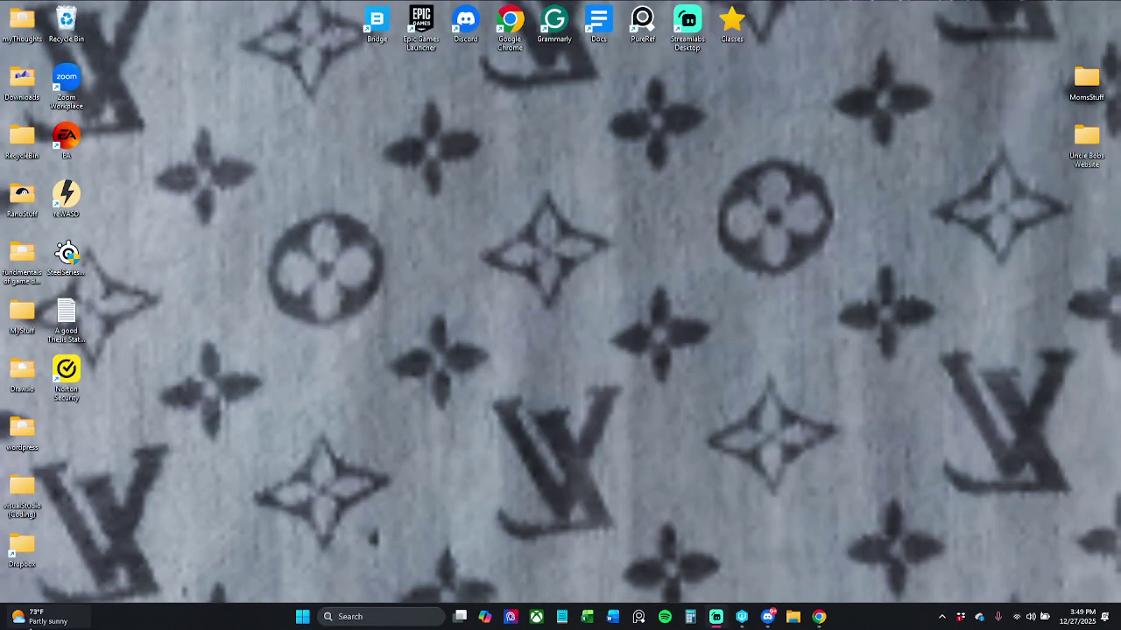
{"action": "left_click", "coordinate": [743, 623]}
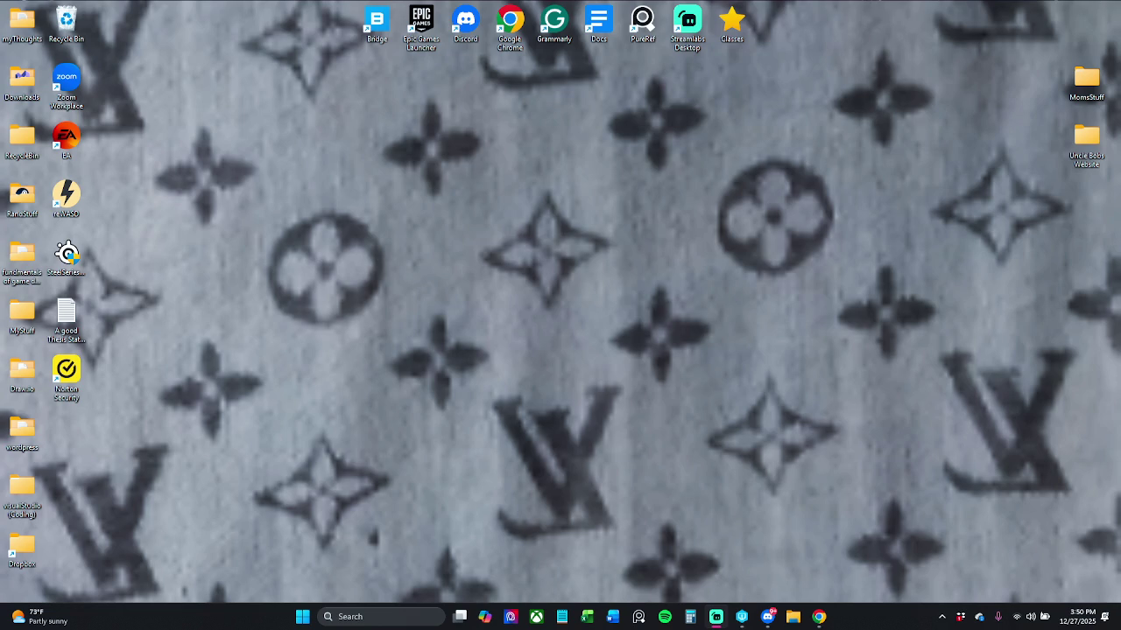
{"action": "left_click", "coordinate": [819, 616]}
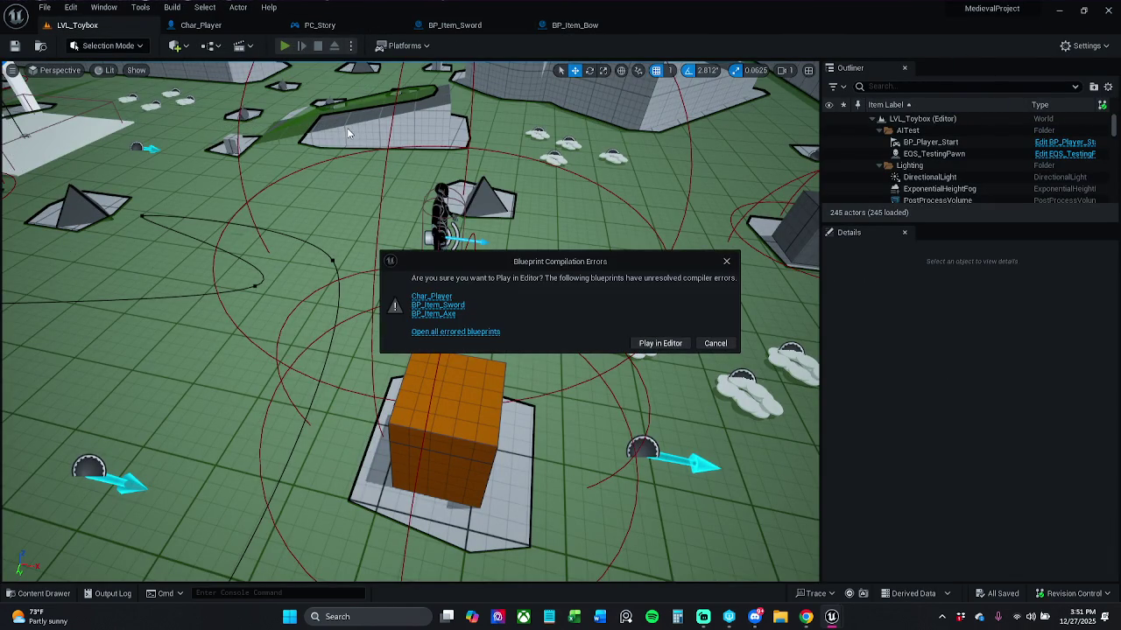
Open Char_Player from the errors dialog and jump to the failing SpawnActor node in Spawn Weapon.
{"action": "left_click", "coordinate": [433, 297]}
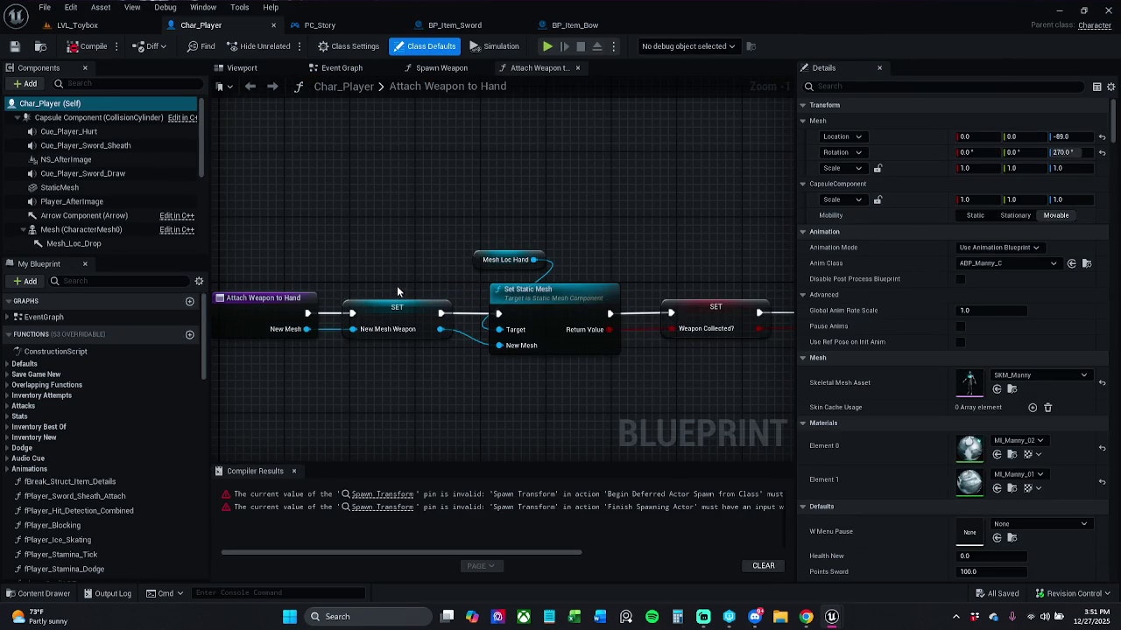
{"action": "left_click", "coordinate": [382, 494]}
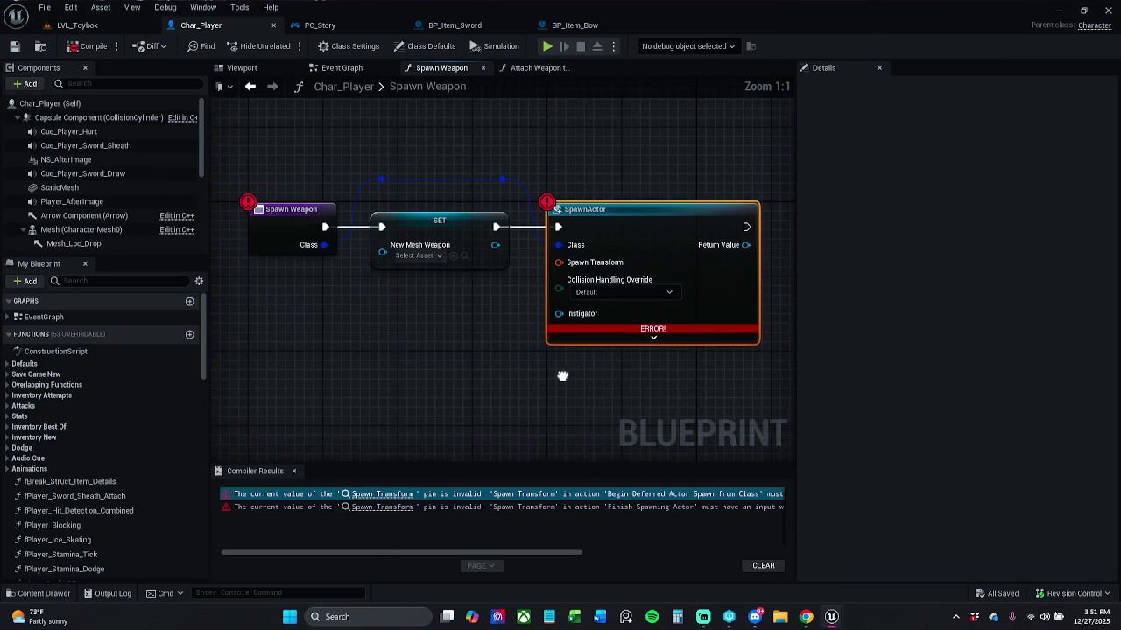
{"action": "right_click", "coordinate": [592, 238]}
{"action": "left_click", "coordinate": [465, 379]}
{"action": "left_click", "coordinate": [465, 379]}
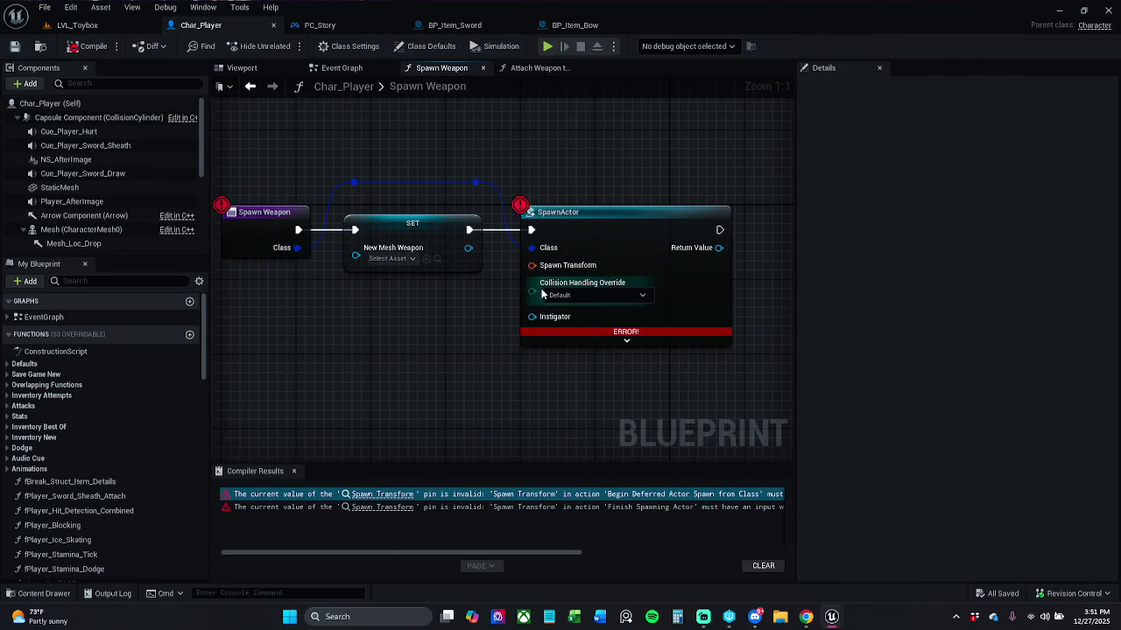
{"action": "left_click", "coordinate": [293, 471]}
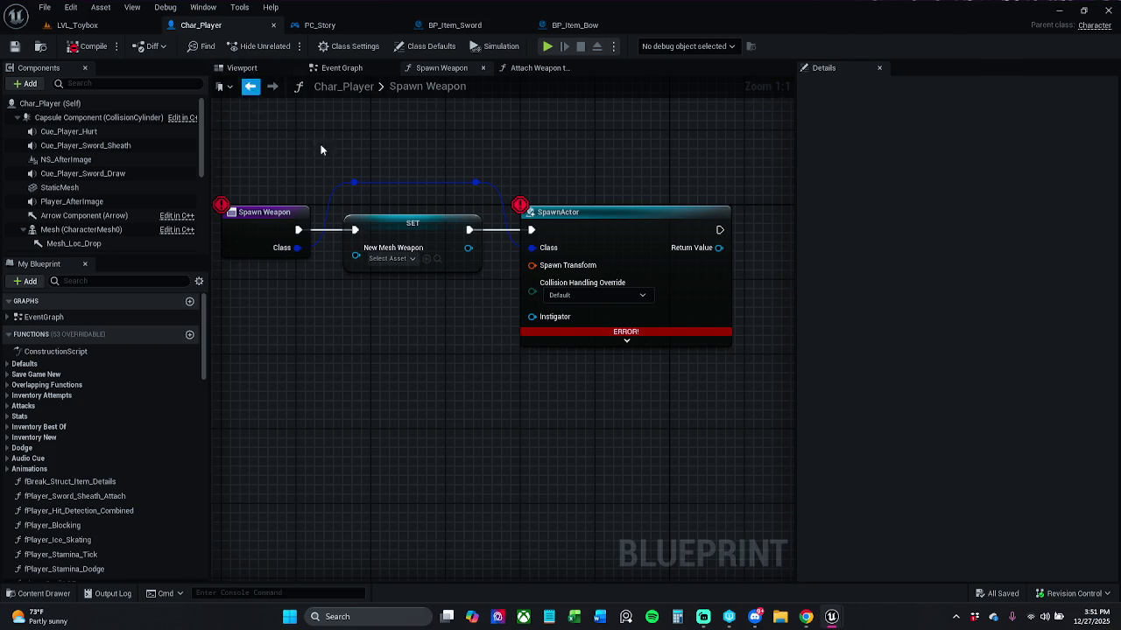
Feed Get Actor Transform into SpawnActor's Spawn Transform, compile, and delete the SET New Mesh Weapon node.
{"action": "left_click_drag", "start_coordinate": [530, 266], "coordinate": [464, 317]}
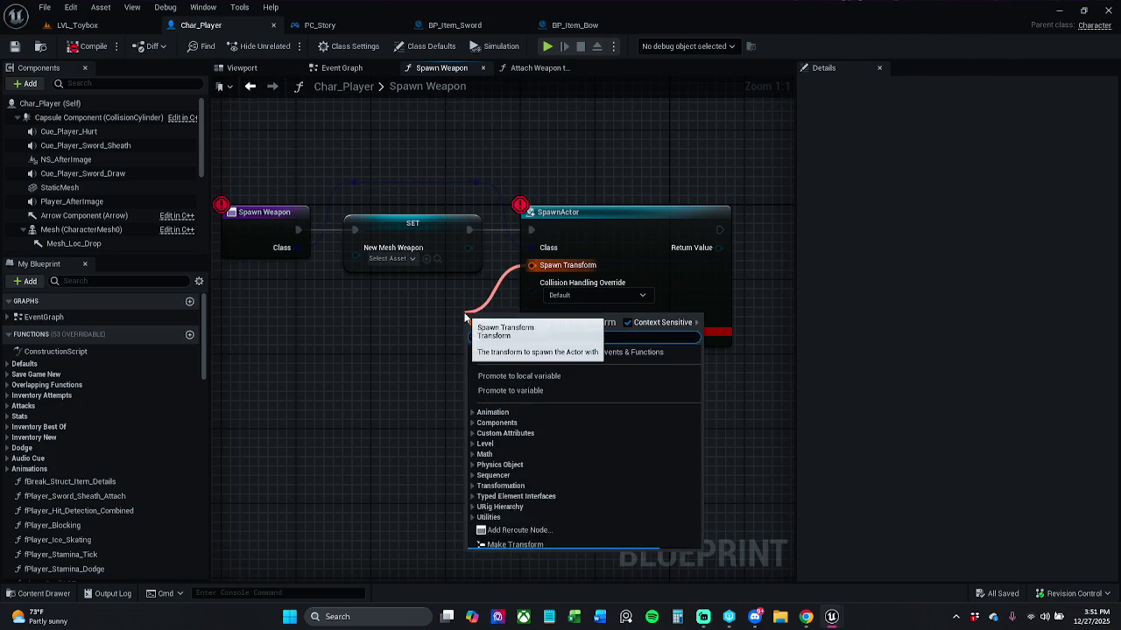
{"action": "type", "text": "actor"}
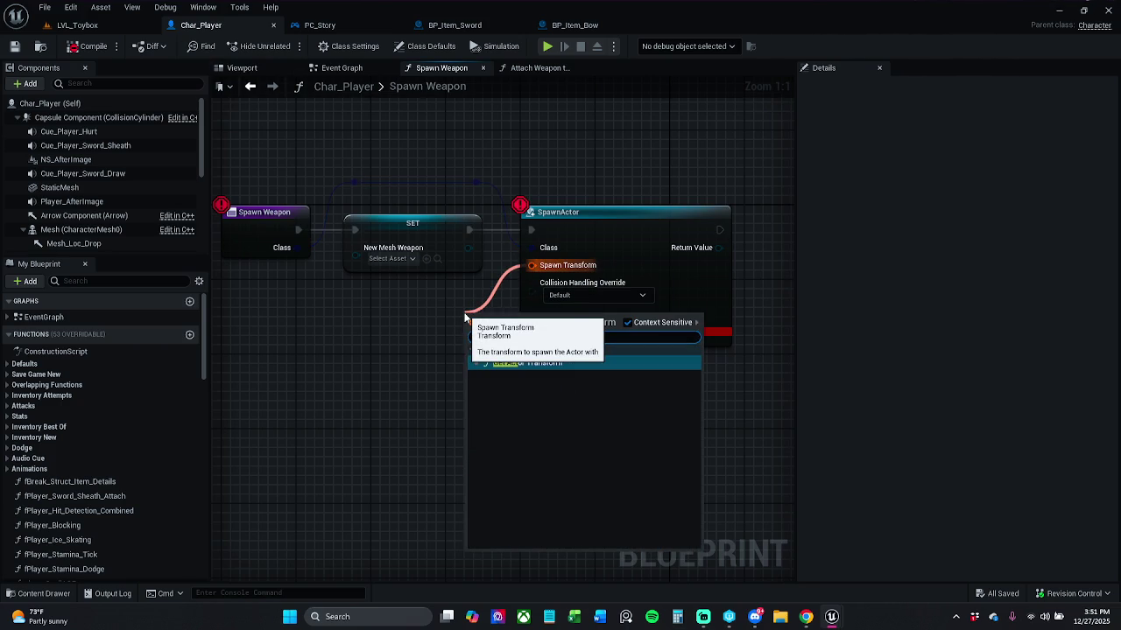
{"action": "key", "text": "Return"}
{"action": "mouse_move", "coordinate": [513, 313]}
{"action": "left_mouse_down"}
{"action": "mouse_move", "coordinate": [359, 315]}
{"action": "mouse_move", "coordinate": [389, 296]}
{"action": "left_mouse_up"}
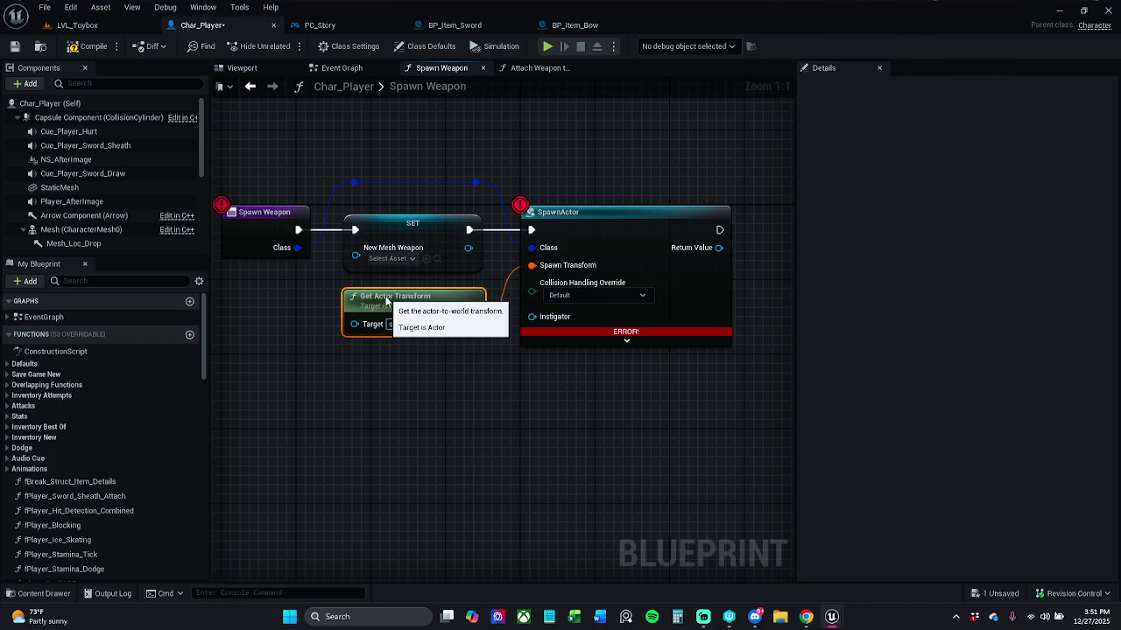
{"action": "left_click", "coordinate": [89, 52]}
{"action": "left_click", "coordinate": [433, 230]}
{"action": "key", "text": "Delete"}
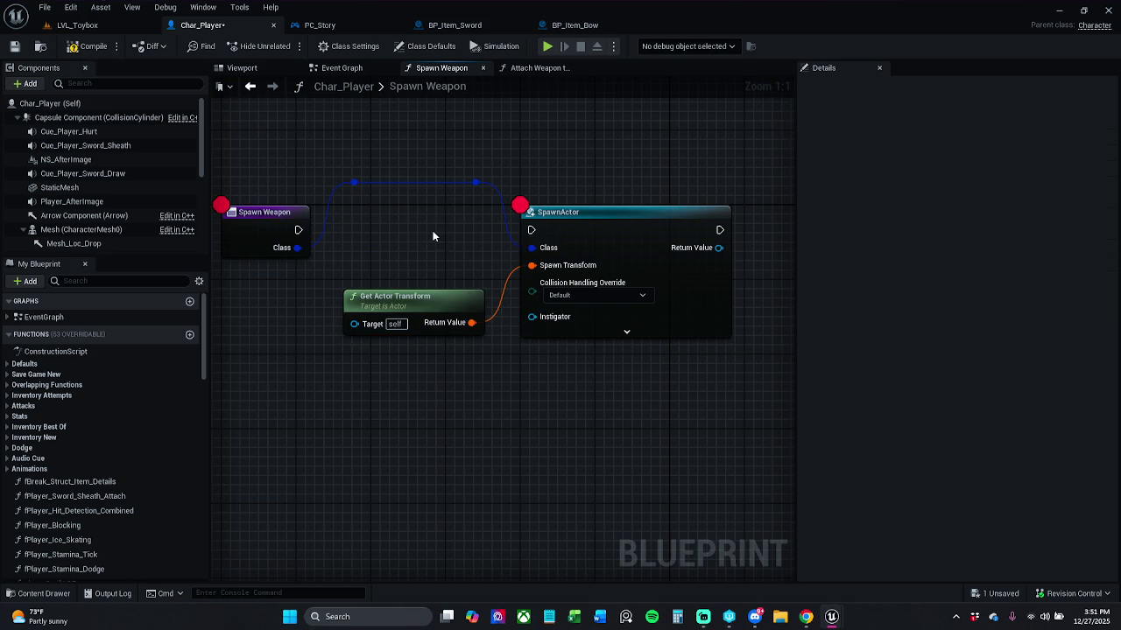
Wire Spawn Weapon's execution into SpawnActor and tidy SpawnActor with its Get Actor Transform node.
{"action": "left_click_drag", "start_coordinate": [299, 229], "coordinate": [528, 229]}
{"action": "mouse_move", "coordinate": [418, 207]}
{"action": "left_mouse_down"}
{"action": "mouse_move", "coordinate": [563, 342]}
{"action": "mouse_move", "coordinate": [600, 352]}
{"action": "left_mouse_up"}
{"action": "left_click_drag", "start_coordinate": [424, 167], "coordinate": [603, 380]}
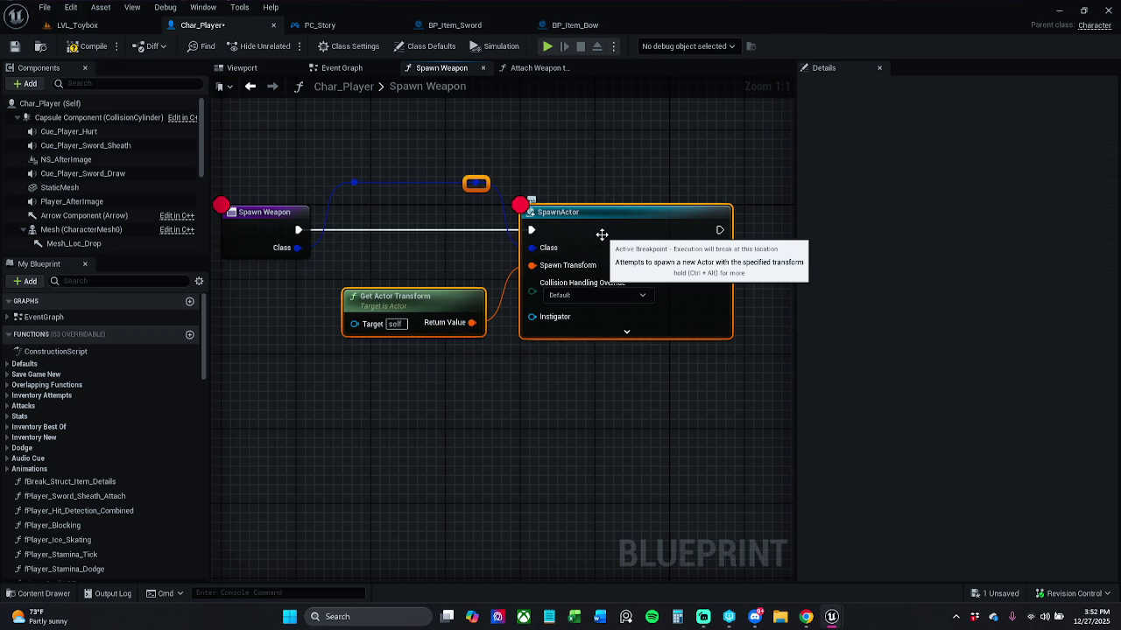
{"action": "mouse_move", "coordinate": [646, 190]}
{"action": "left_mouse_down"}
{"action": "mouse_move", "coordinate": [580, 176]}
{"action": "mouse_move", "coordinate": [647, 178]}
{"action": "left_mouse_up"}
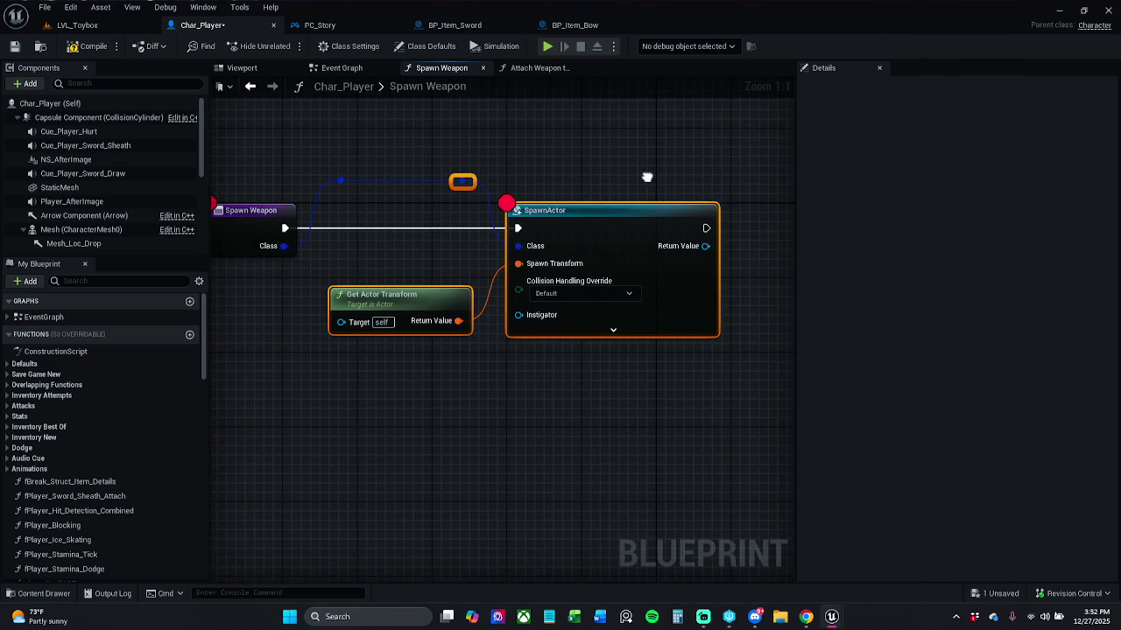
{"action": "left_click_drag", "start_coordinate": [622, 226], "coordinate": [581, 220]}
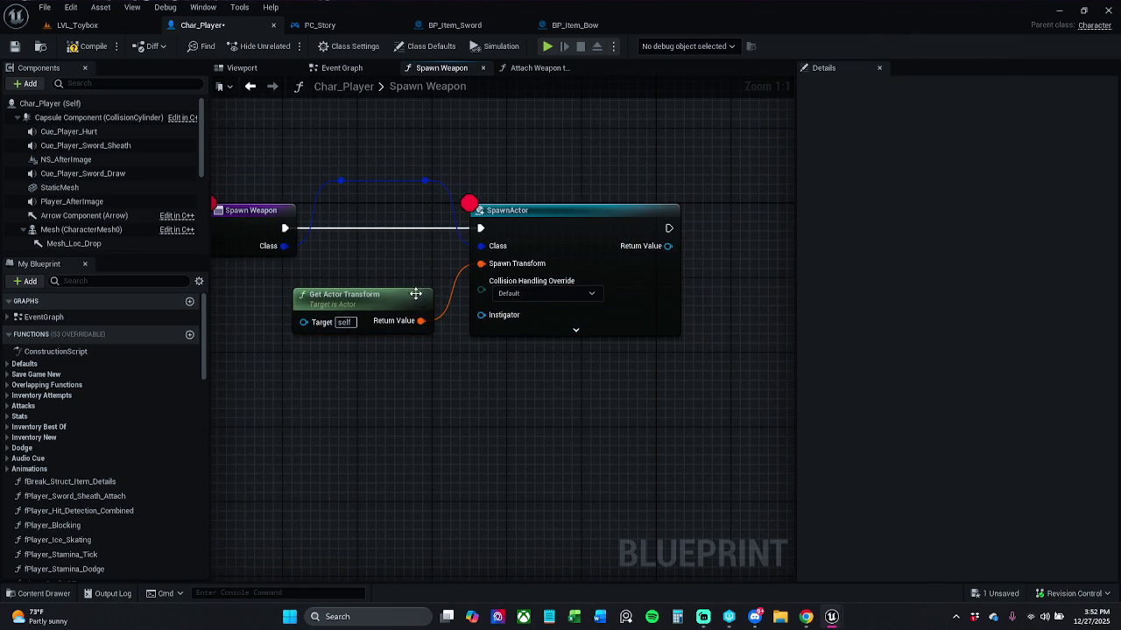
{"action": "left_click_drag", "start_coordinate": [421, 295], "coordinate": [430, 286]}
{"action": "left_click", "coordinate": [538, 375]}
{"action": "left_click_drag", "start_coordinate": [581, 366], "coordinate": [506, 338]}
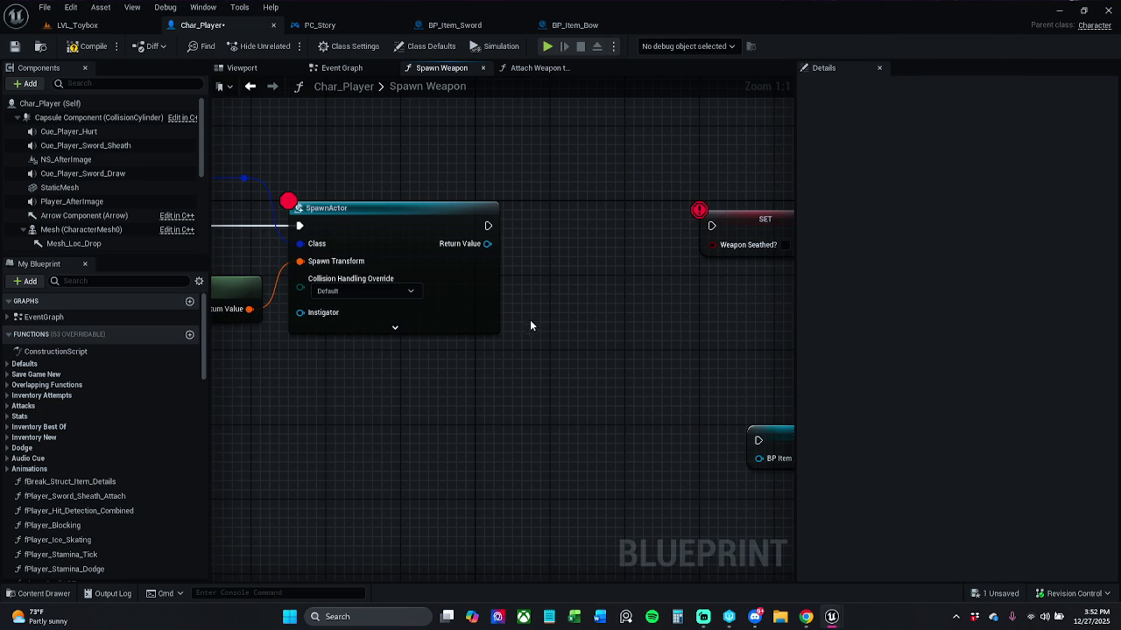
{"action": "scroll", "coordinate": [58, 465], "scroll_direction": "down", "scroll_amount": 10}
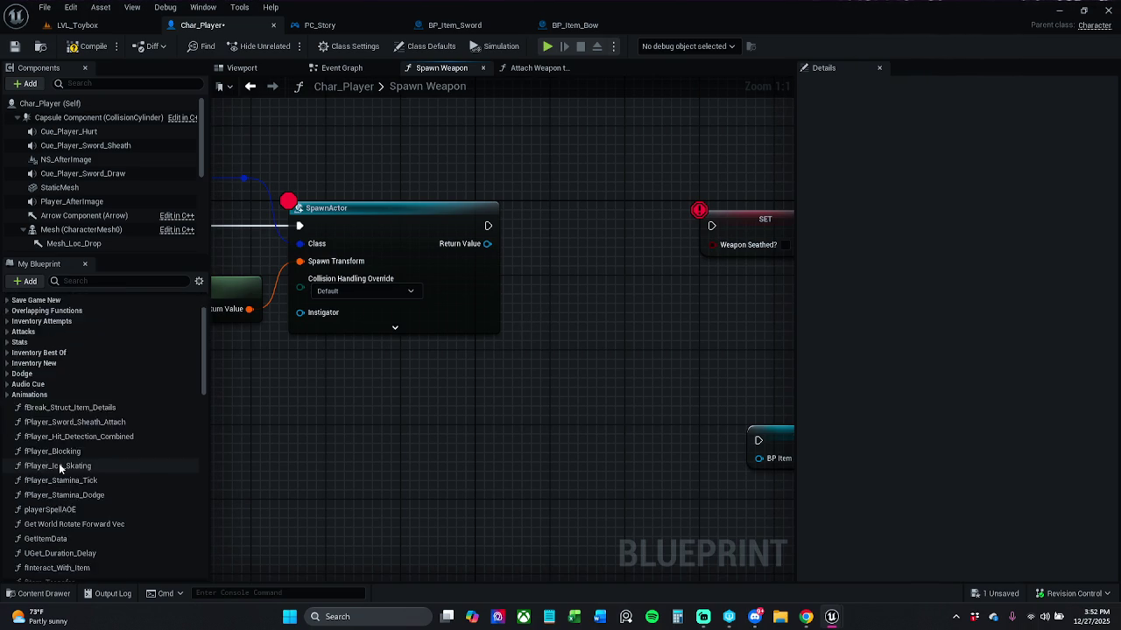
{"action": "scroll", "coordinate": [70, 490], "scroll_direction": "down", "scroll_amount": 1}
Add Attach Weapon to Hand, align SET and Return after it, and wire SpawnActor's Return Value.
{"action": "mouse_move", "coordinate": [76, 481]}
{"action": "left_mouse_down"}
{"action": "mouse_move", "coordinate": [114, 480]}
{"action": "mouse_move", "coordinate": [508, 221]}
{"action": "mouse_move", "coordinate": [674, 223]}
{"action": "mouse_move", "coordinate": [376, 247]}
{"action": "left_mouse_up"}
{"action": "left_click_drag", "start_coordinate": [445, 191], "coordinate": [586, 251]}
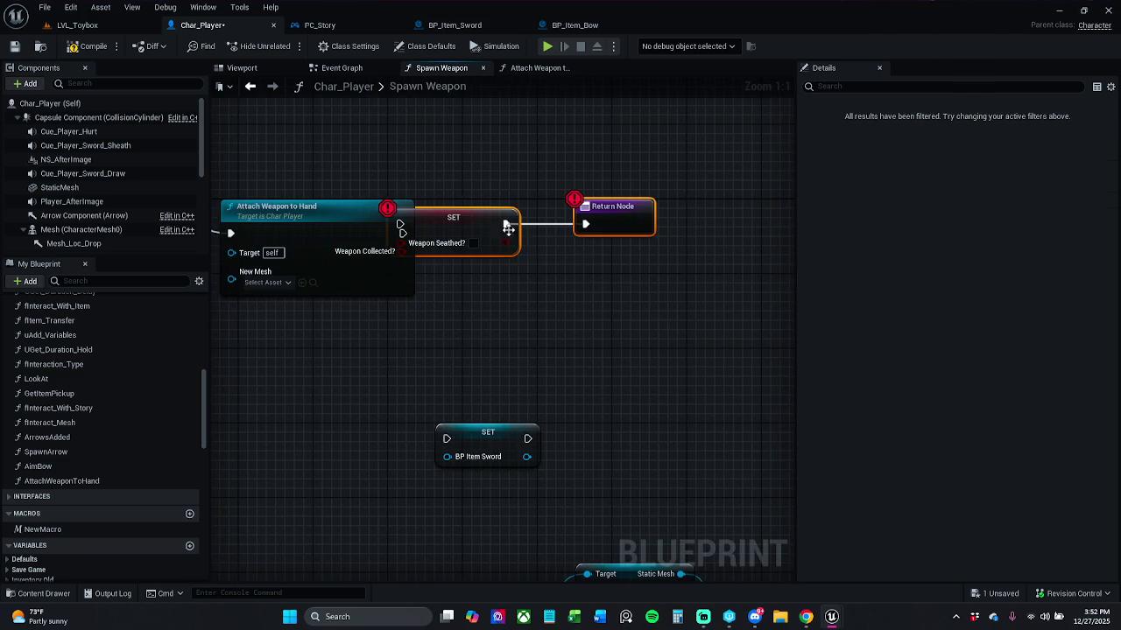
{"action": "left_click_drag", "start_coordinate": [483, 222], "coordinate": [567, 241]}
{"action": "left_click_drag", "start_coordinate": [450, 169], "coordinate": [723, 309]}
{"action": "mouse_move", "coordinate": [600, 233]}
{"action": "left_mouse_down"}
{"action": "mouse_move", "coordinate": [618, 224]}
{"action": "mouse_move", "coordinate": [749, 254]}
{"action": "left_mouse_up"}
{"action": "left_click", "coordinate": [615, 183]}
{"action": "mouse_move", "coordinate": [639, 227]}
{"action": "left_mouse_down"}
{"action": "mouse_move", "coordinate": [649, 218]}
{"action": "mouse_move", "coordinate": [496, 219]}
{"action": "left_mouse_up"}
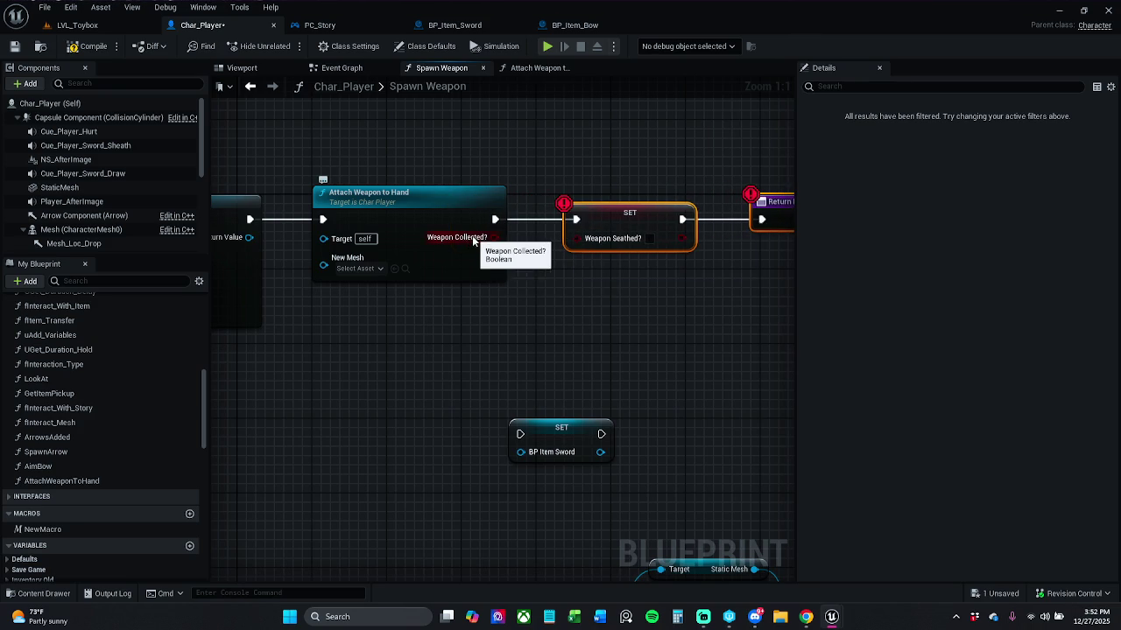
{"action": "left_click", "coordinate": [521, 262]}
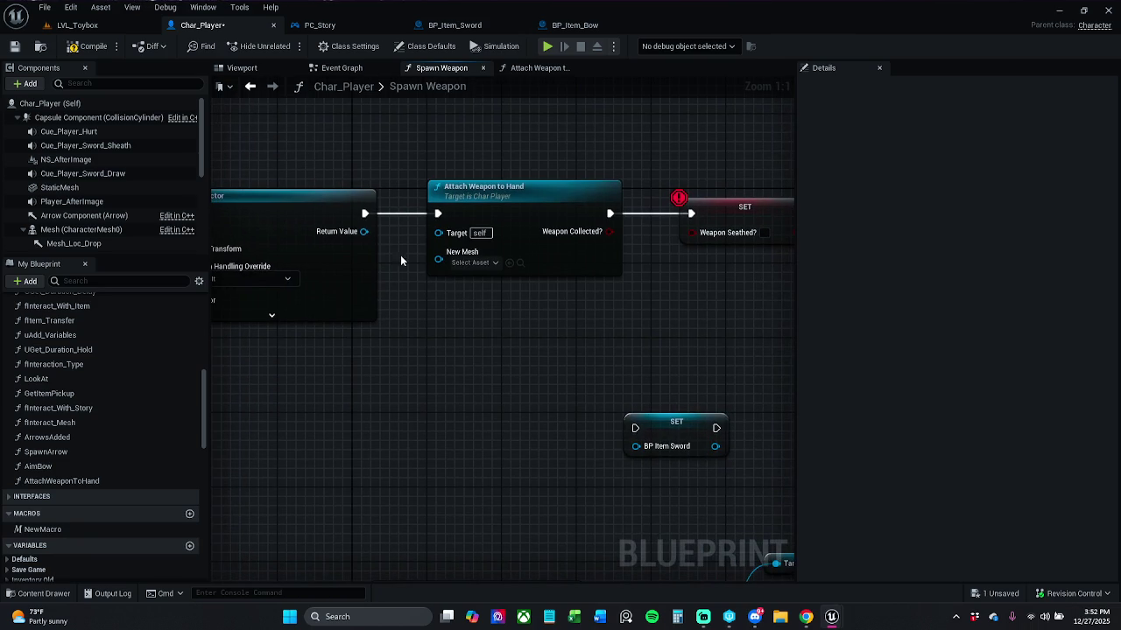
{"action": "mouse_move", "coordinate": [364, 231]}
{"action": "left_mouse_down"}
{"action": "mouse_move", "coordinate": [435, 232]}
{"action": "mouse_move", "coordinate": [435, 279]}
{"action": "mouse_move", "coordinate": [494, 353]}
{"action": "mouse_move", "coordinate": [421, 373]}
{"action": "mouse_move", "coordinate": [531, 368]}
{"action": "left_mouse_up"}
{"action": "left_click_drag", "start_coordinate": [471, 249], "coordinate": [525, 348]}
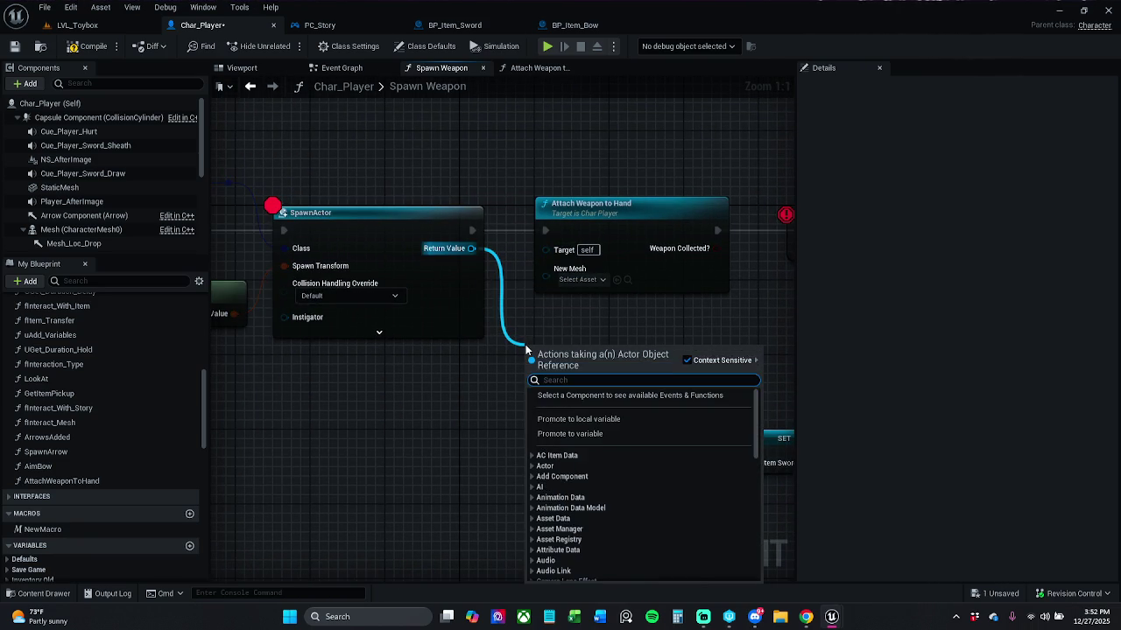
{"action": "type", "text": "get sta"}
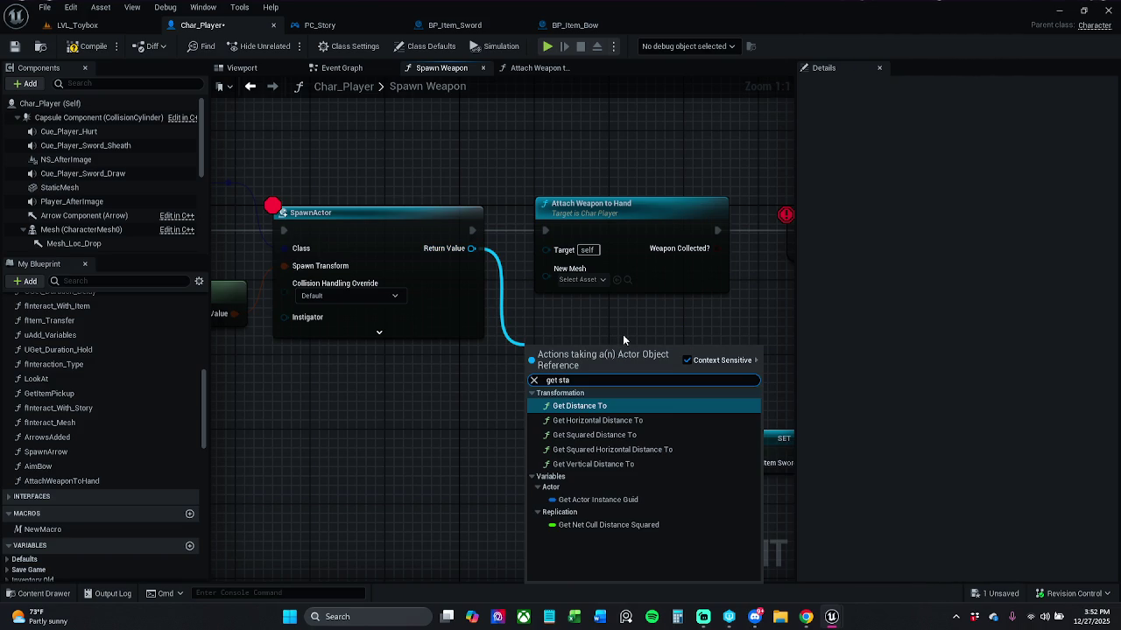
{"action": "key", "text": "Escape"}
{"action": "left_click_drag", "start_coordinate": [616, 320], "coordinate": [835, 314]}
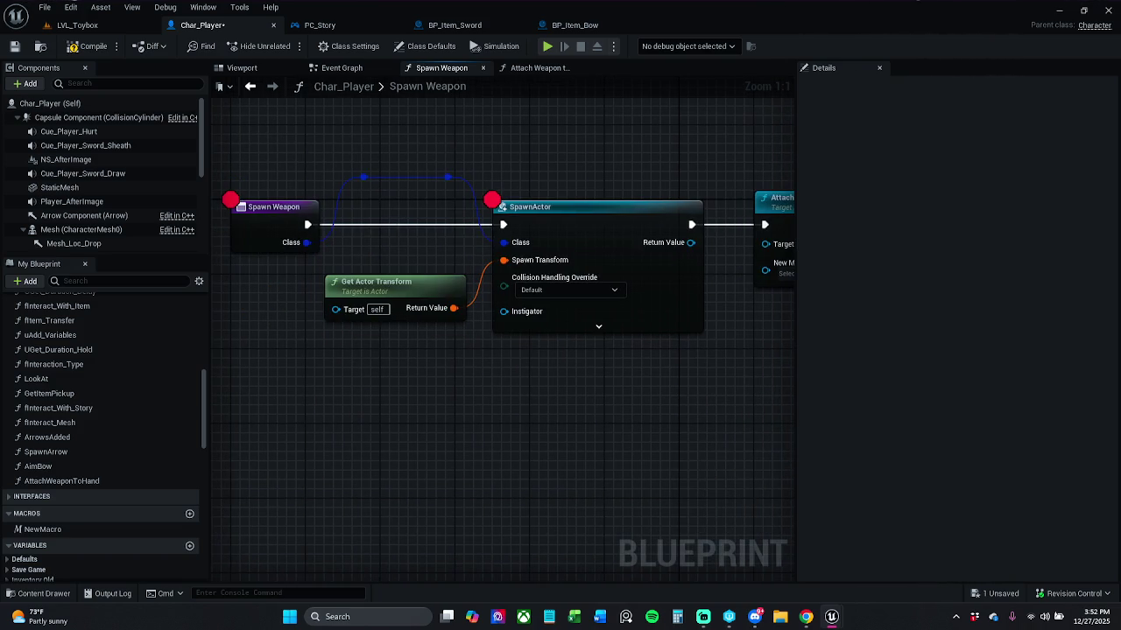
Change the Spawn Weapon entry's Class input to a BP Item Parent class reference and compile.
{"action": "left_click", "coordinate": [299, 230]}
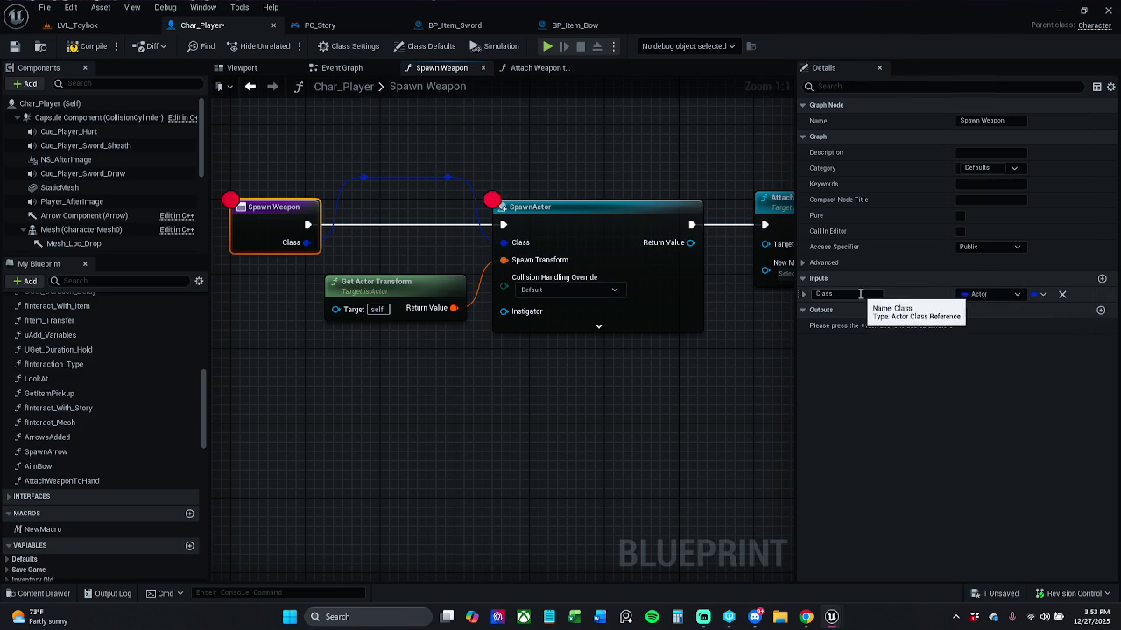
{"action": "left_click", "coordinate": [980, 294]}
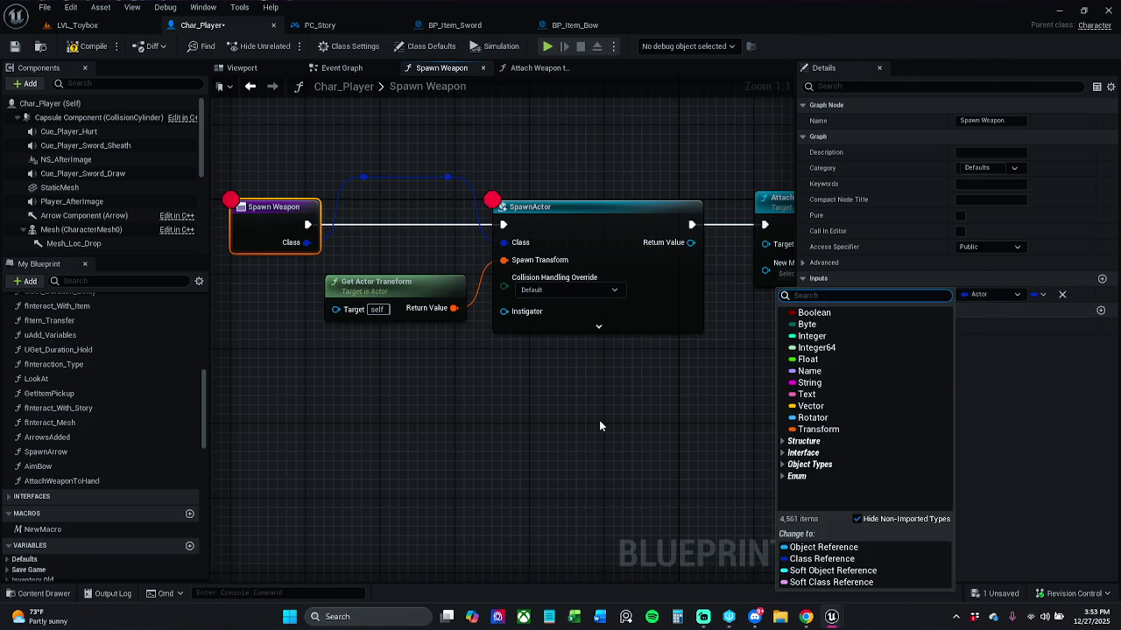
{"action": "type", "text": "bpitem"}
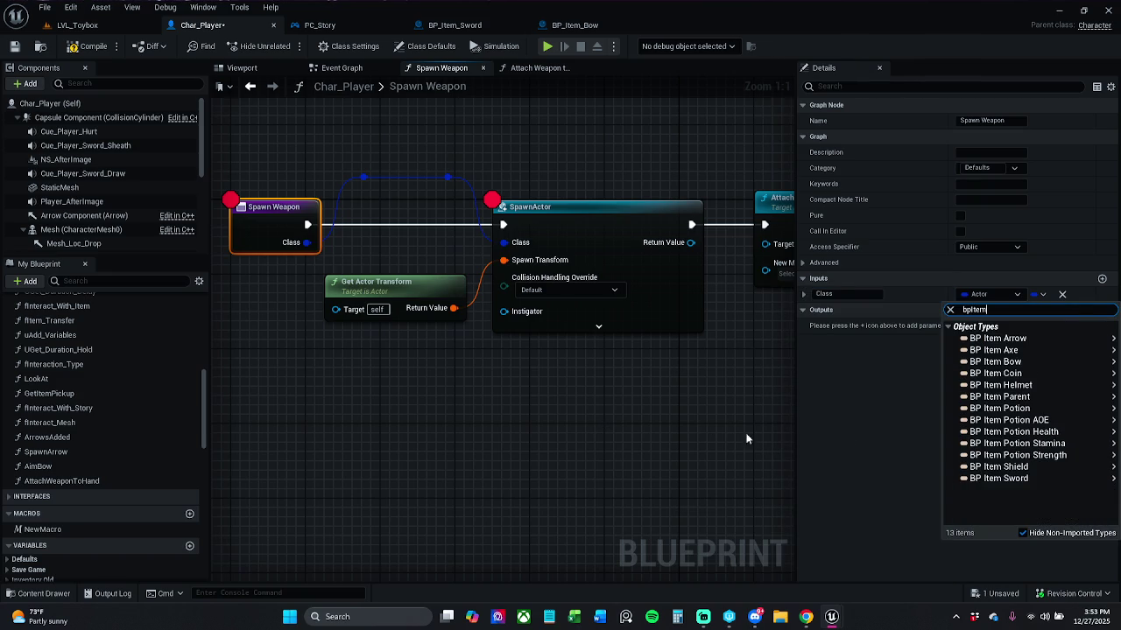
{"action": "mouse_move", "coordinate": [996, 396]}
{"action": "left_click", "coordinate": [939, 414]}
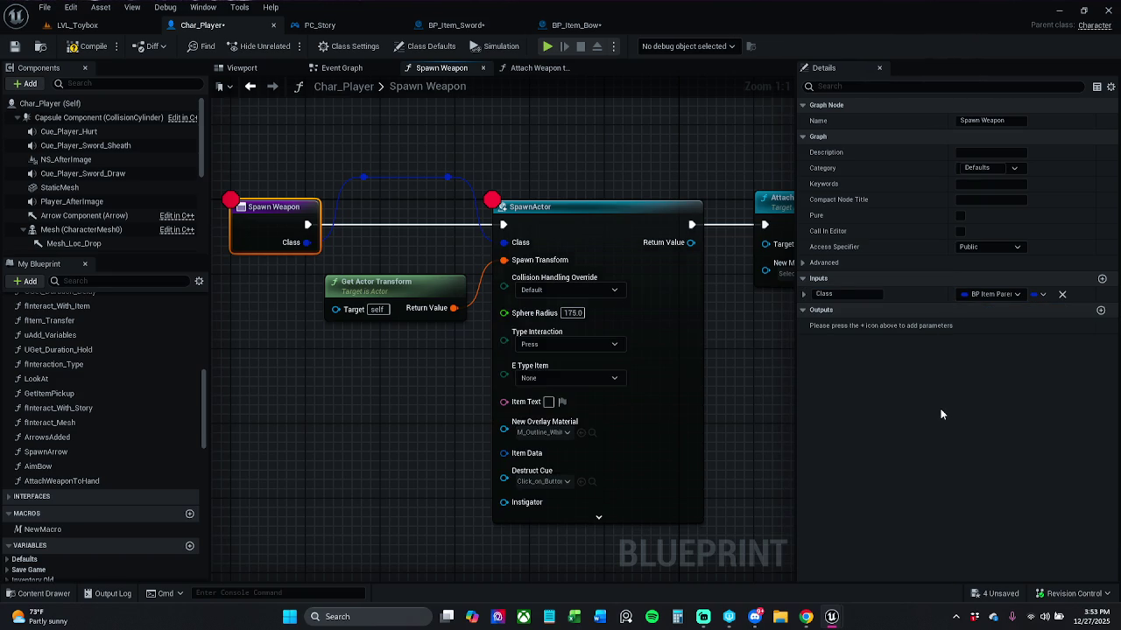
{"action": "left_click", "coordinate": [84, 52]}
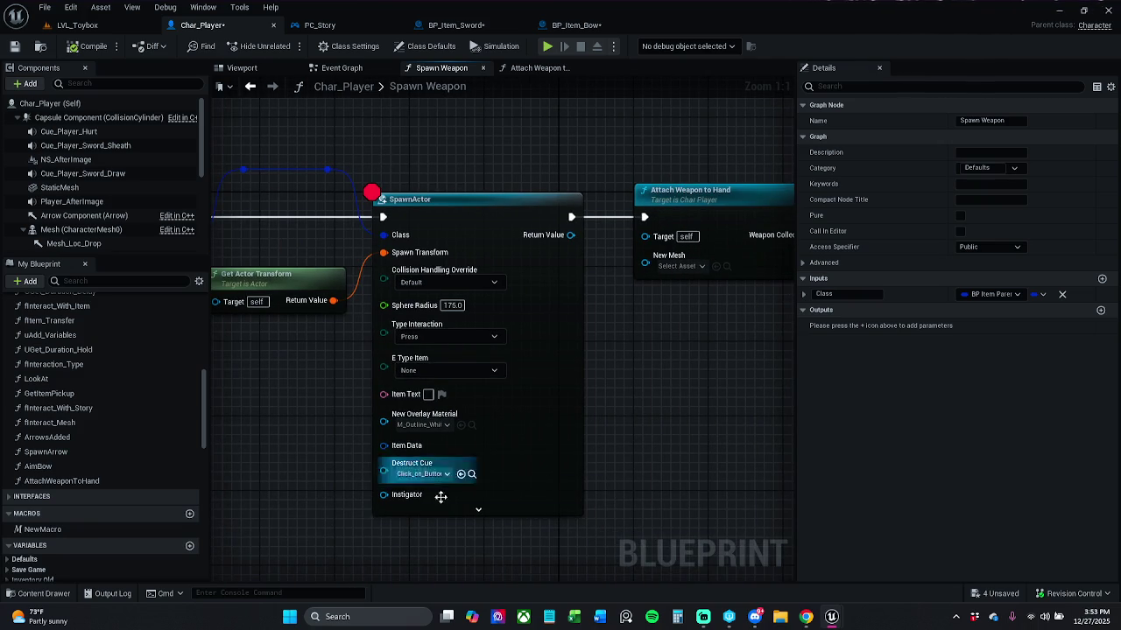
{"action": "left_click", "coordinate": [478, 509]}
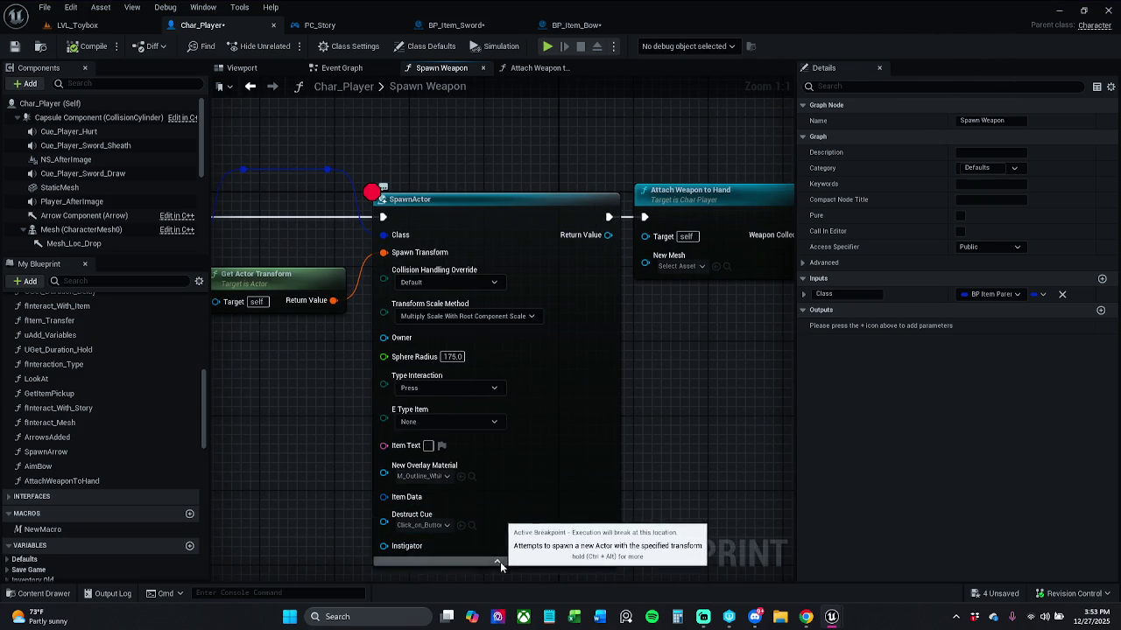
Set SpawnActor's collision handling to Always Spawn, Ignore Collisions and Sphere Radius to 0.0.
{"action": "left_click", "coordinate": [499, 561]}
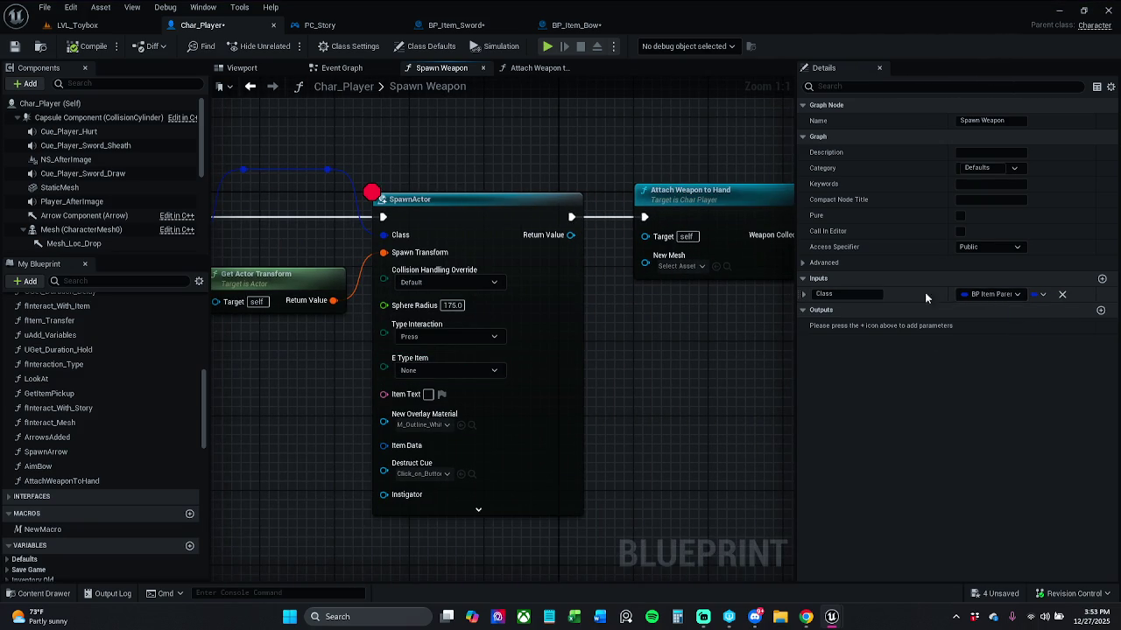
{"action": "left_click", "coordinate": [480, 284]}
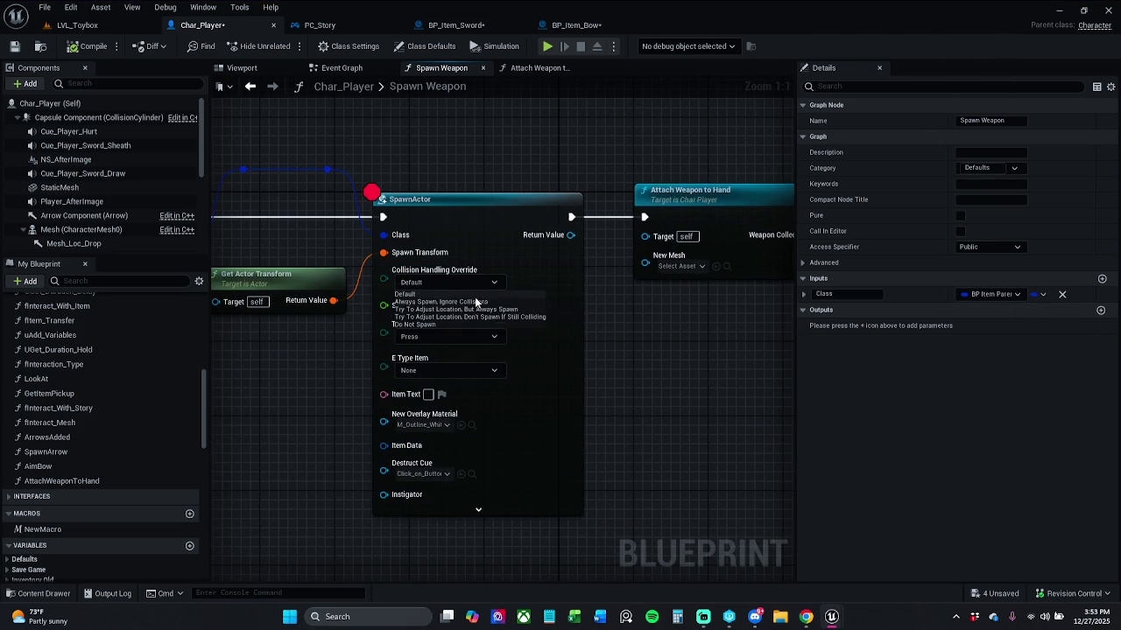
{"action": "left_click", "coordinate": [476, 301]}
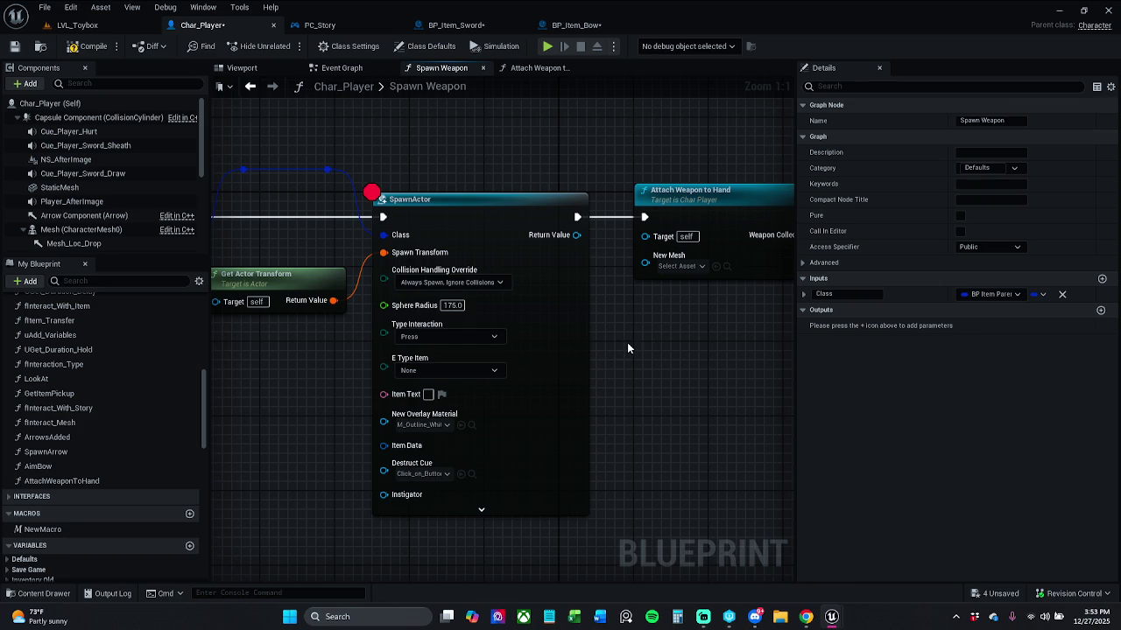
{"action": "left_click_drag", "start_coordinate": [626, 343], "coordinate": [591, 344]}
{"action": "left_click", "coordinate": [418, 305]}
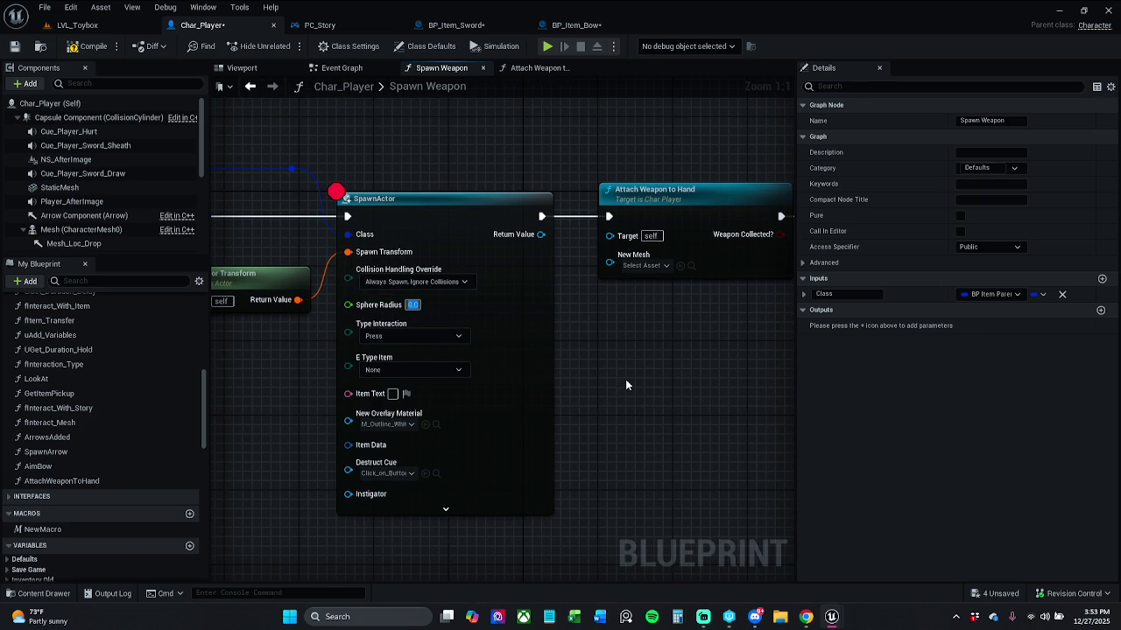
{"action": "key", "text": "Return"}
{"action": "mouse_move", "coordinate": [681, 429]}
{"action": "left_mouse_down"}
{"action": "mouse_move", "coordinate": [435, 432]}
{"action": "mouse_move", "coordinate": [377, 355]}
{"action": "mouse_move", "coordinate": [455, 370]}
{"action": "mouse_move", "coordinate": [462, 340]}
{"action": "left_mouse_up"}
Add a Get StaticMesh node from SpawnActor's Return Value and try wiring it to New Mesh.
{"action": "scroll", "coordinate": [598, 421], "scroll_direction": "down", "scroll_amount": 2}
{"action": "mouse_move", "coordinate": [383, 265]}
{"action": "left_mouse_down"}
{"action": "mouse_move", "coordinate": [427, 306]}
{"action": "mouse_move", "coordinate": [452, 396]}
{"action": "mouse_move", "coordinate": [417, 346]}
{"action": "left_mouse_up"}
{"action": "type", "text": "get"}
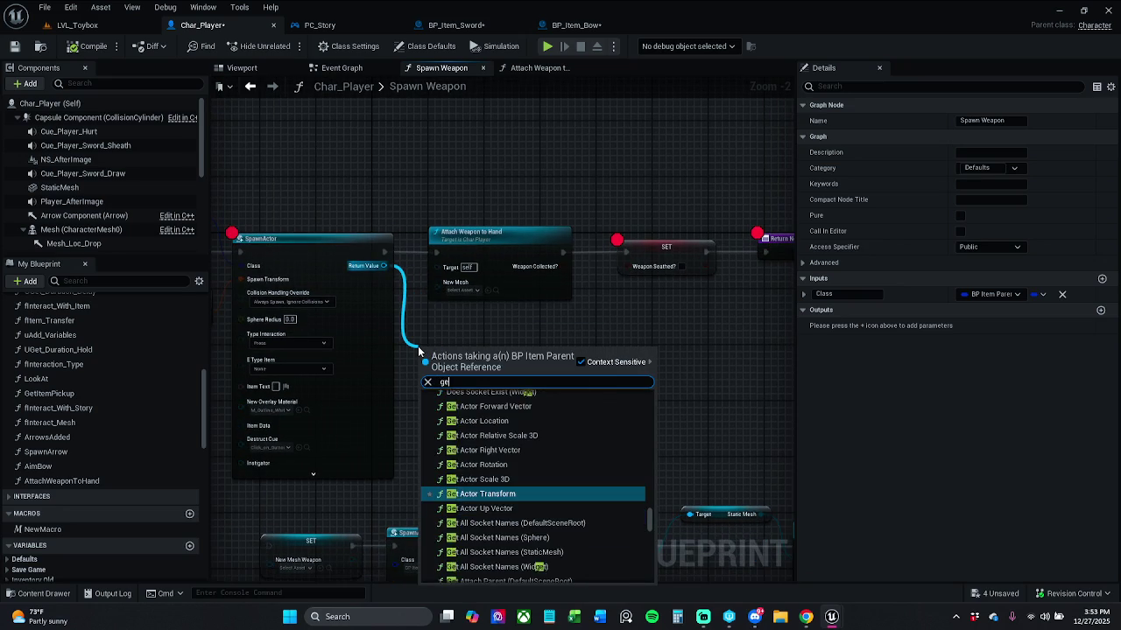
{"action": "type", "text": " stat"}
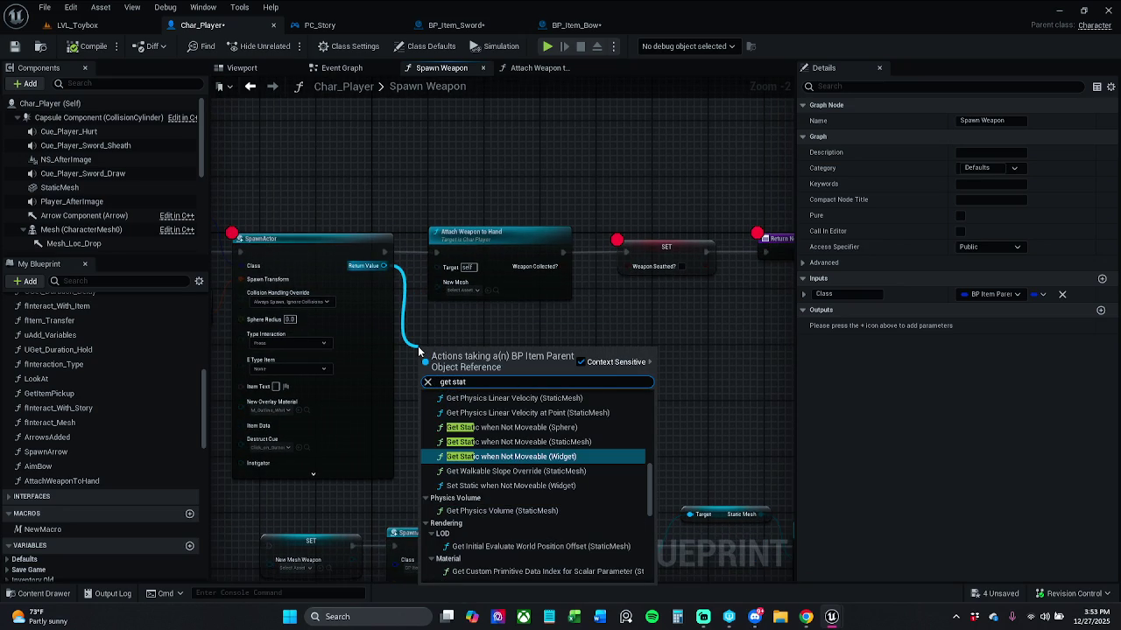
{"action": "type", "text": "ic mesh"}
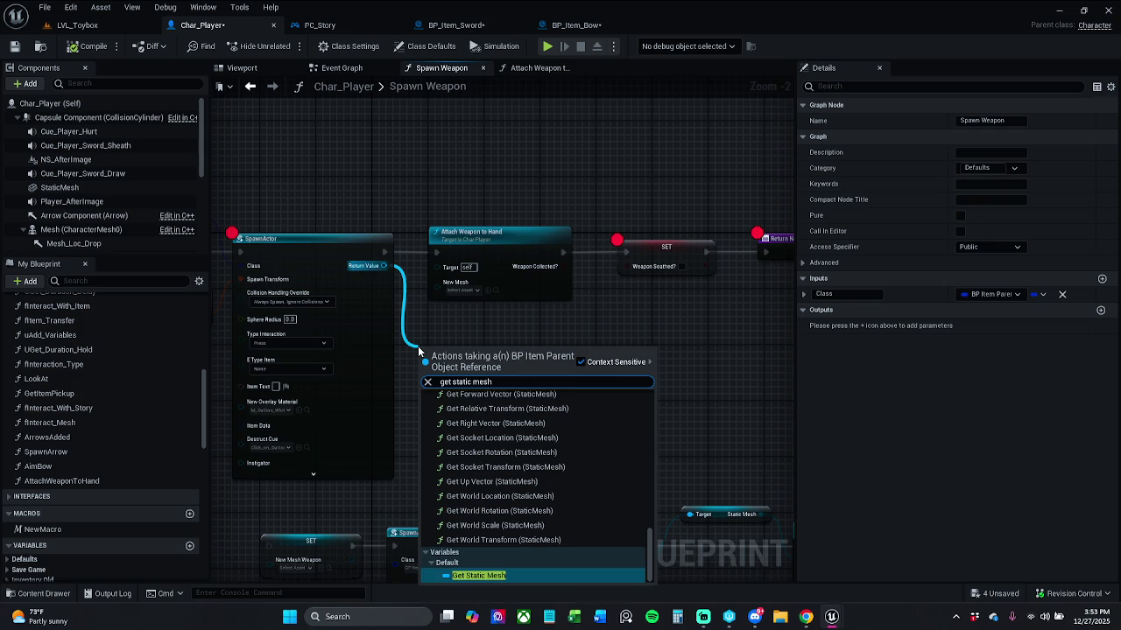
{"action": "key", "text": "Return"}
{"action": "mouse_move", "coordinate": [495, 353]}
{"action": "left_mouse_down"}
{"action": "mouse_move", "coordinate": [511, 312]}
{"action": "mouse_move", "coordinate": [459, 292]}
{"action": "left_mouse_up"}
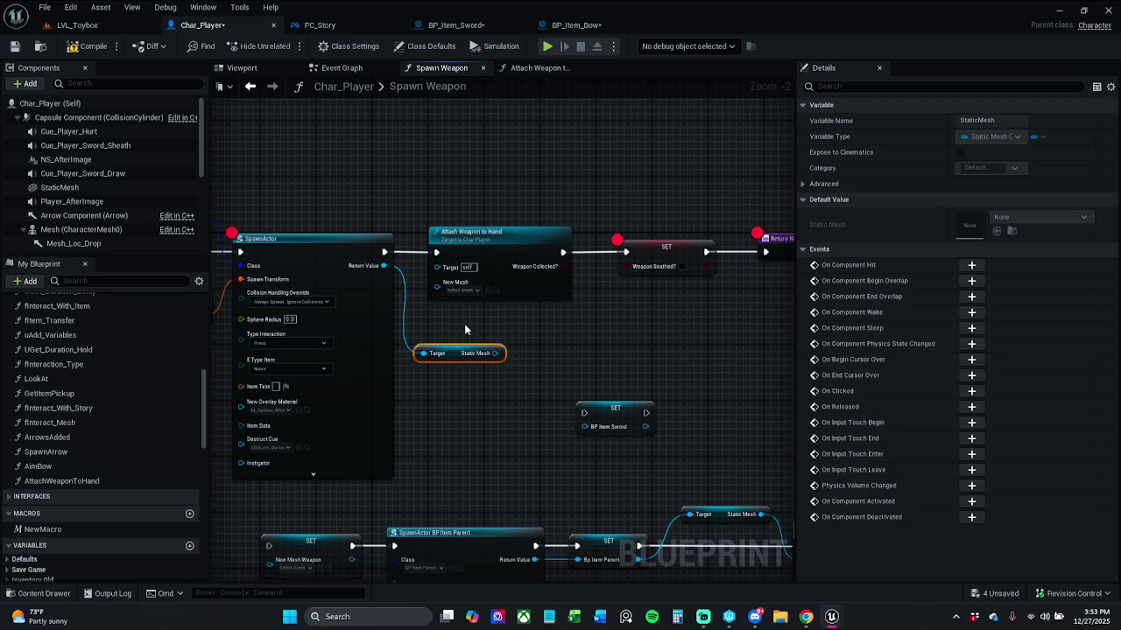
{"action": "left_click_drag", "start_coordinate": [453, 356], "coordinate": [454, 337]}
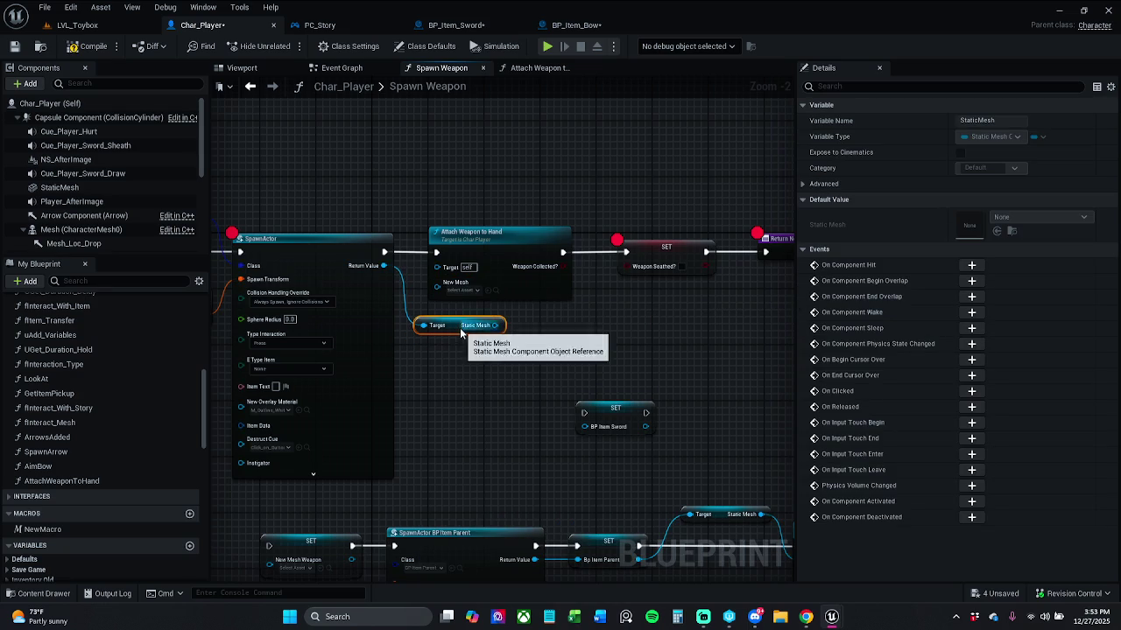
Delete the StaticMesh getter and switch to the BP_Item_Sword blueprint.
{"action": "scroll", "coordinate": [450, 329], "scroll_direction": "up", "scroll_amount": 1}
{"action": "mouse_move", "coordinate": [460, 331]}
{"action": "left_mouse_down"}
{"action": "mouse_move", "coordinate": [505, 338]}
{"action": "mouse_move", "coordinate": [495, 318]}
{"action": "mouse_move", "coordinate": [730, 322]}
{"action": "left_mouse_up"}
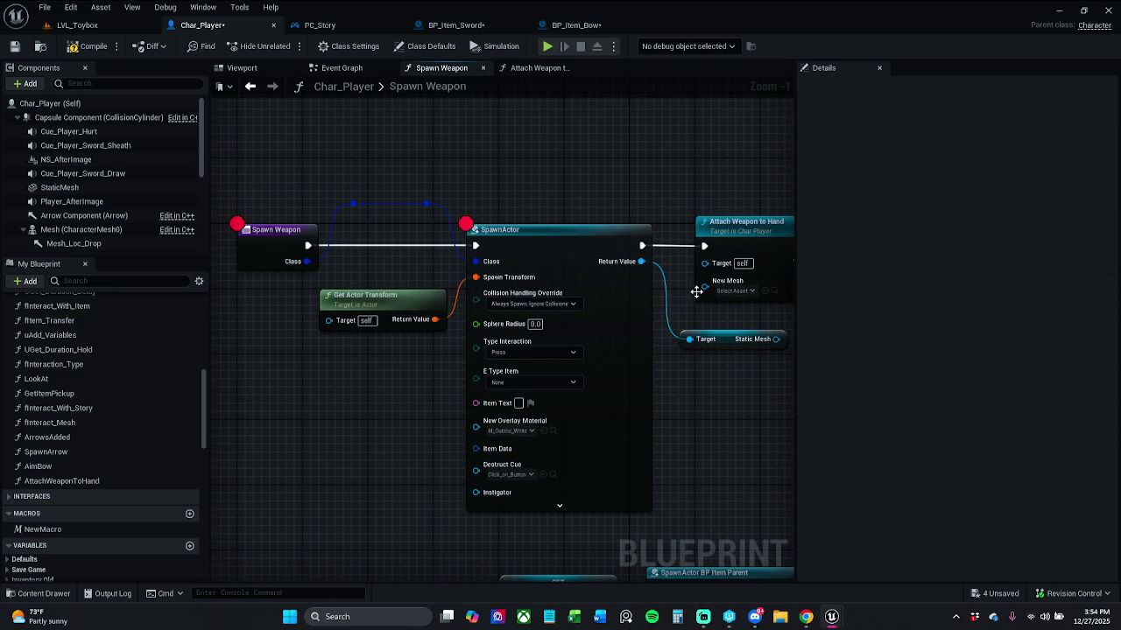
{"action": "mouse_move", "coordinate": [803, 361]}
{"action": "left_mouse_down"}
{"action": "mouse_move", "coordinate": [689, 364]}
{"action": "mouse_move", "coordinate": [649, 386]}
{"action": "mouse_move", "coordinate": [527, 383]}
{"action": "left_mouse_up"}
{"action": "key", "text": "Delete"}
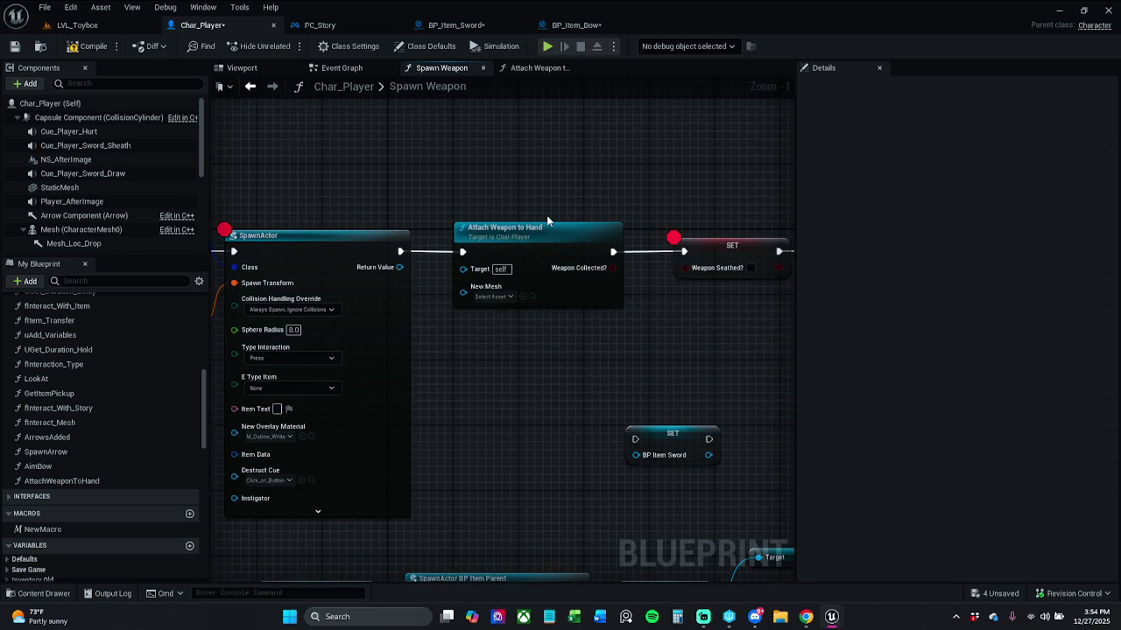
{"action": "scroll", "coordinate": [604, 179], "scroll_direction": "down", "scroll_amount": 1}
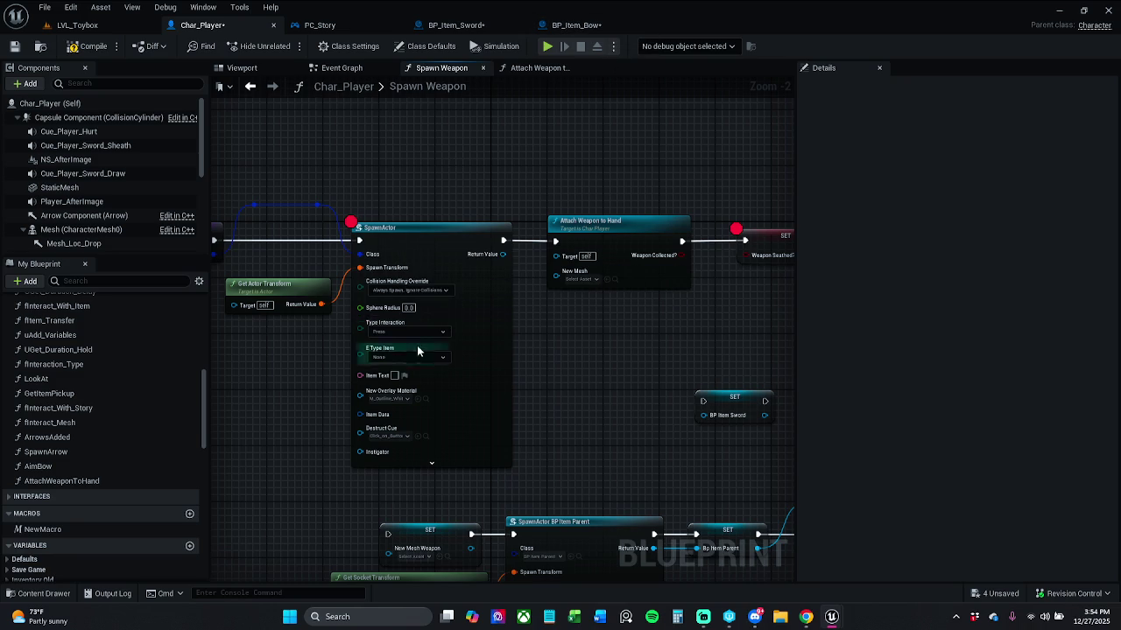
{"action": "left_click", "coordinate": [459, 25]}
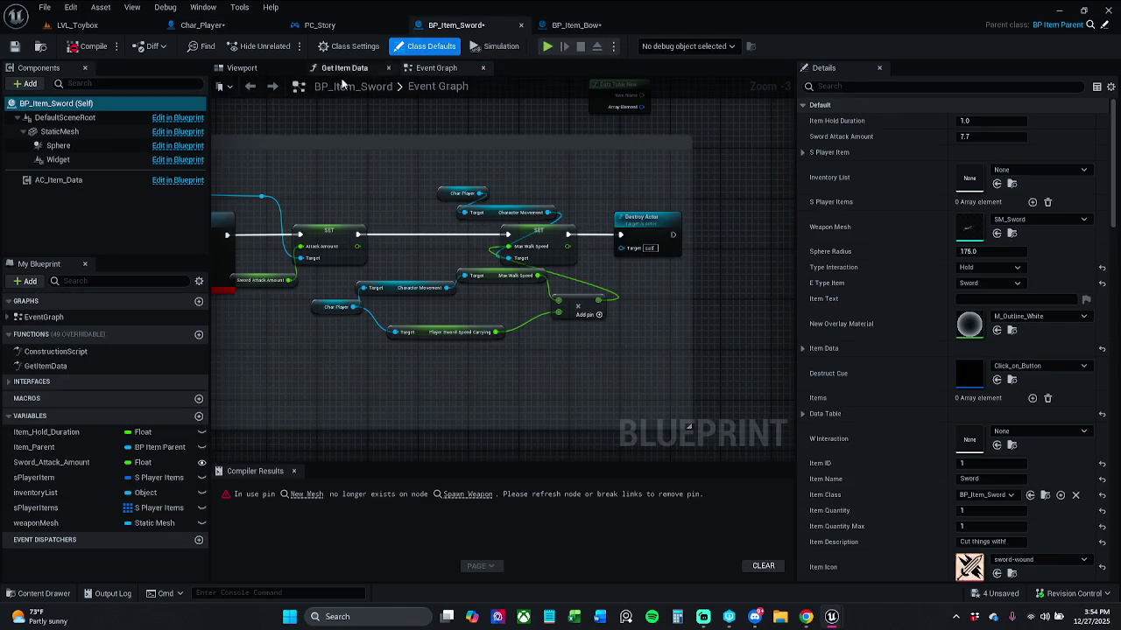
Refresh the sword's Spawn Weapon node to drop the stale New Mesh pin, then recompile.
{"action": "left_click", "coordinate": [88, 46]}
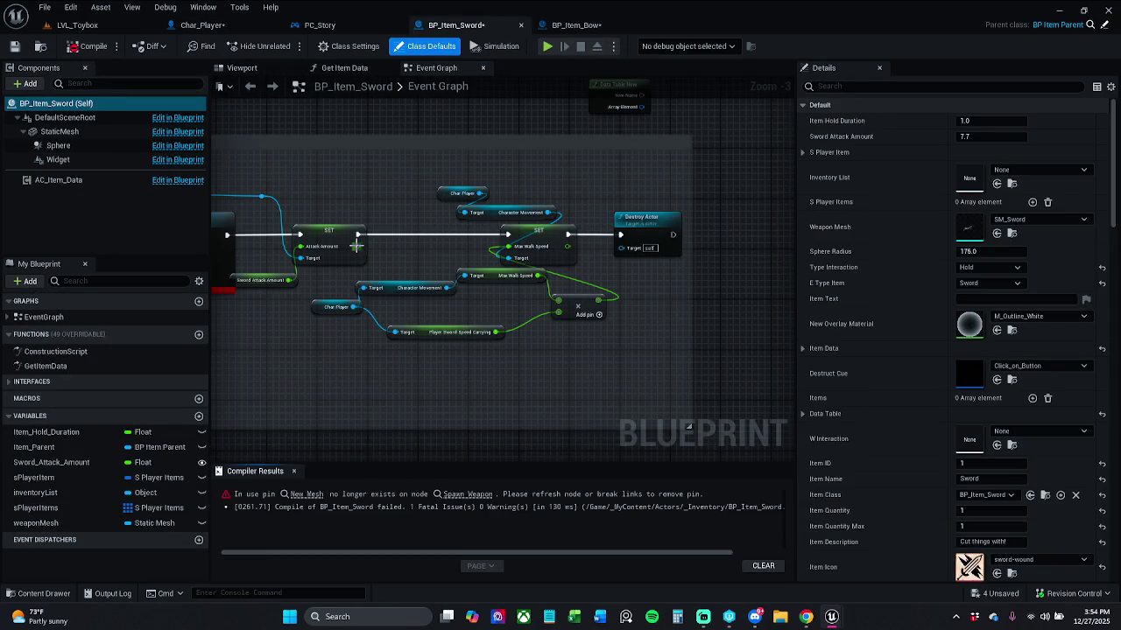
{"action": "left_click", "coordinate": [306, 494]}
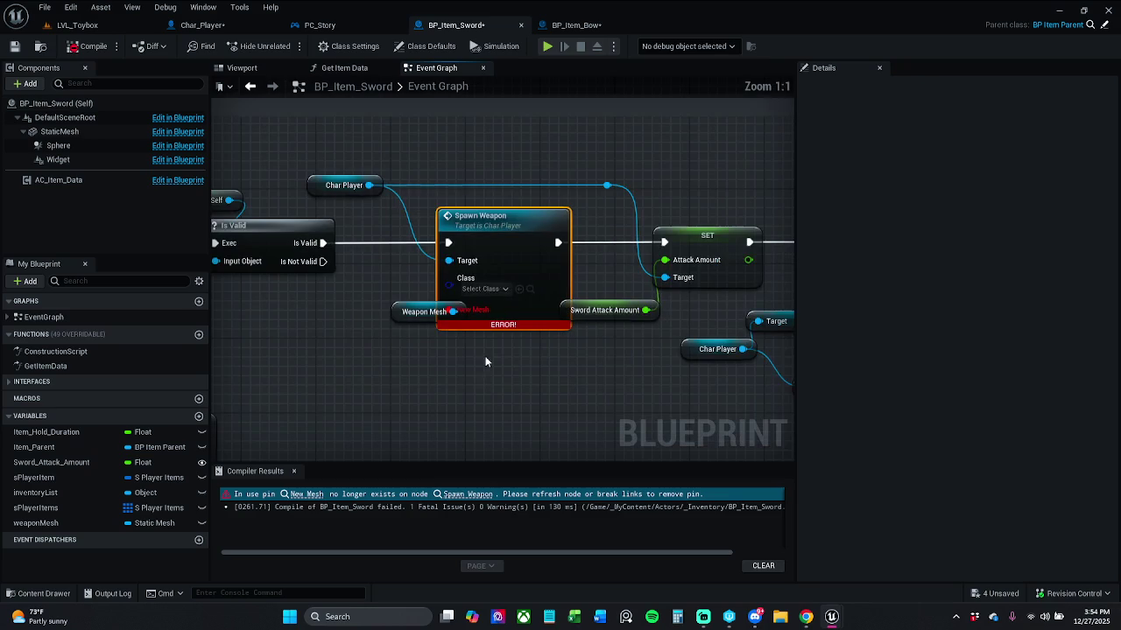
{"action": "right_click", "coordinate": [520, 252]}
{"action": "left_click", "coordinate": [578, 322]}
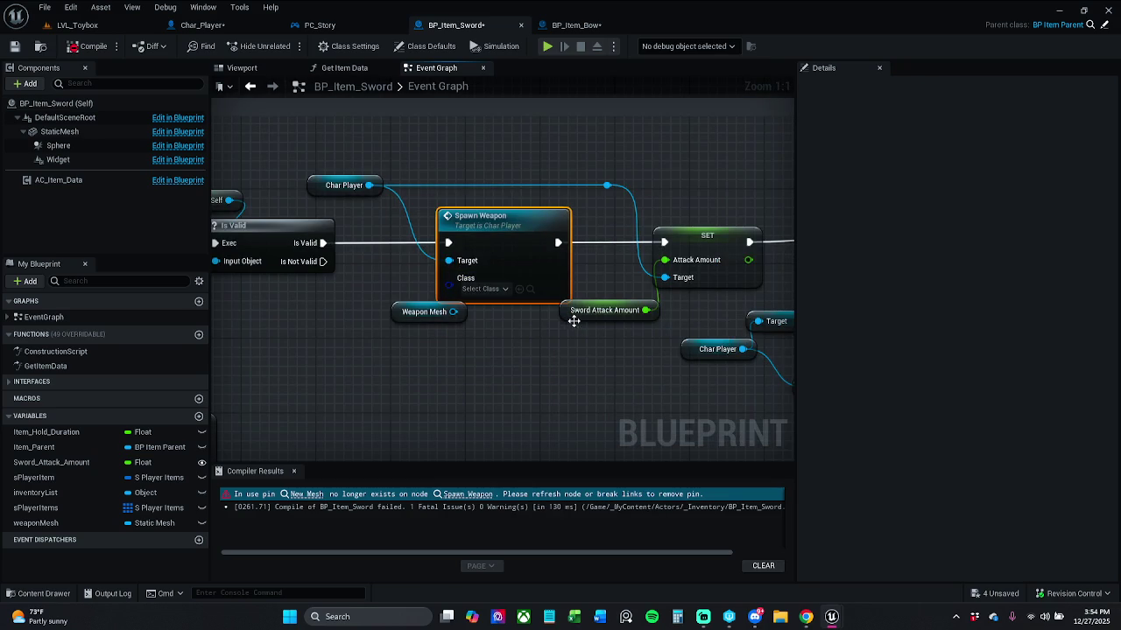
{"action": "left_click_drag", "start_coordinate": [398, 312], "coordinate": [383, 322]}
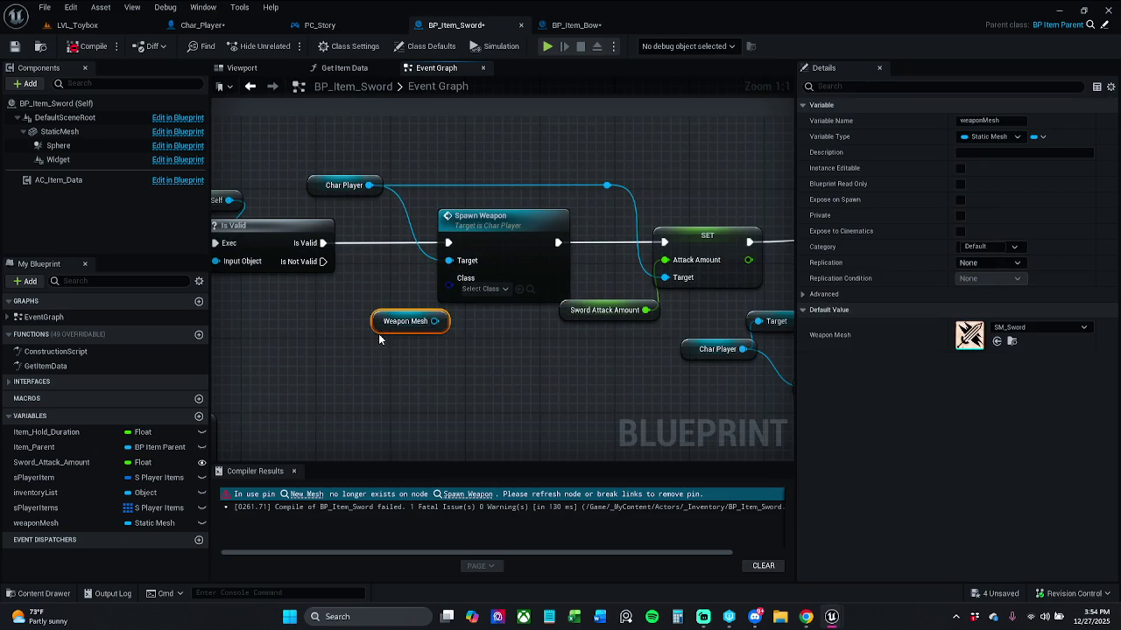
{"action": "left_click", "coordinate": [294, 471]}
{"action": "left_click", "coordinate": [88, 45]}
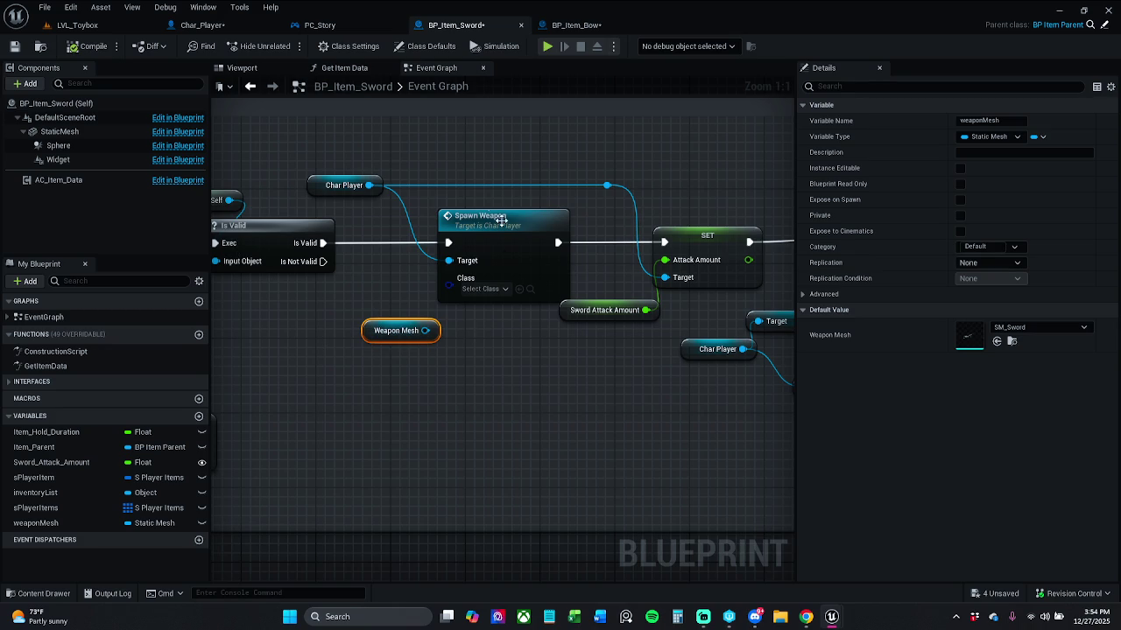
Tidy the sword graph around Spawn Weapon, leaving its Class unset and Weapon Mesh disconnected.
{"action": "left_click", "coordinate": [505, 230]}
{"action": "left_click_drag", "start_coordinate": [588, 372], "coordinate": [492, 385]}
{"action": "left_click_drag", "start_coordinate": [508, 250], "coordinate": [599, 348]}
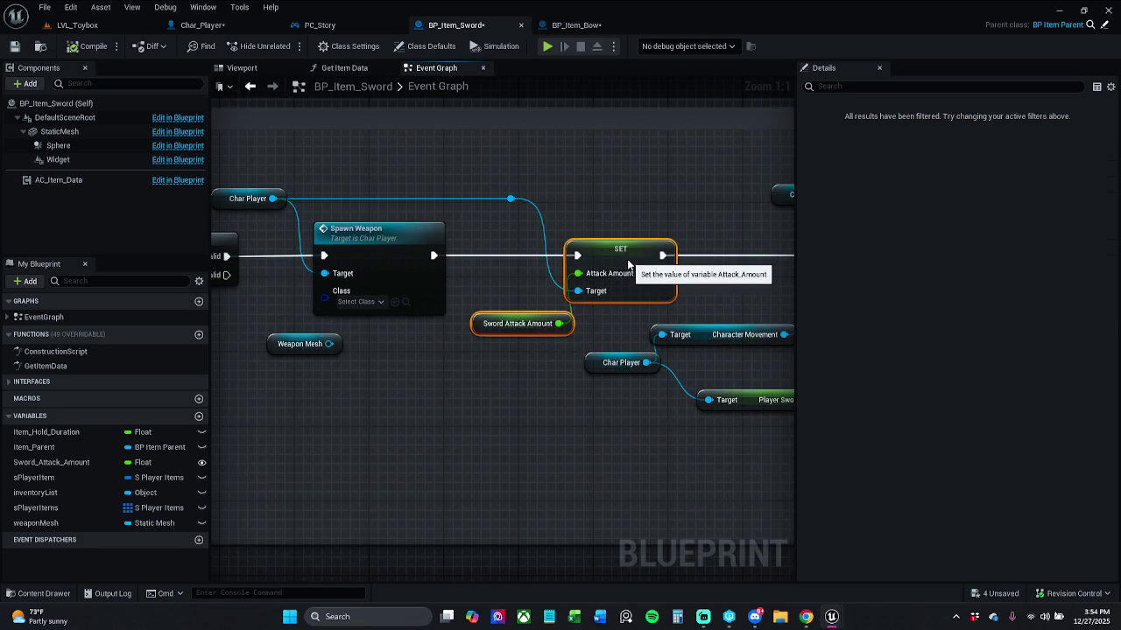
{"action": "left_click_drag", "start_coordinate": [385, 339], "coordinate": [512, 322]}
{"action": "left_click", "coordinate": [512, 322]}
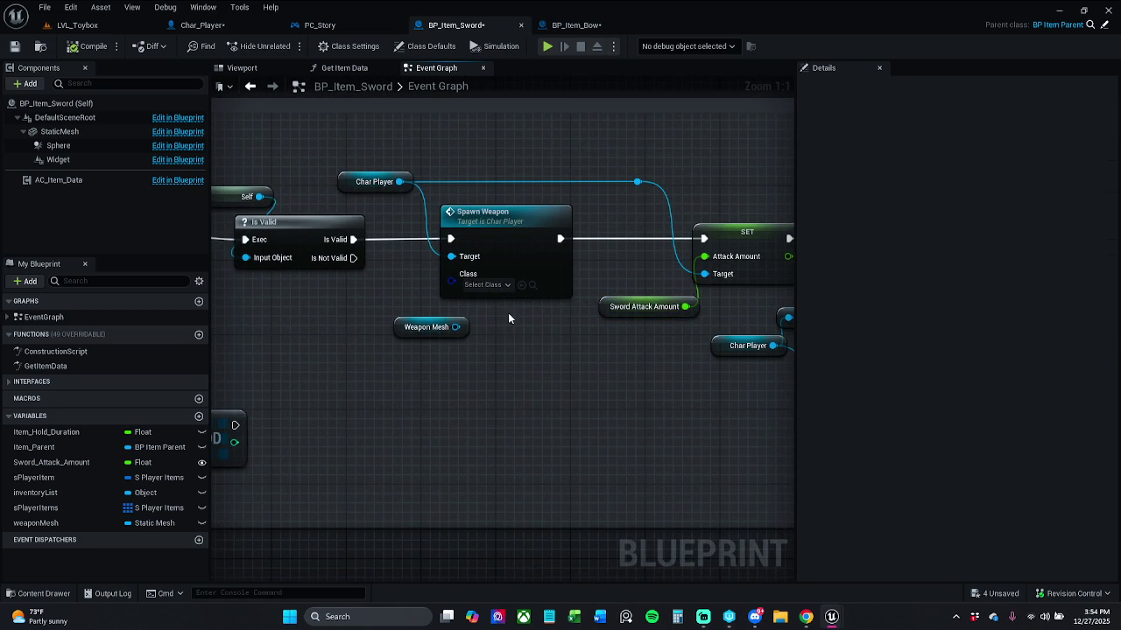
{"action": "left_click", "coordinate": [495, 284]}
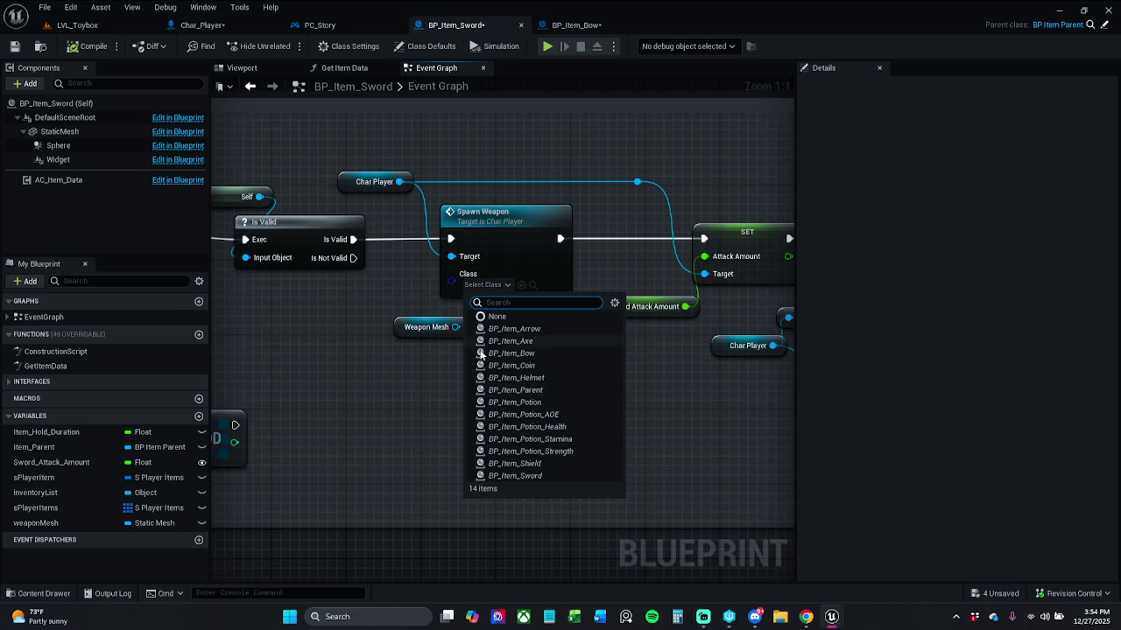
{"action": "left_click", "coordinate": [414, 469]}
{"action": "left_click_drag", "start_coordinate": [442, 333], "coordinate": [454, 355]}
{"action": "left_click", "coordinate": [454, 390]}
{"action": "left_click", "coordinate": [425, 329]}
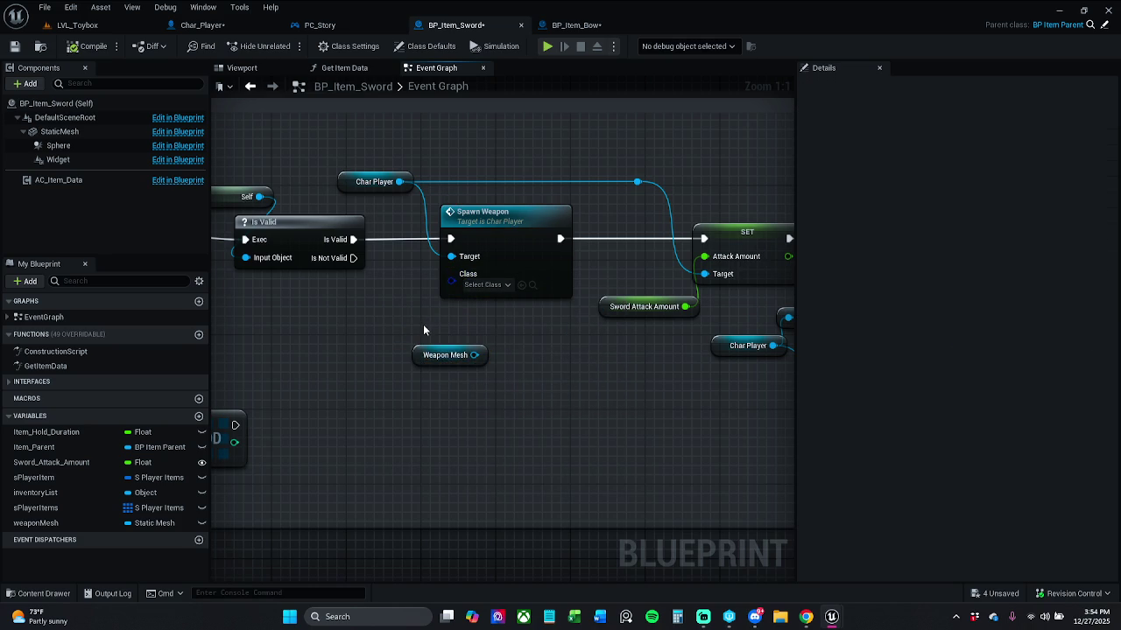
{"action": "scroll", "coordinate": [423, 324], "scroll_direction": "down", "scroll_amount": 1}
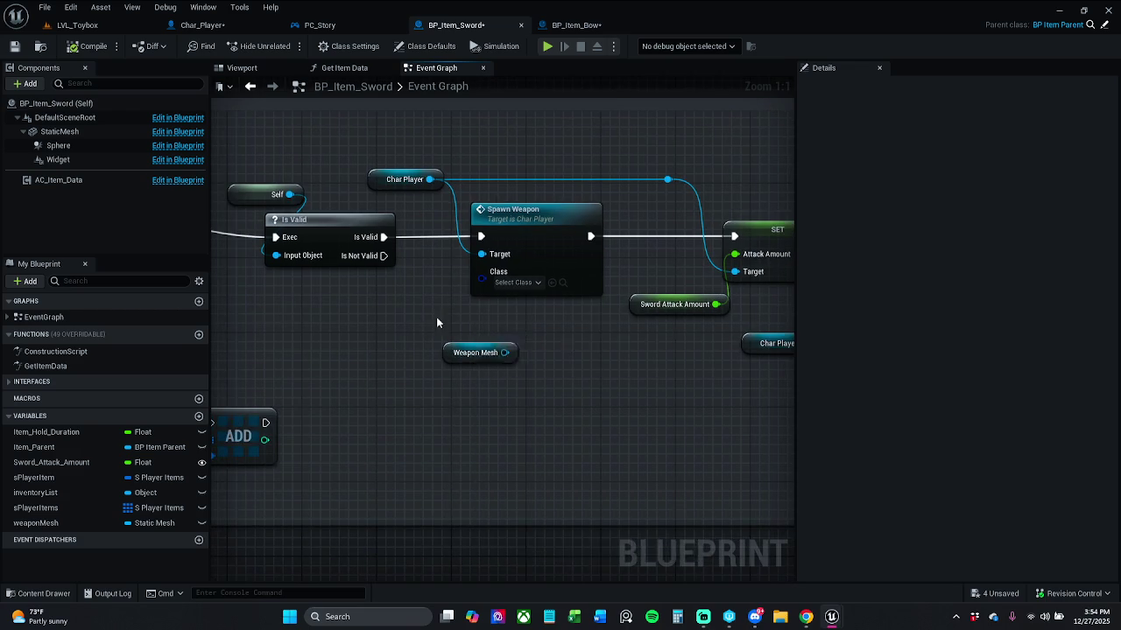
{"action": "scroll", "coordinate": [465, 323], "scroll_direction": "down", "scroll_amount": 1}
Pan the sword's Event Graph and box-select the Char Player and Spawn Weapon nodes.
{"action": "mouse_move", "coordinate": [425, 314]}
{"action": "left_mouse_down"}
{"action": "mouse_move", "coordinate": [684, 313]}
{"action": "mouse_move", "coordinate": [473, 320]}
{"action": "left_mouse_up"}
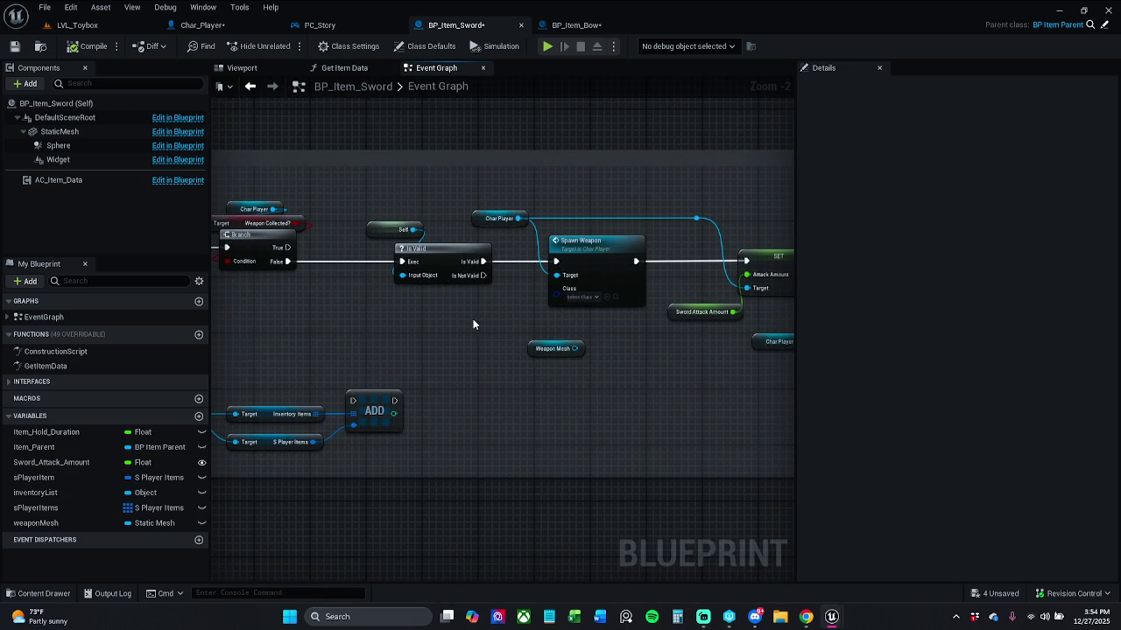
{"action": "mouse_move", "coordinate": [505, 199]}
{"action": "left_mouse_down"}
{"action": "mouse_move", "coordinate": [628, 320]}
{"action": "mouse_move", "coordinate": [618, 317]}
{"action": "left_mouse_up"}
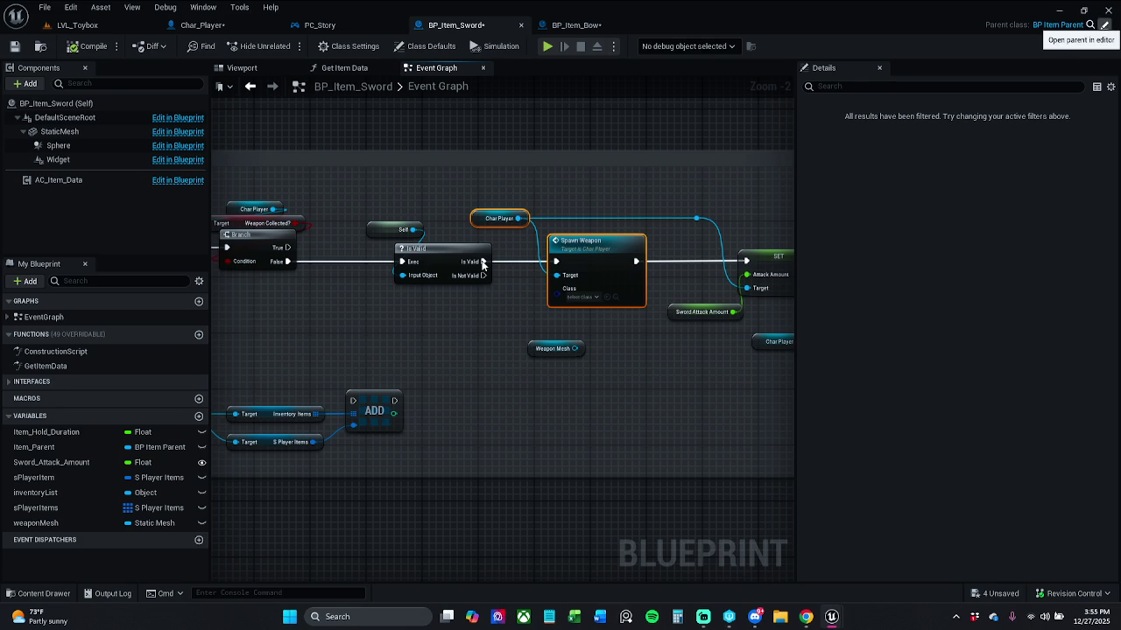
Move self and On Collected right and widen the Collected item comment box.
{"action": "scroll", "coordinate": [471, 284], "scroll_direction": "down", "scroll_amount": 5}
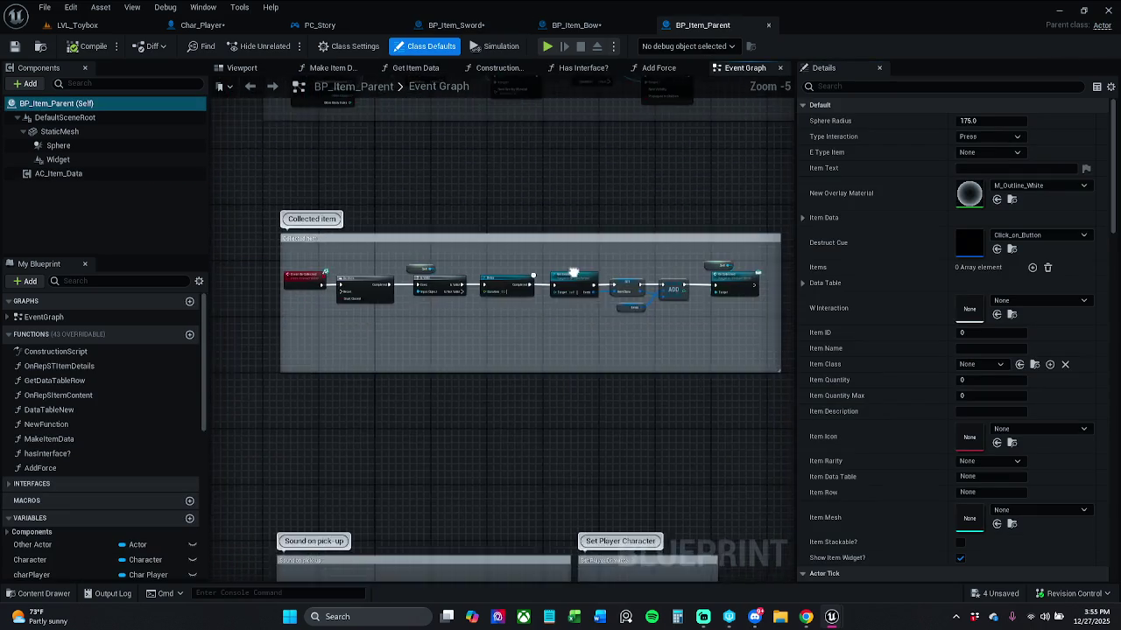
{"action": "scroll", "coordinate": [540, 274], "scroll_direction": "up", "scroll_amount": 2}
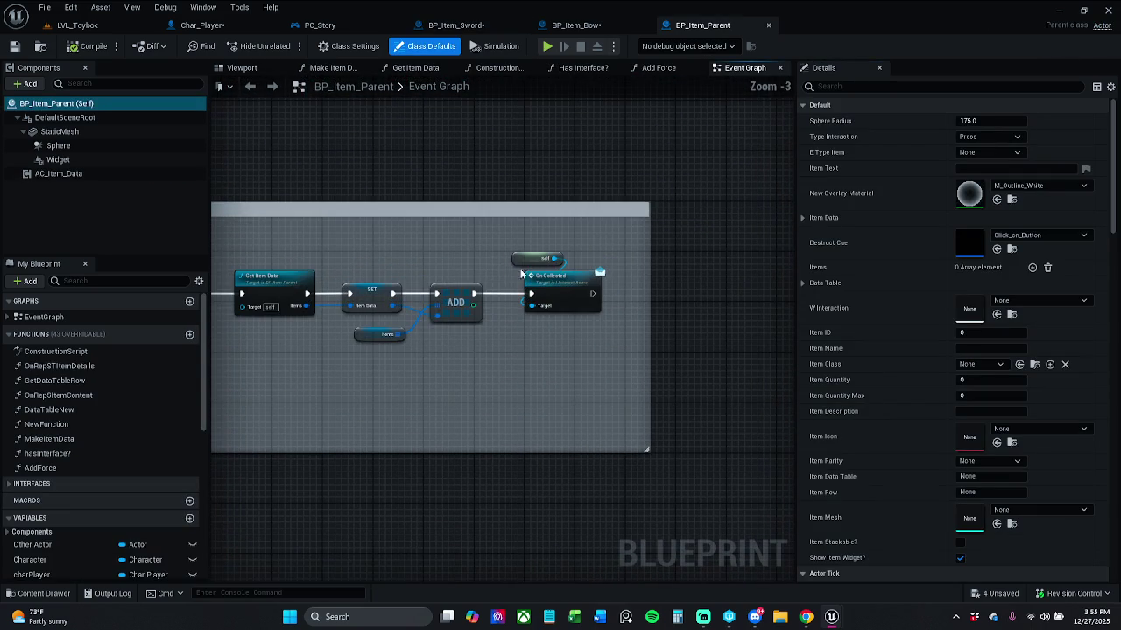
{"action": "left_click", "coordinate": [517, 258]}
{"action": "left_click", "coordinate": [563, 293], "text": "ctrl"}
{"action": "left_click_drag", "start_coordinate": [570, 291], "coordinate": [681, 293]}
{"action": "left_click", "coordinate": [654, 251]}
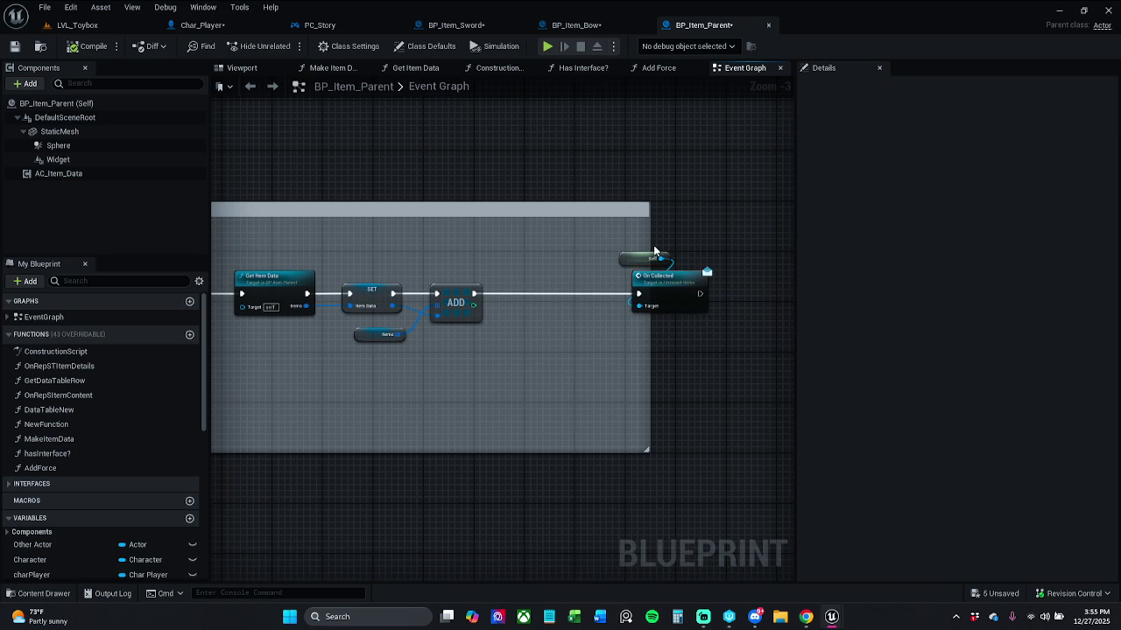
{"action": "left_click_drag", "start_coordinate": [650, 248], "coordinate": [737, 245]}
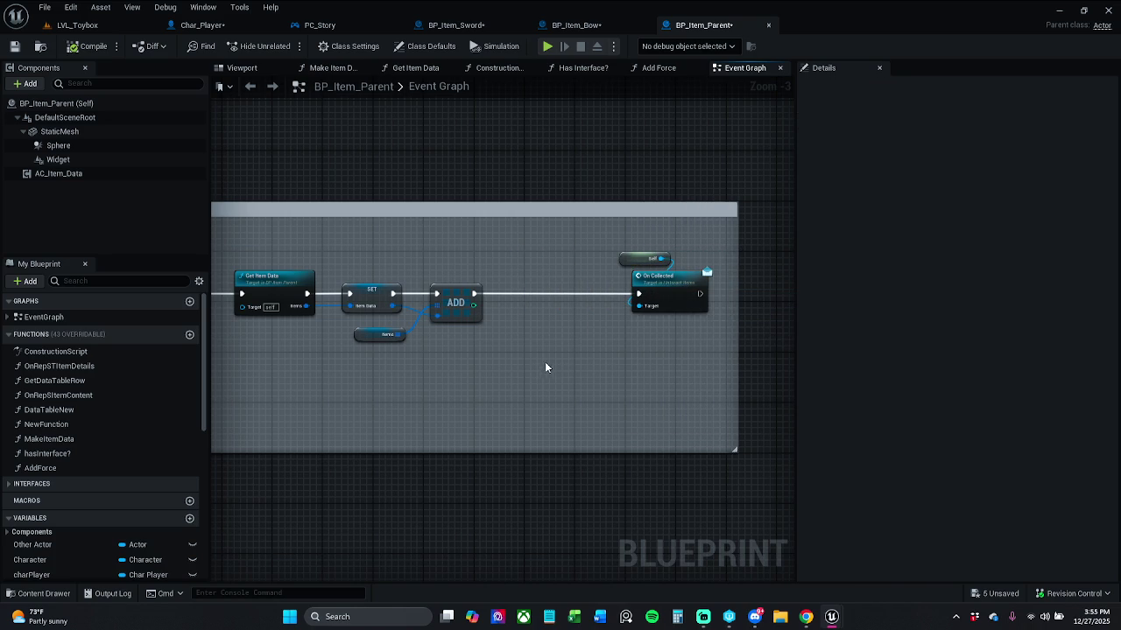
Paste Char Player and Spawn Weapon, wiring ADD → Spawn Weapon → On Collected.
{"action": "key", "text": "ctrl+v"}
{"action": "mouse_move", "coordinate": [613, 368]}
{"action": "left_mouse_down"}
{"action": "mouse_move", "coordinate": [562, 289]}
{"action": "mouse_move", "coordinate": [476, 294]}
{"action": "left_mouse_up"}
{"action": "left_click", "coordinate": [549, 249]}
{"action": "mouse_move", "coordinate": [591, 293]}
{"action": "left_mouse_down"}
{"action": "mouse_move", "coordinate": [659, 301]}
{"action": "mouse_move", "coordinate": [640, 295]}
{"action": "left_mouse_up"}
{"action": "left_click_drag", "start_coordinate": [483, 253], "coordinate": [507, 263]}
{"action": "left_click", "coordinate": [501, 234]}
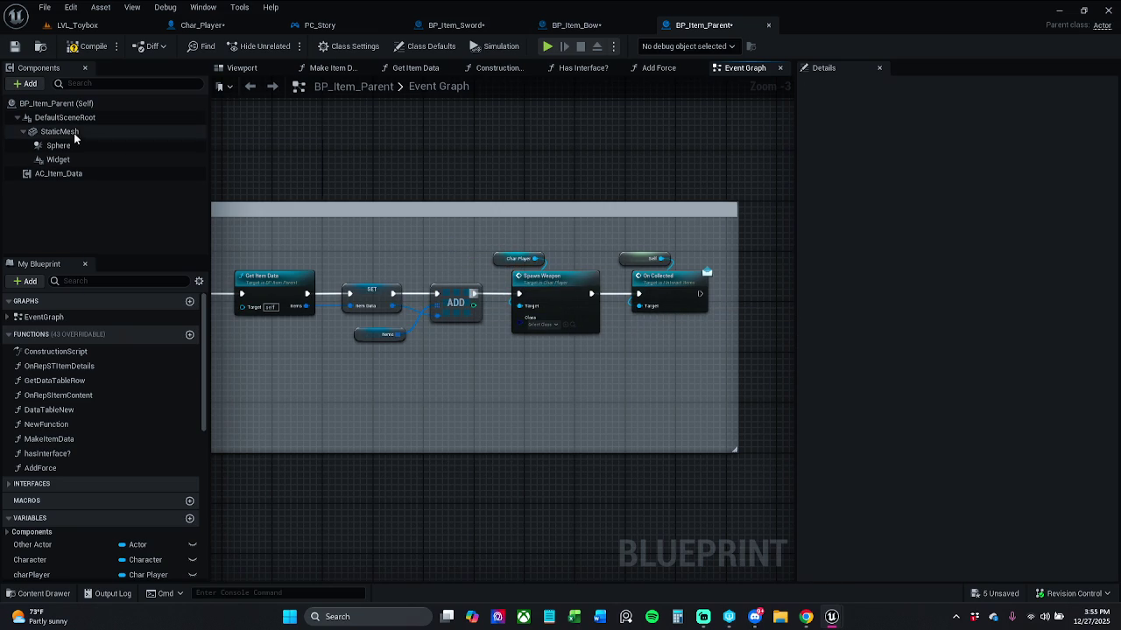
{"action": "left_click", "coordinate": [95, 174]}
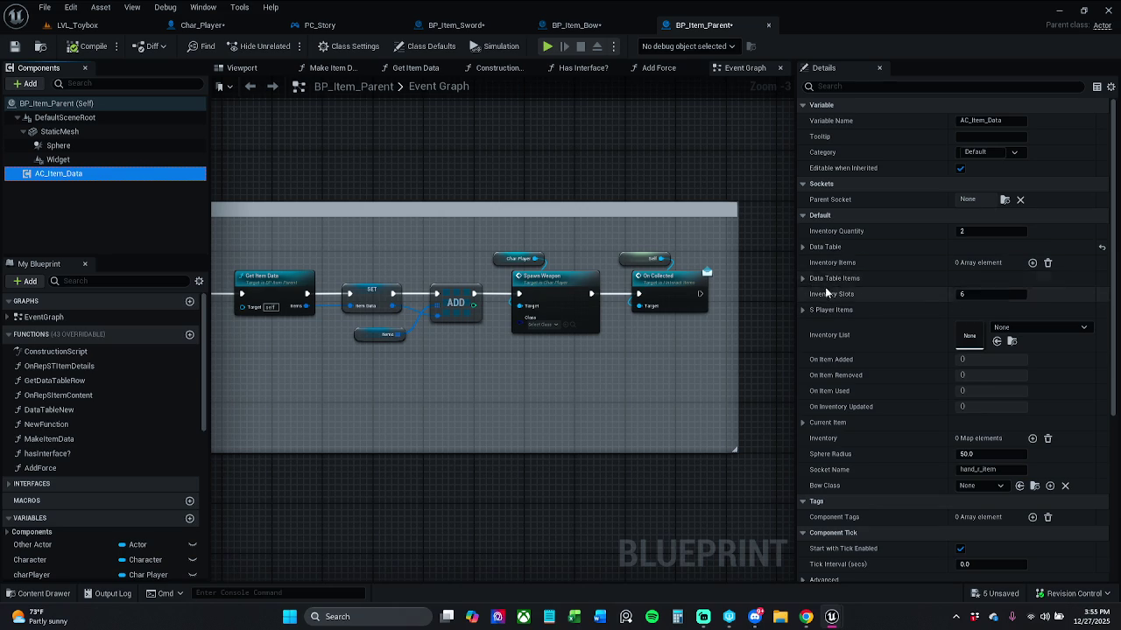
Inspect AC_Item_Data's Current Item properties and its itemClass list without changing anything.
{"action": "scroll", "coordinate": [825, 286], "scroll_direction": "down", "scroll_amount": 3}
{"action": "left_click", "coordinate": [803, 331]}
{"action": "left_click", "coordinate": [803, 331]}
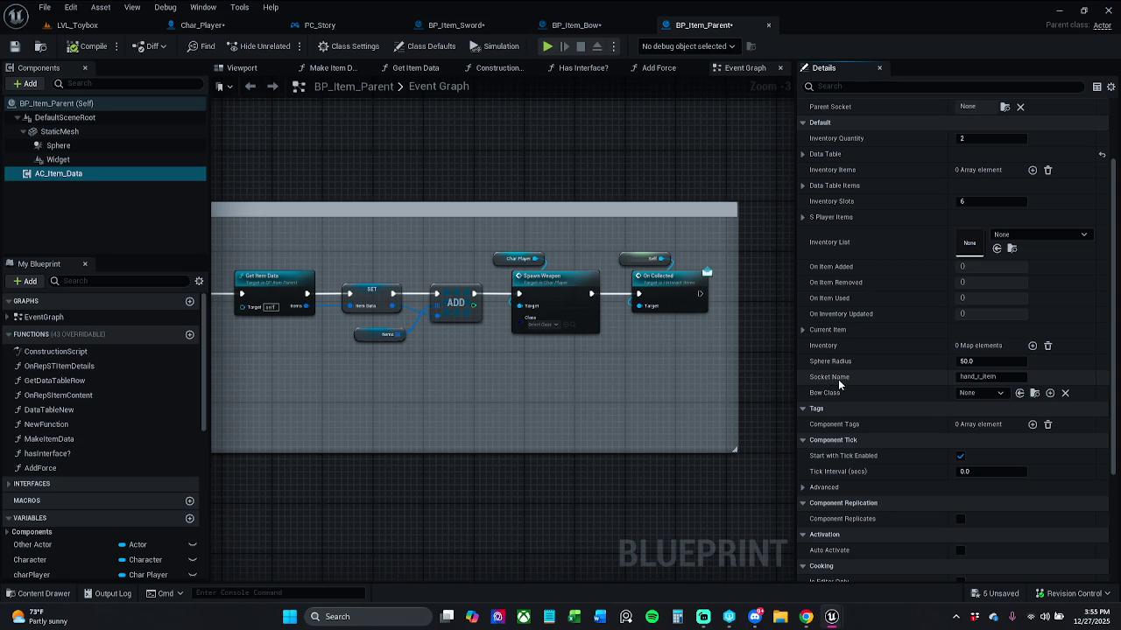
{"action": "left_click", "coordinate": [802, 330]}
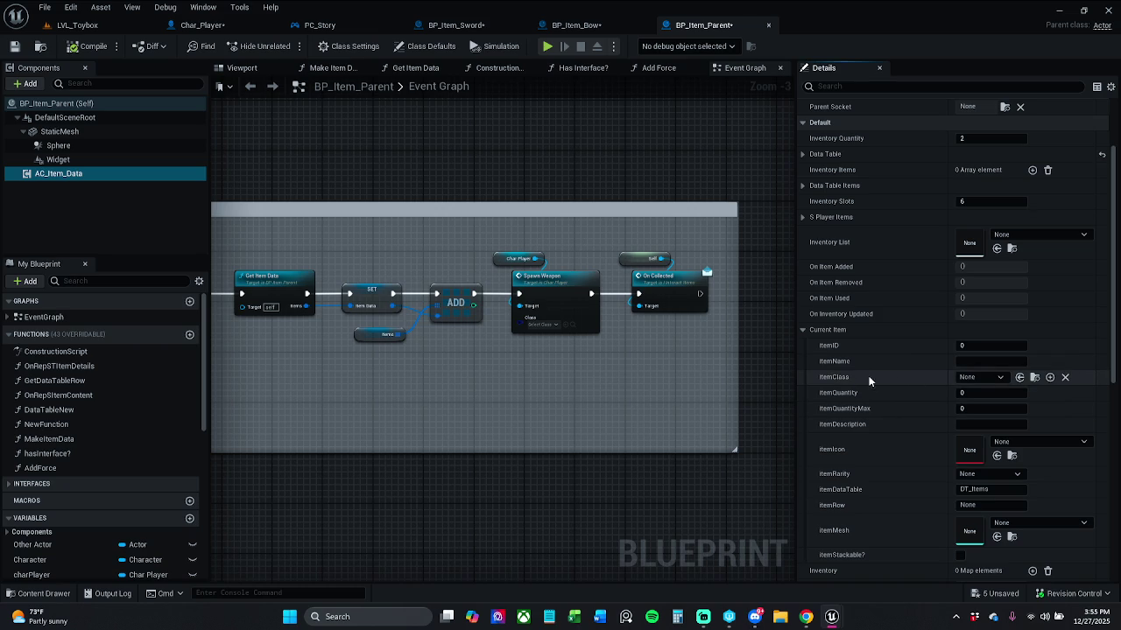
{"action": "left_click", "coordinate": [972, 377]}
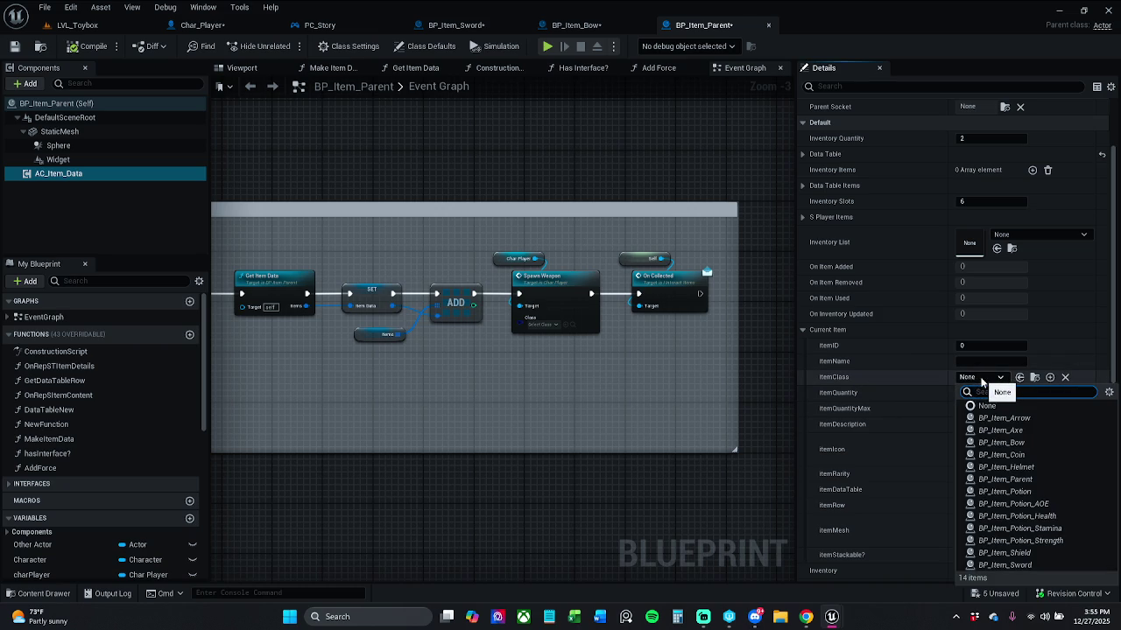
{"action": "left_click", "coordinate": [965, 384]}
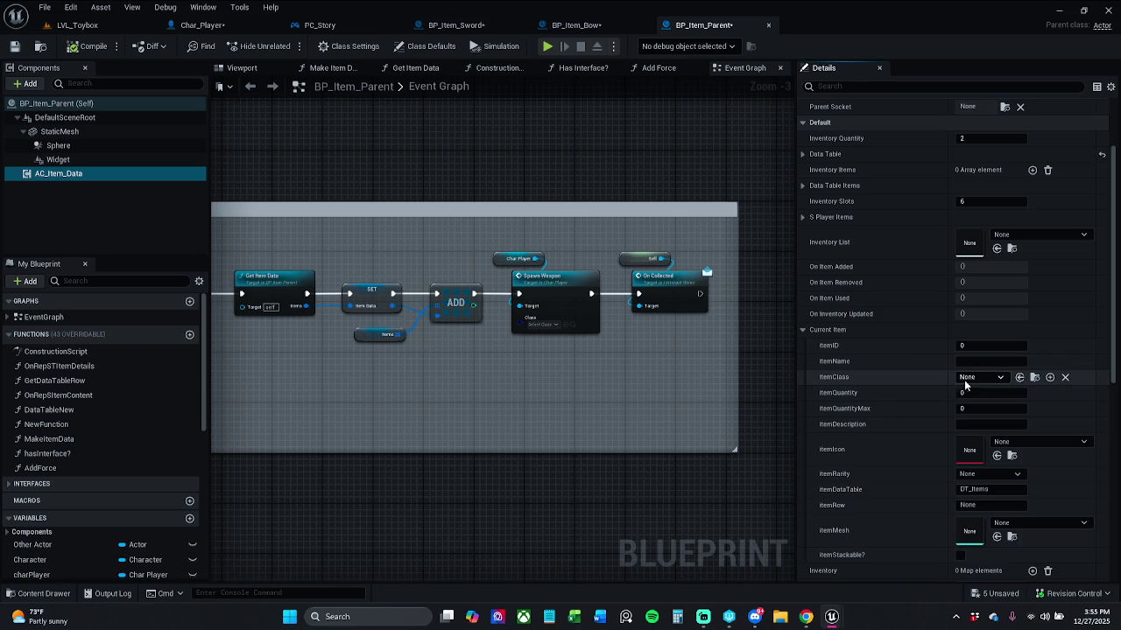
{"action": "left_click", "coordinate": [800, 330]}
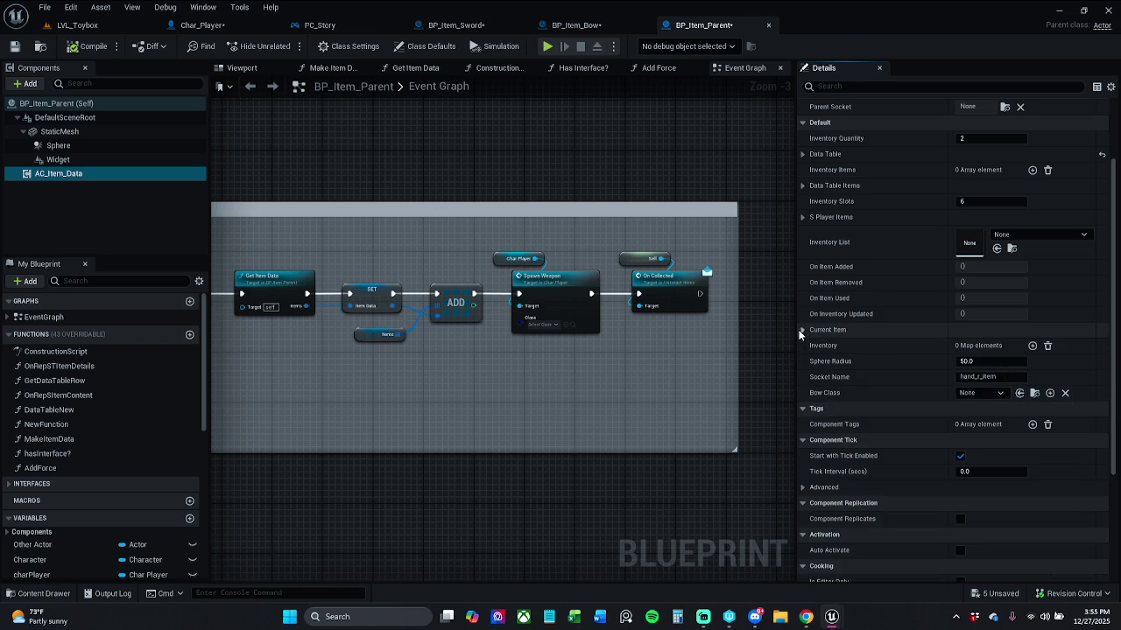
{"action": "scroll", "coordinate": [84, 493], "scroll_direction": "down", "scroll_amount": 10}
{"action": "scroll", "coordinate": [83, 493], "scroll_direction": "down", "scroll_amount": 4}
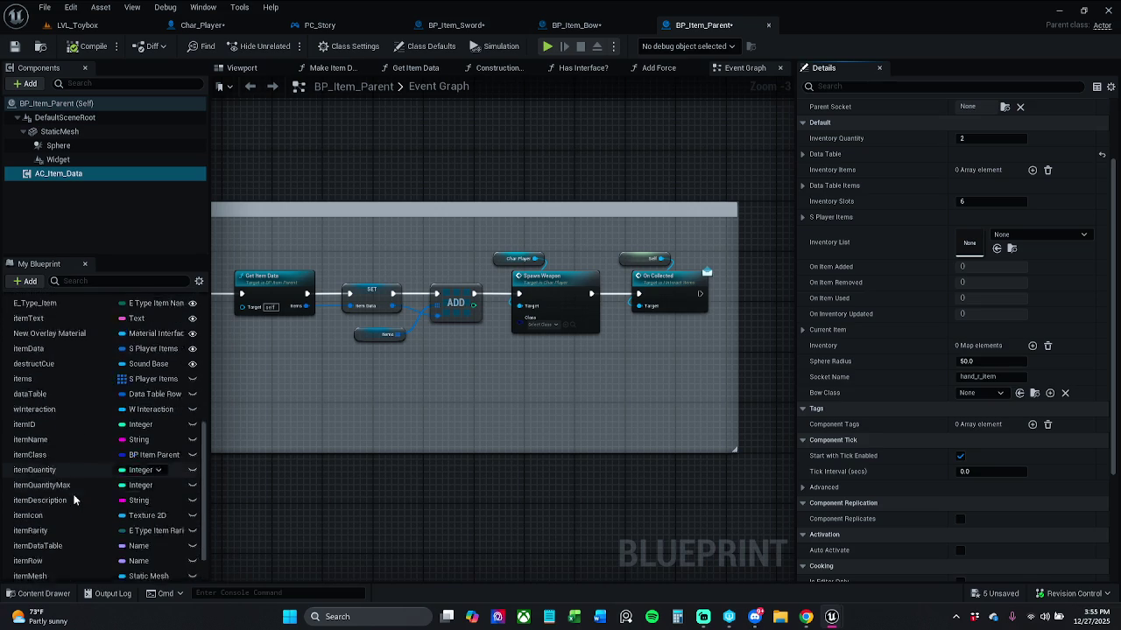
Filter the My Blueprint members by 'item' and select the itemClass variable.
{"action": "left_click", "coordinate": [128, 281]}
{"action": "type", "text": "curr"}
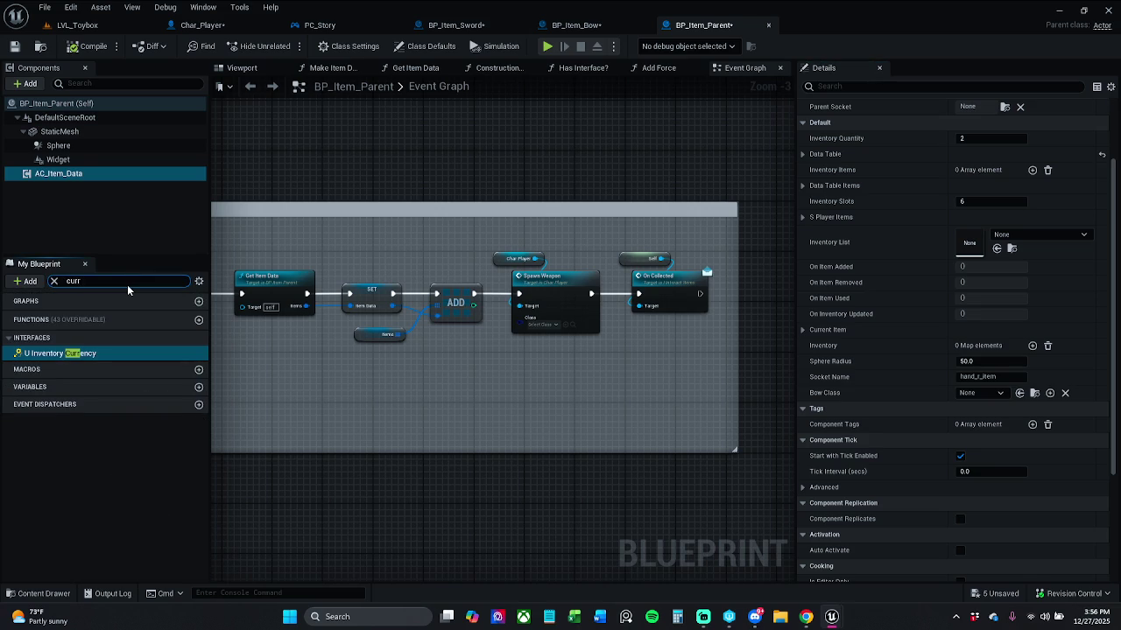
{"action": "key", "text": "BackSpace"}
{"action": "key", "text": "BackSpace"}
{"action": "key", "text": "BackSpace"}
{"action": "type", "text": "Cu"}
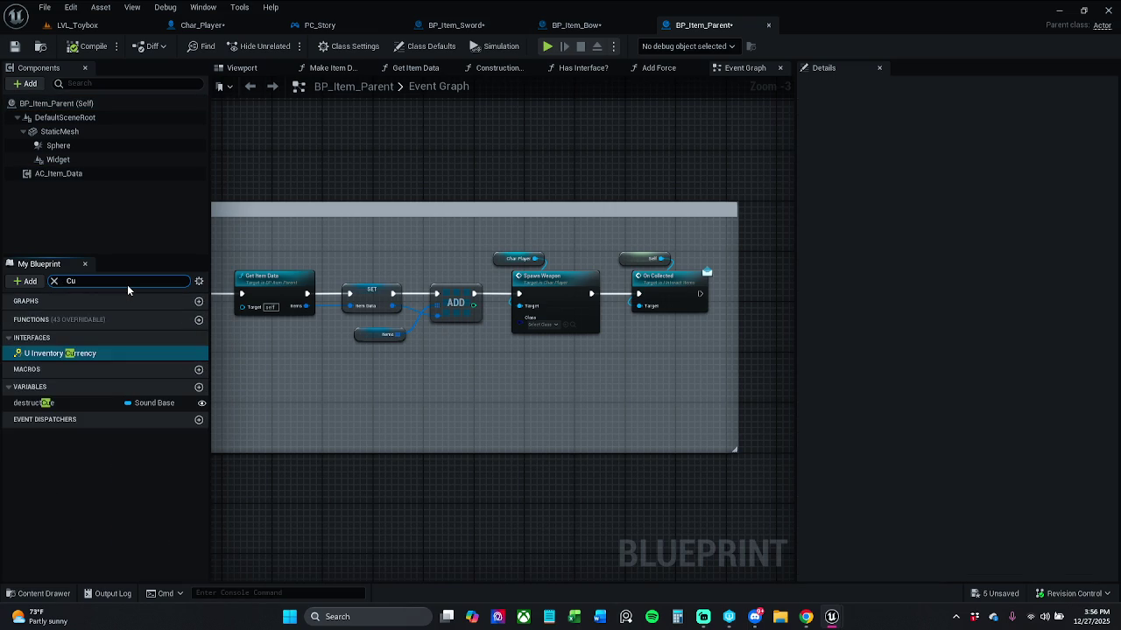
{"action": "key", "text": "BackSpace"}
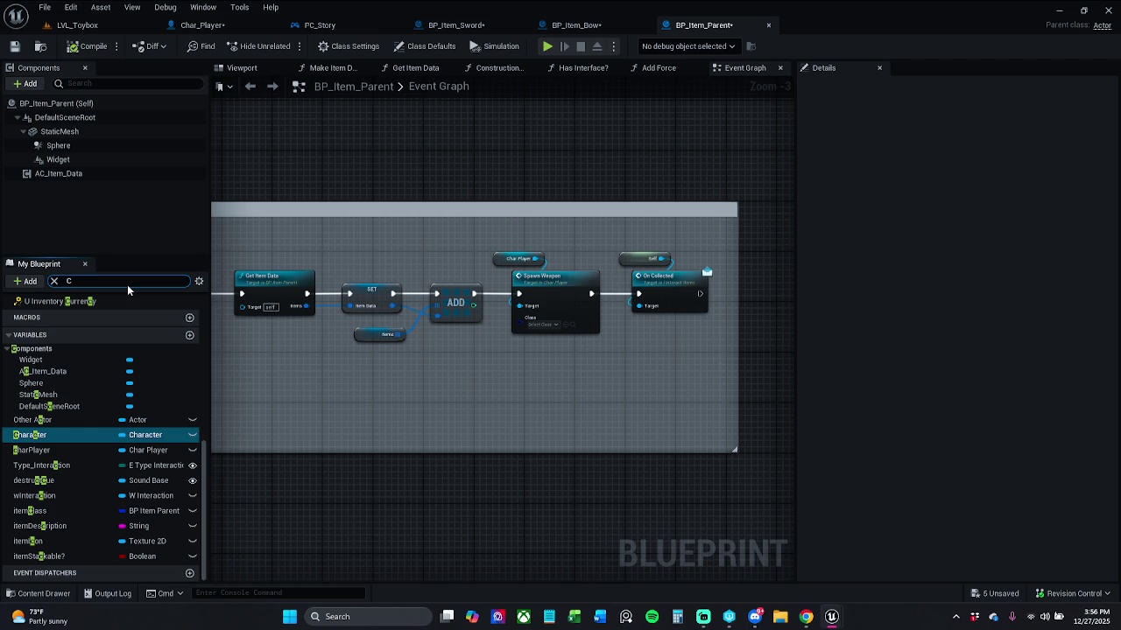
{"action": "key", "text": "BackSpace"}
{"action": "type", "text": "item"}
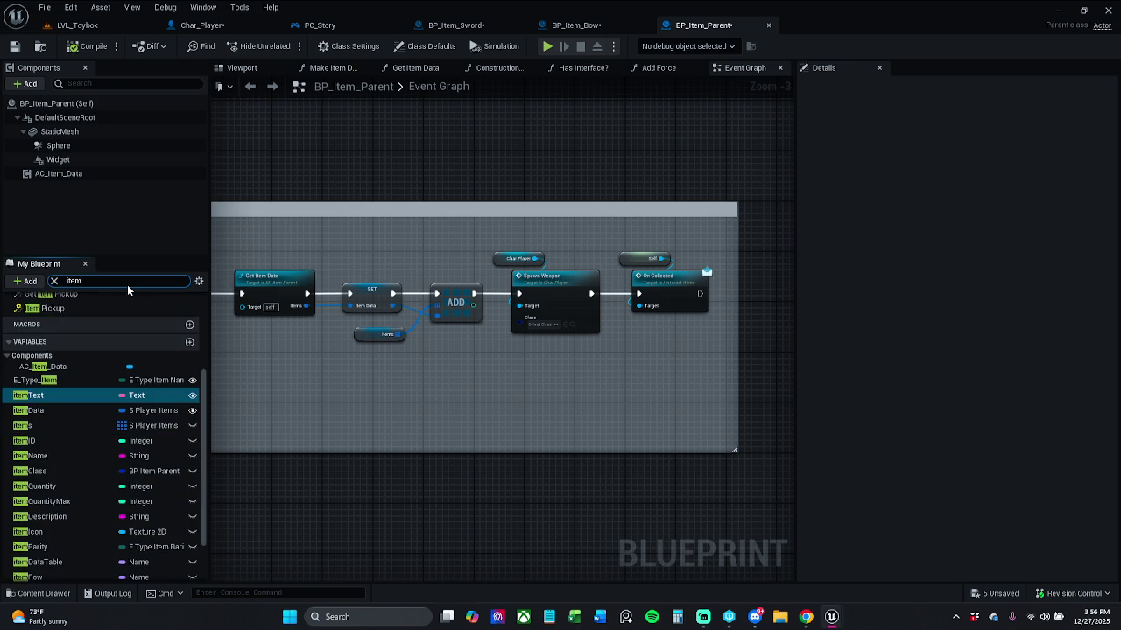
{"action": "scroll", "coordinate": [87, 424], "scroll_direction": "down", "scroll_amount": 3}
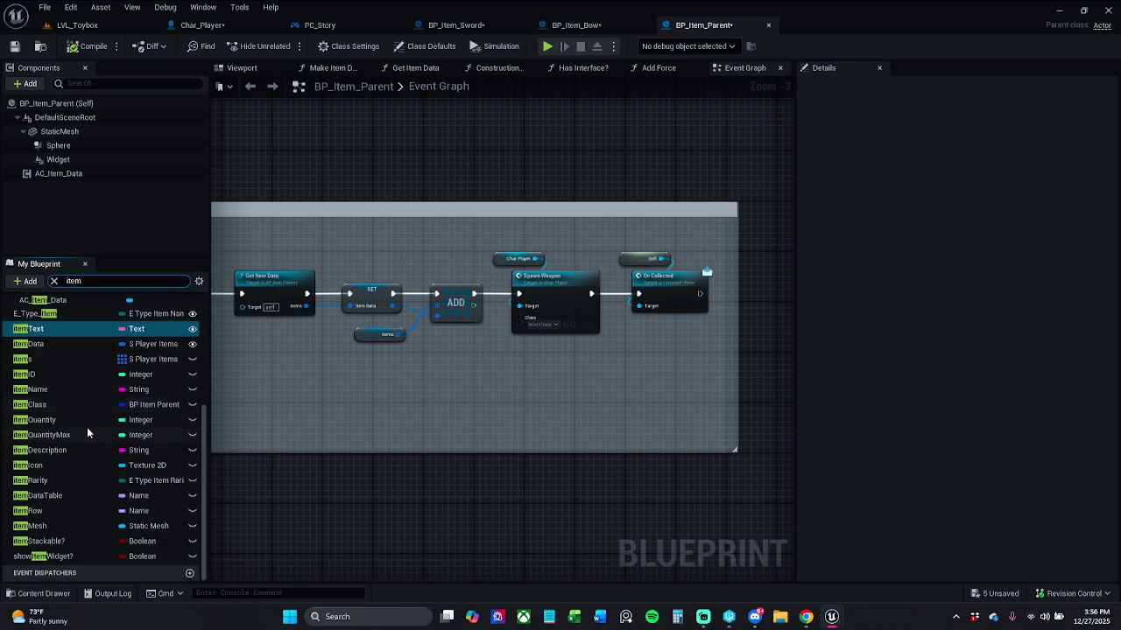
{"action": "scroll", "coordinate": [86, 555], "scroll_direction": "up", "scroll_amount": 1}
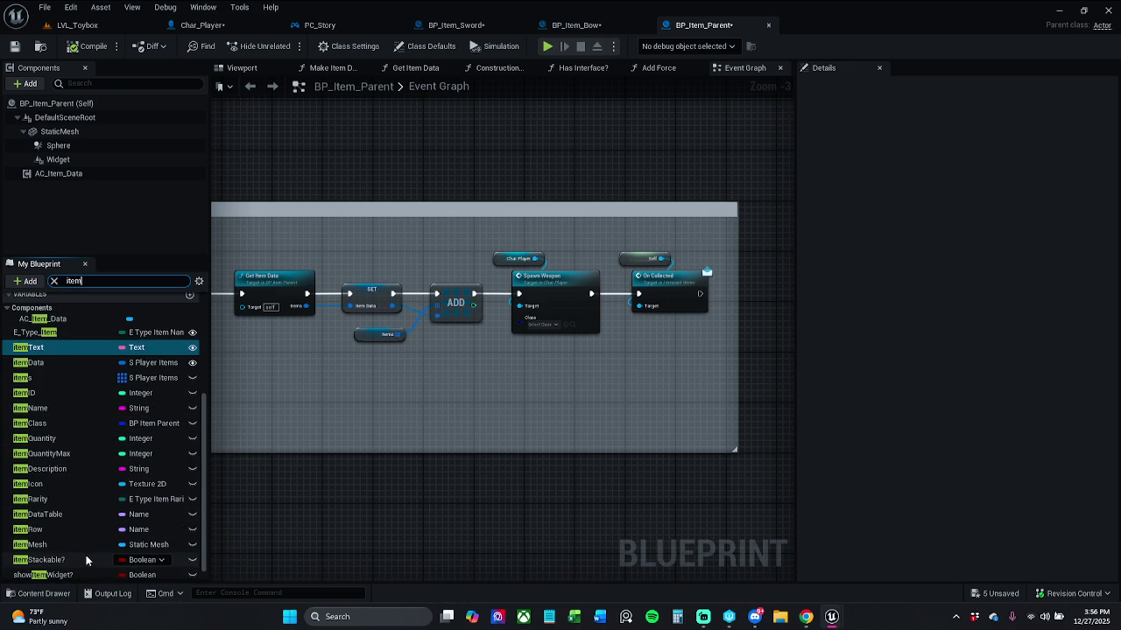
{"action": "left_click", "coordinate": [71, 424]}
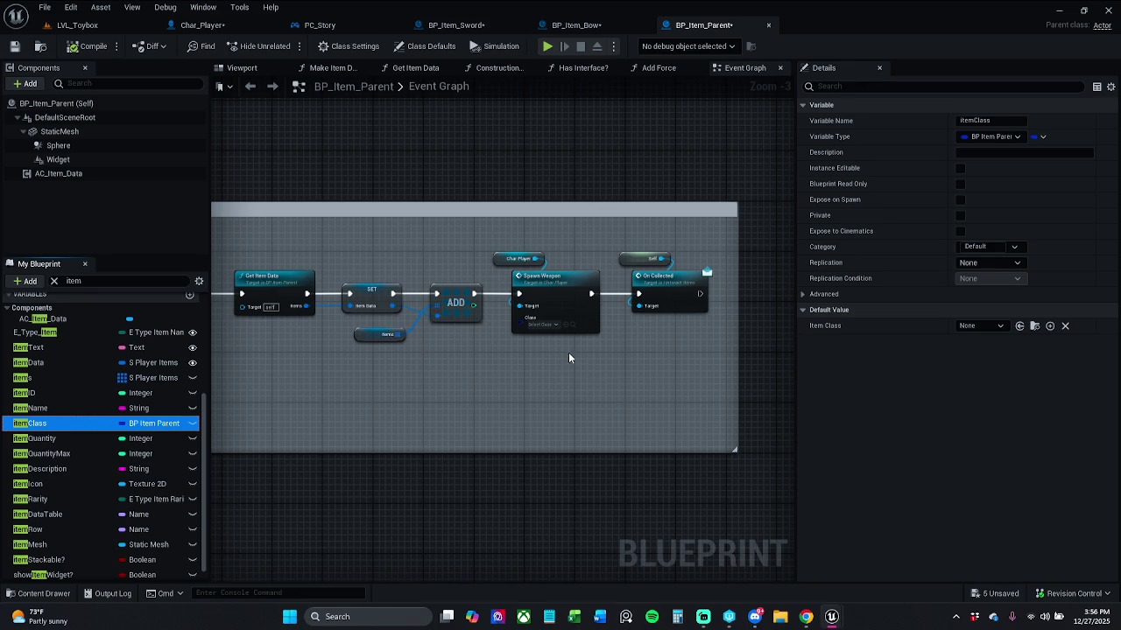
Wire the itemClass getter into Spawn Weapon's Class input and clear the search filter.
{"action": "mouse_move", "coordinate": [35, 424]}
{"action": "left_mouse_down"}
{"action": "mouse_move", "coordinate": [475, 357]}
{"action": "mouse_move", "coordinate": [521, 330]}
{"action": "mouse_move", "coordinate": [512, 337]}
{"action": "mouse_move", "coordinate": [532, 346]}
{"action": "left_mouse_up"}
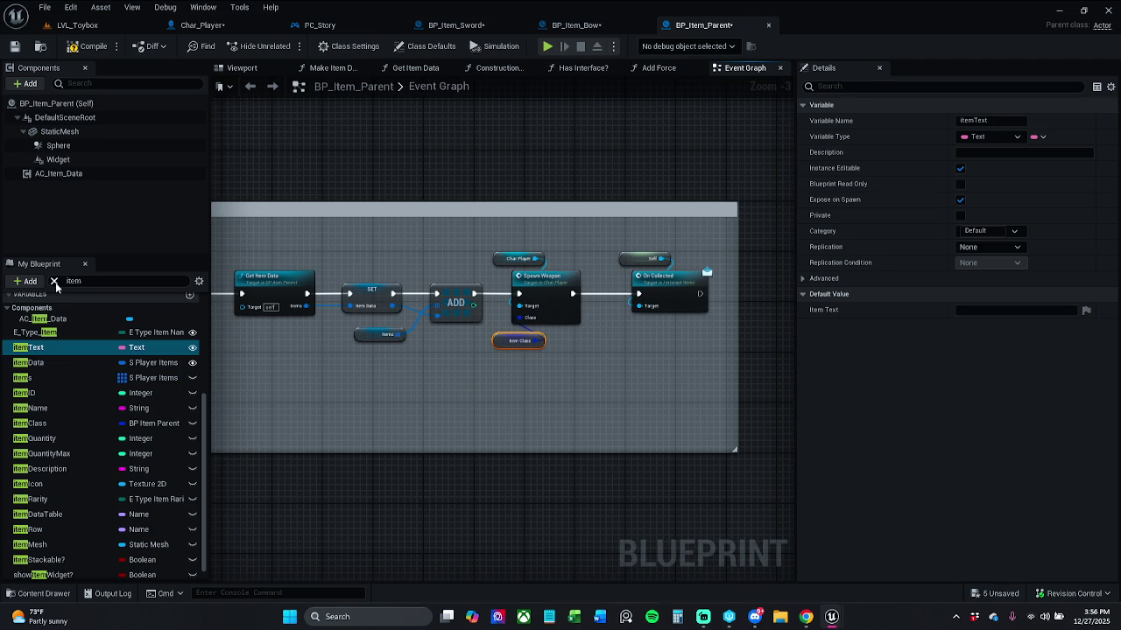
{"action": "left_click", "coordinate": [574, 389]}
{"action": "left_click", "coordinate": [528, 342]}
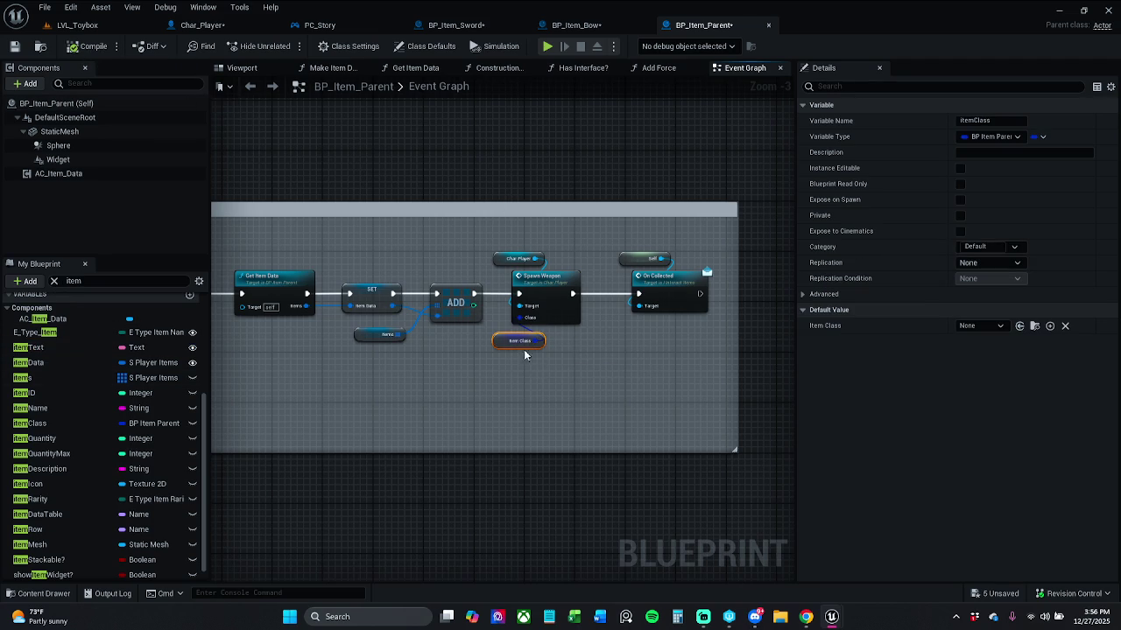
{"action": "left_click", "coordinate": [54, 281]}
{"action": "scroll", "coordinate": [548, 352], "scroll_direction": "up", "scroll_amount": 1}
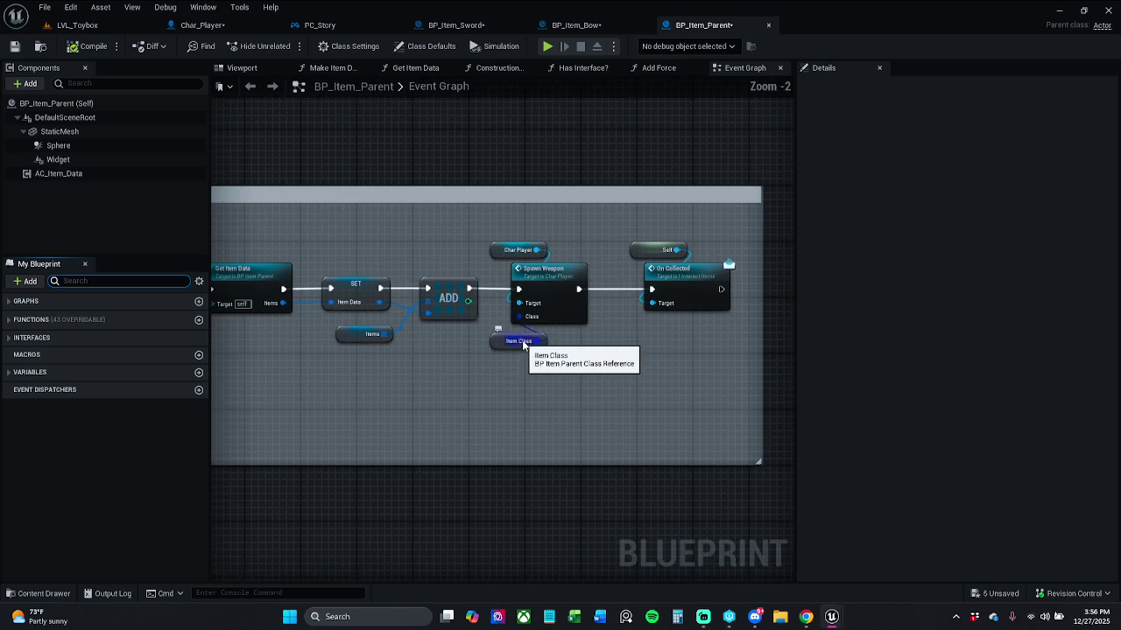
{"action": "left_click", "coordinate": [535, 343]}
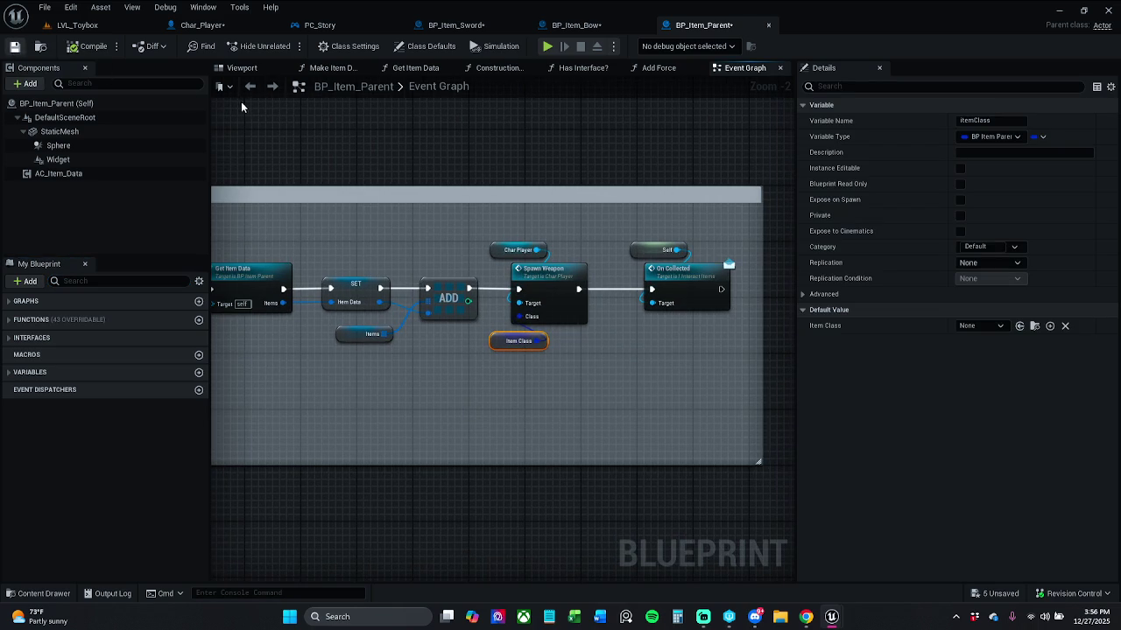
Save BP_Item_Parent, checking out the asset, and return to BP_Item_Sword.
{"action": "left_click", "coordinate": [14, 46]}
{"action": "left_click", "coordinate": [604, 440]}
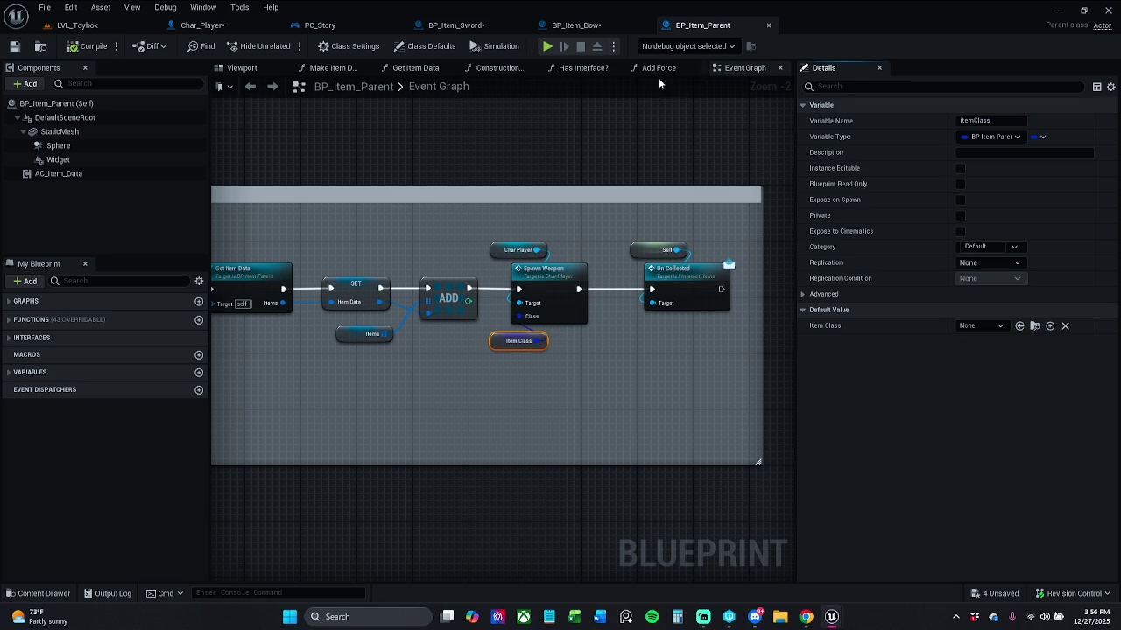
{"action": "left_click", "coordinate": [473, 24]}
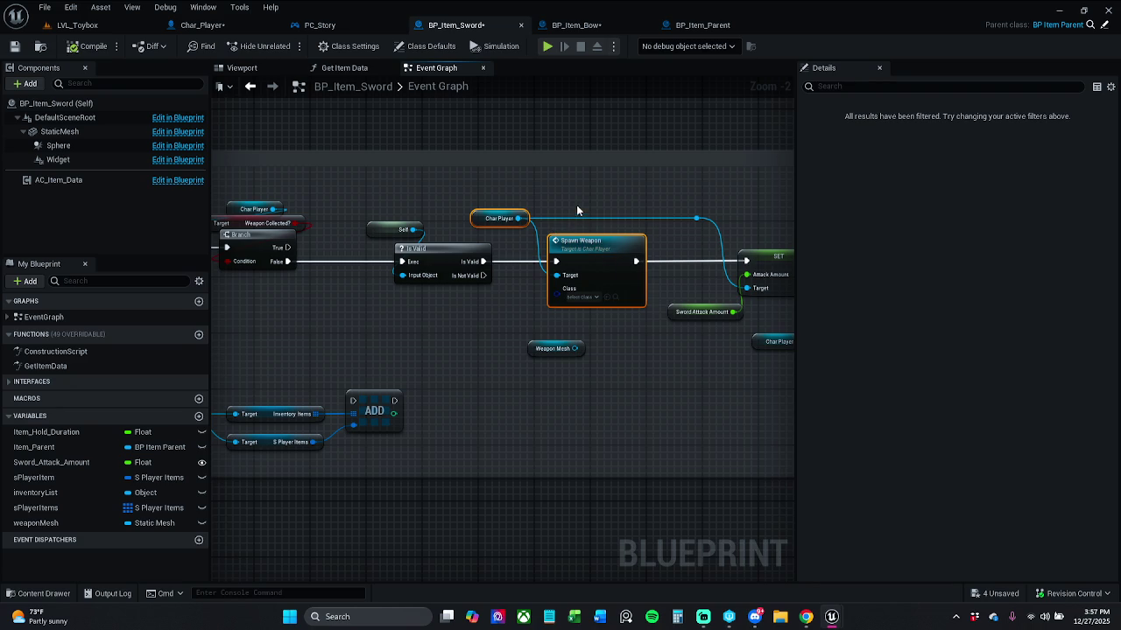
Delete Spawn Weapon, wire Is Valid to SET, and feed a Get Char Player into Target.
{"action": "key", "text": "Delete"}
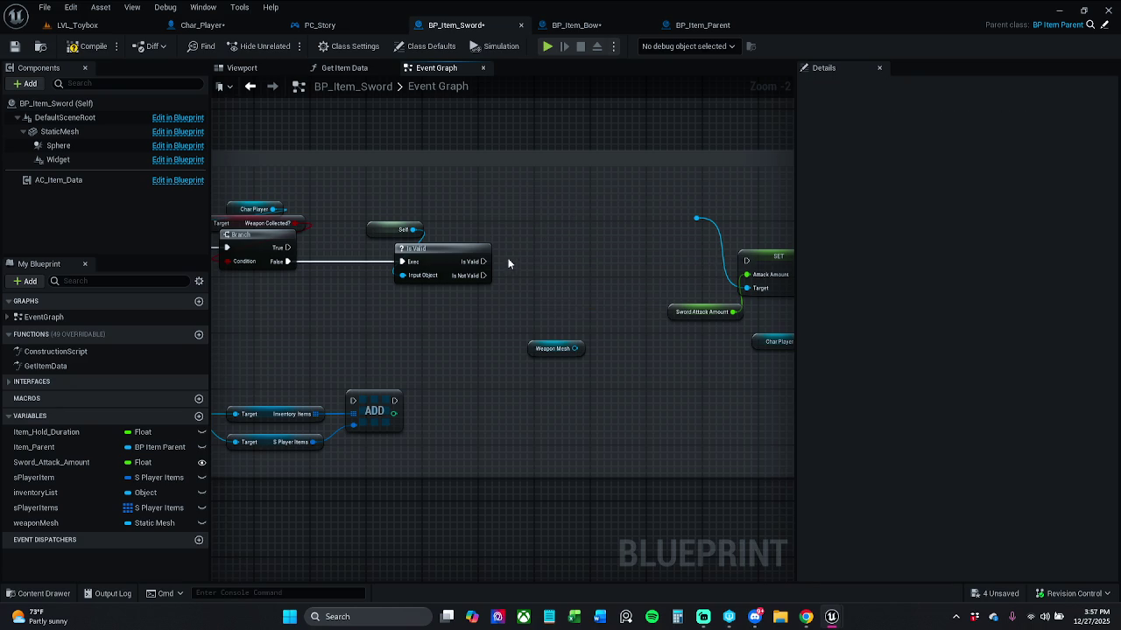
{"action": "left_click_drag", "start_coordinate": [484, 260], "coordinate": [746, 260]}
{"action": "left_click_drag", "start_coordinate": [696, 207], "coordinate": [656, 234]}
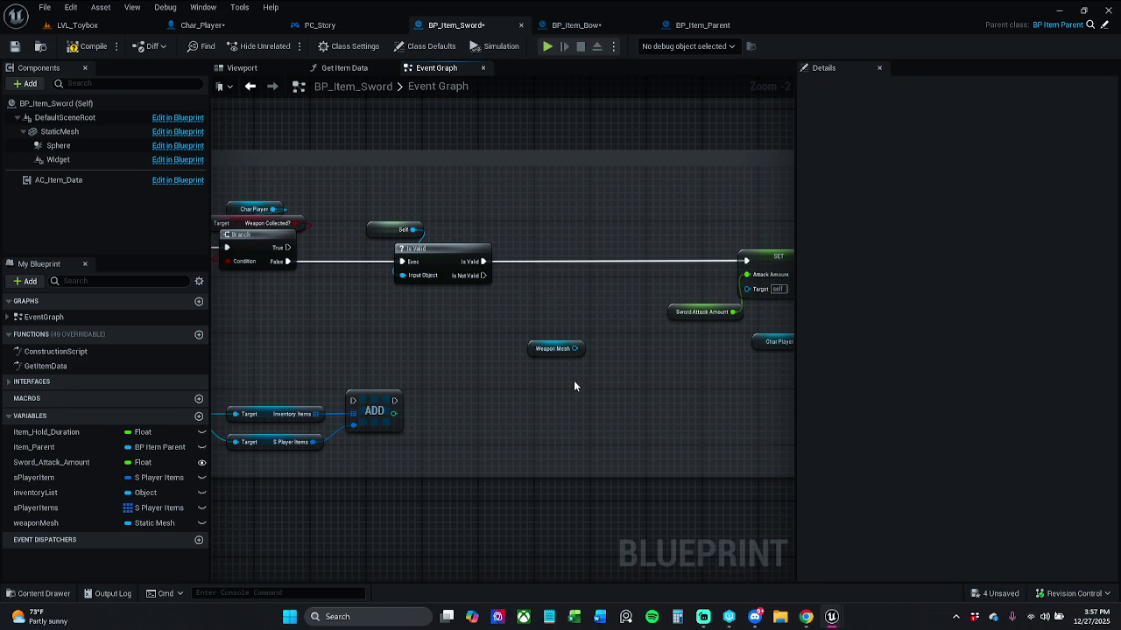
{"action": "left_click_drag", "start_coordinate": [573, 387], "coordinate": [502, 393]}
{"action": "mouse_move", "coordinate": [683, 296]}
{"action": "left_mouse_down"}
{"action": "mouse_move", "coordinate": [686, 230]}
{"action": "mouse_move", "coordinate": [671, 229]}
{"action": "left_mouse_up"}
{"action": "type", "text": "get cha"}
{"action": "key", "text": "Return"}
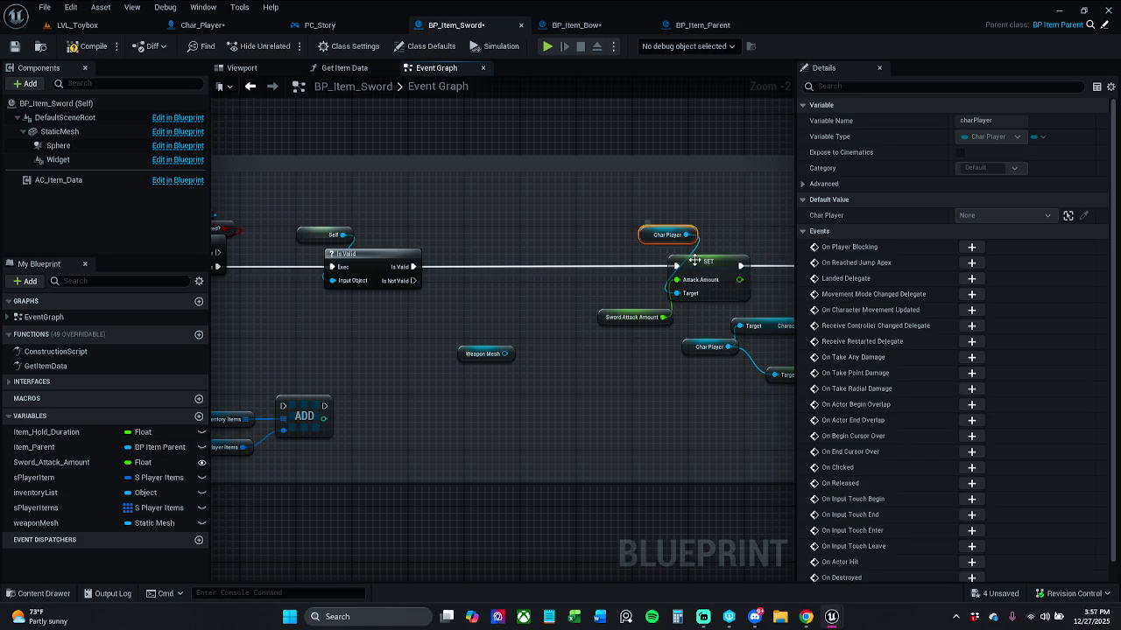
Compile and save BP_Item_Sword, checking out the asset.
{"action": "left_click", "coordinate": [90, 45]}
{"action": "key", "text": "ctrl+s"}
{"action": "left_click", "coordinate": [589, 440]}
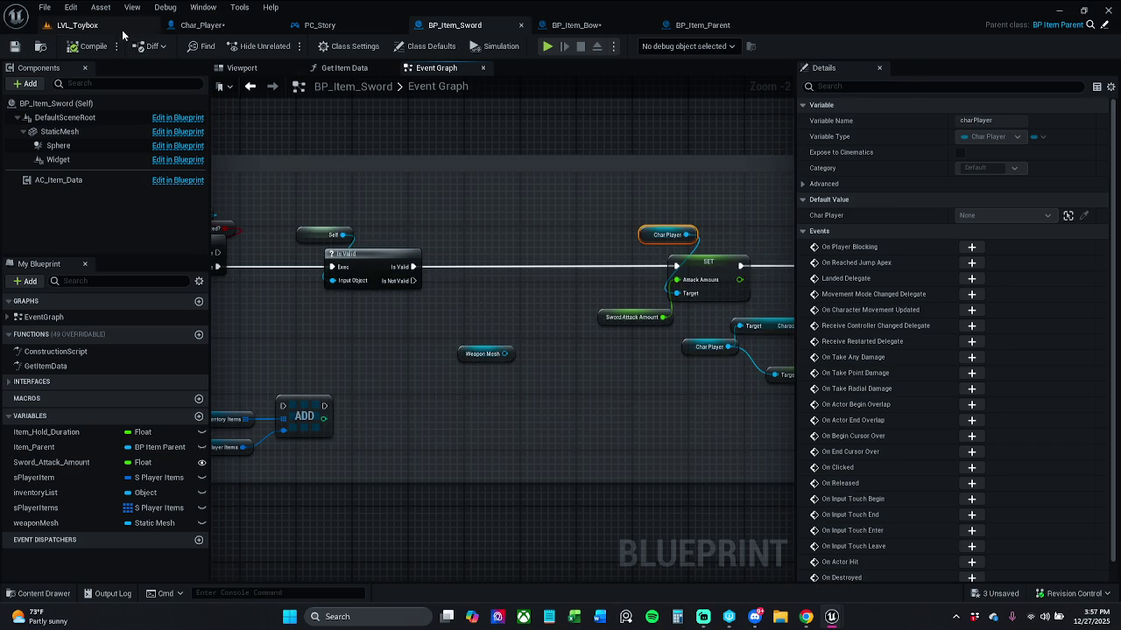
{"action": "left_click", "coordinate": [77, 25]}
Open failing BP_Item_Axe from Play, refresh its Spawn Weapon node, and compile cleanly.
{"action": "left_click", "coordinate": [288, 47]}
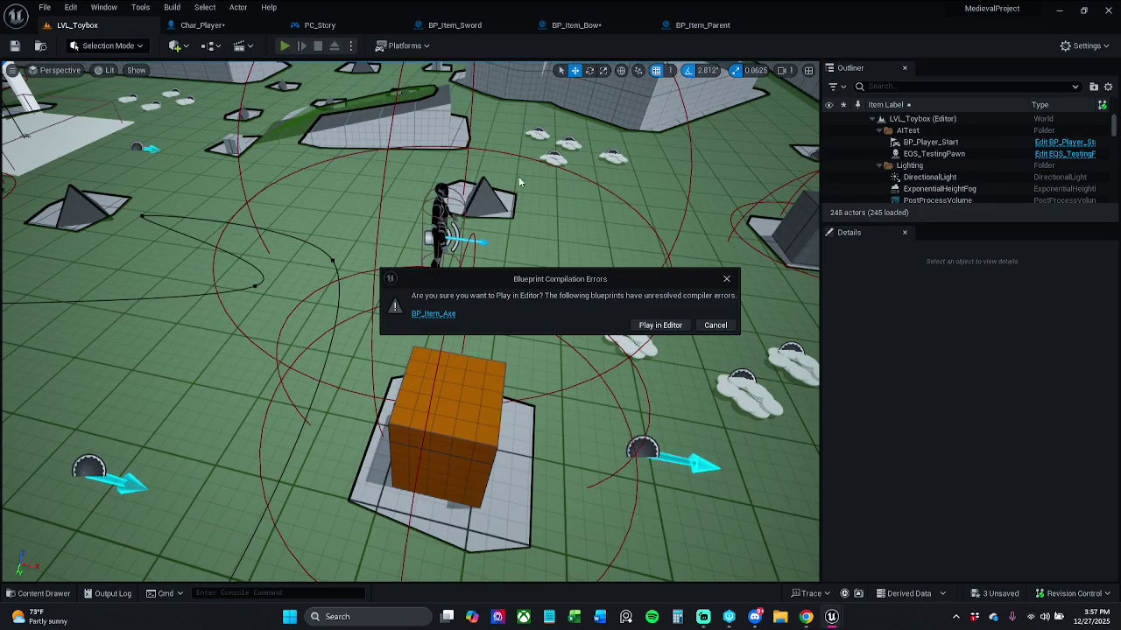
{"action": "left_click", "coordinate": [437, 315]}
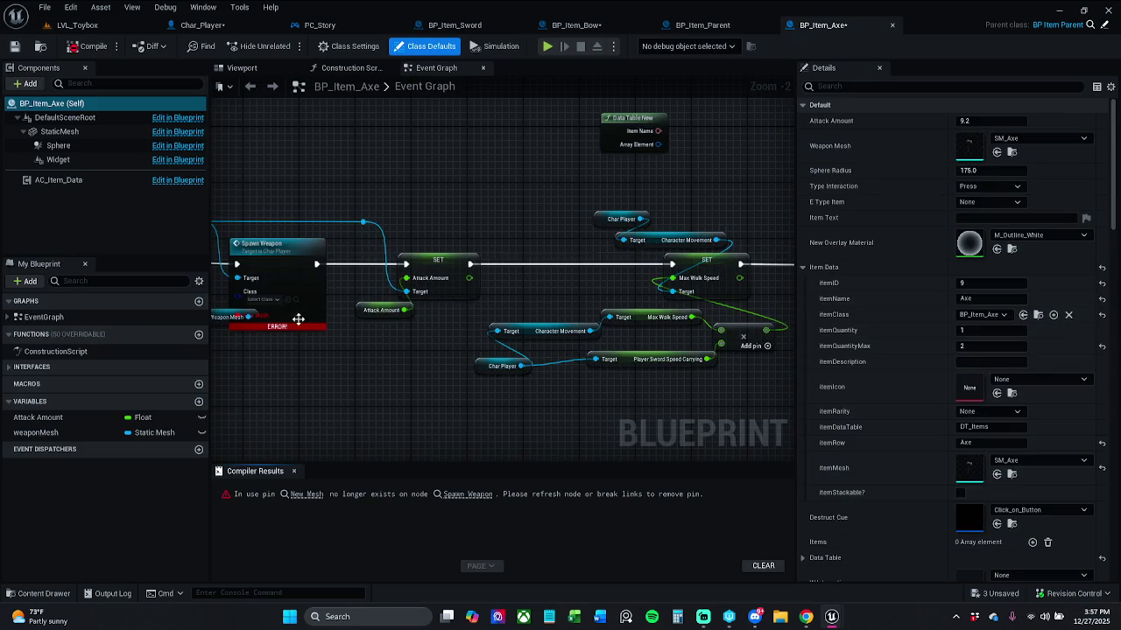
{"action": "right_click", "coordinate": [429, 271]}
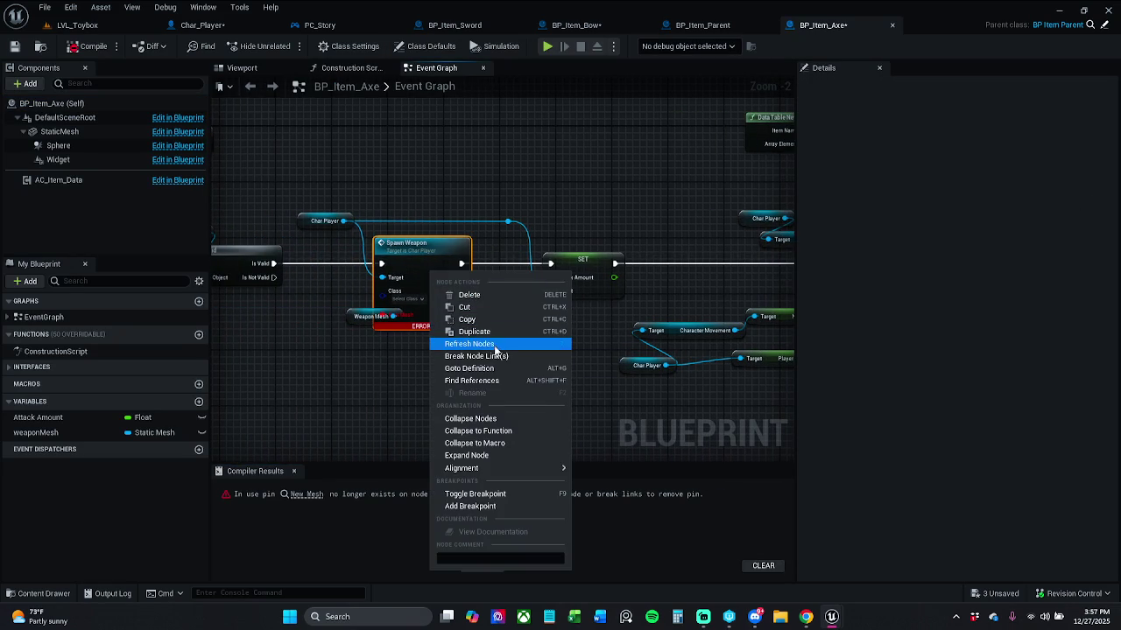
{"action": "left_click", "coordinate": [497, 347]}
{"action": "left_click_drag", "start_coordinate": [375, 317], "coordinate": [368, 324]}
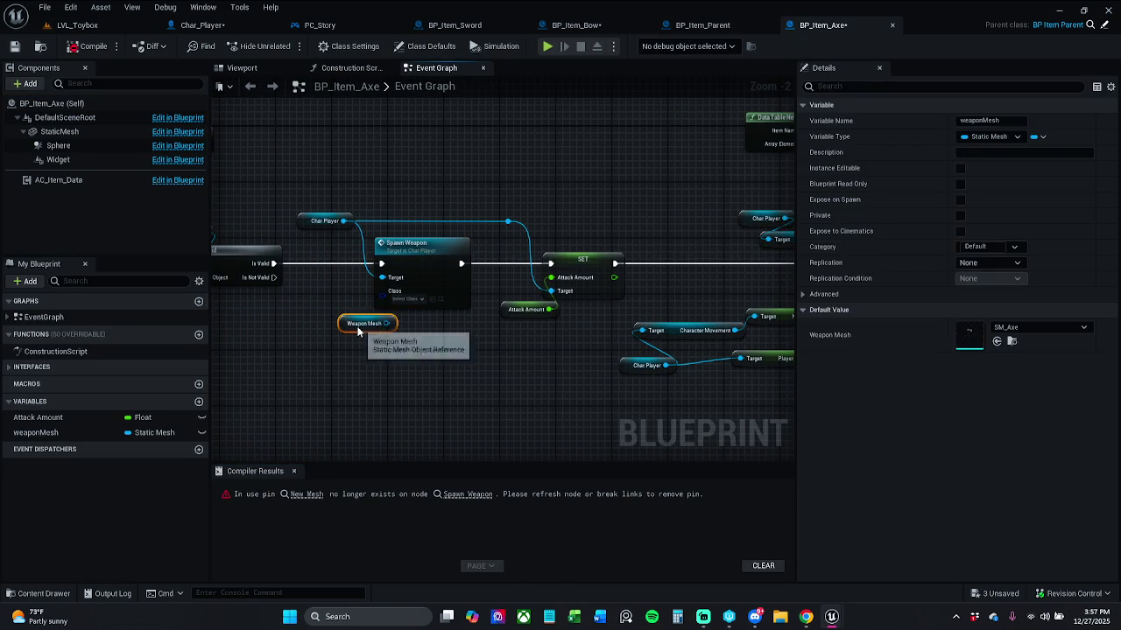
{"action": "left_click", "coordinate": [351, 286]}
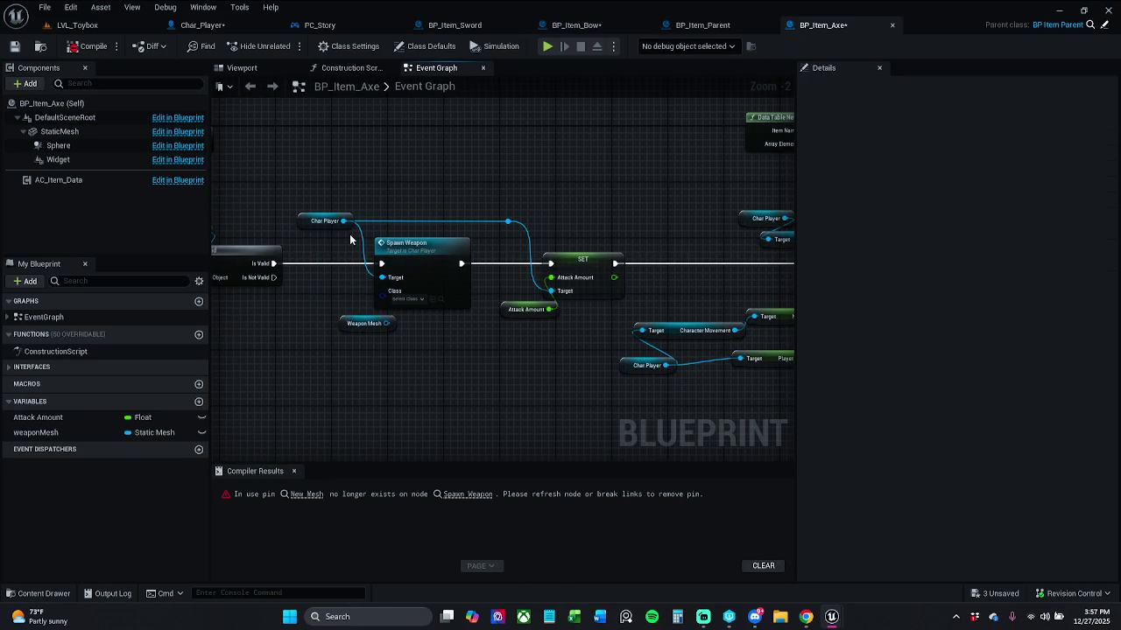
{"action": "left_click", "coordinate": [91, 47]}
{"action": "left_click", "coordinate": [91, 46]}
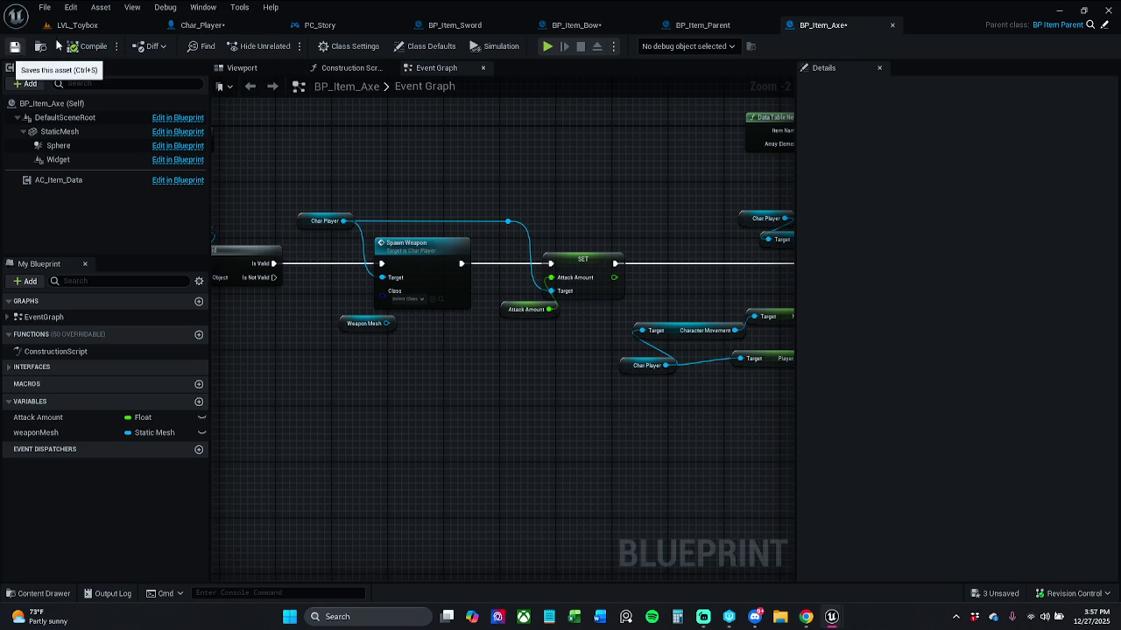
Save BP_Item_Axe with checkout and return to the LVL_Toybox level.
{"action": "key", "text": "ctrl+s"}
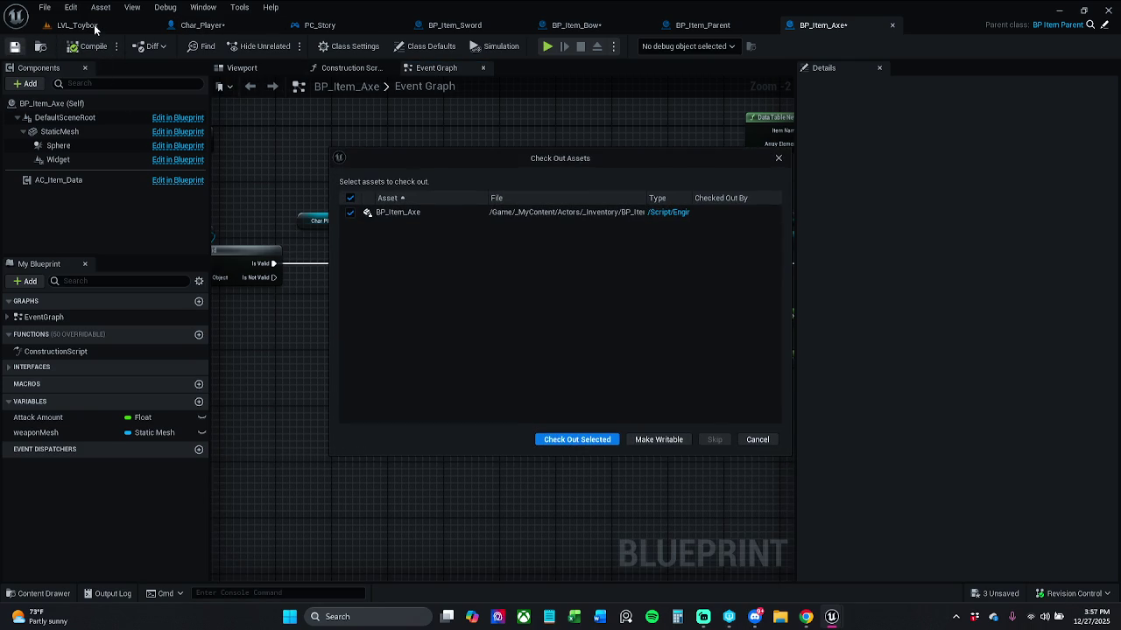
{"action": "left_click", "coordinate": [602, 439]}
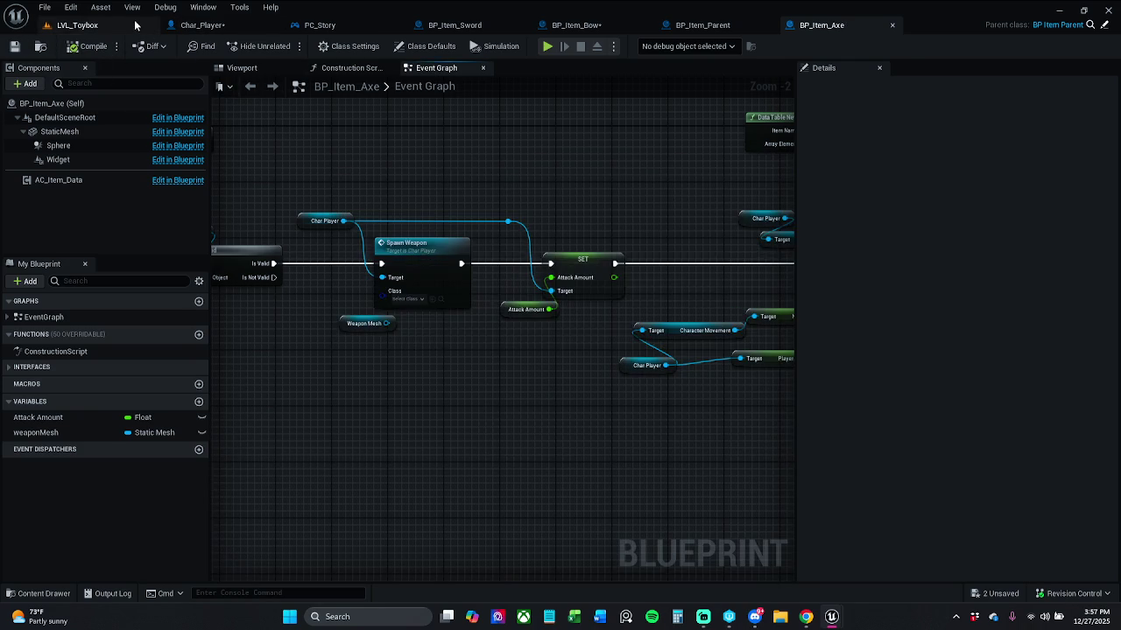
{"action": "left_click", "coordinate": [77, 25]}
Play-test LVL_Toybox with Alt+P, run the character around, then stop with Esc.
{"action": "key", "text": "alt+p"}
{"action": "key", "text": "w"}
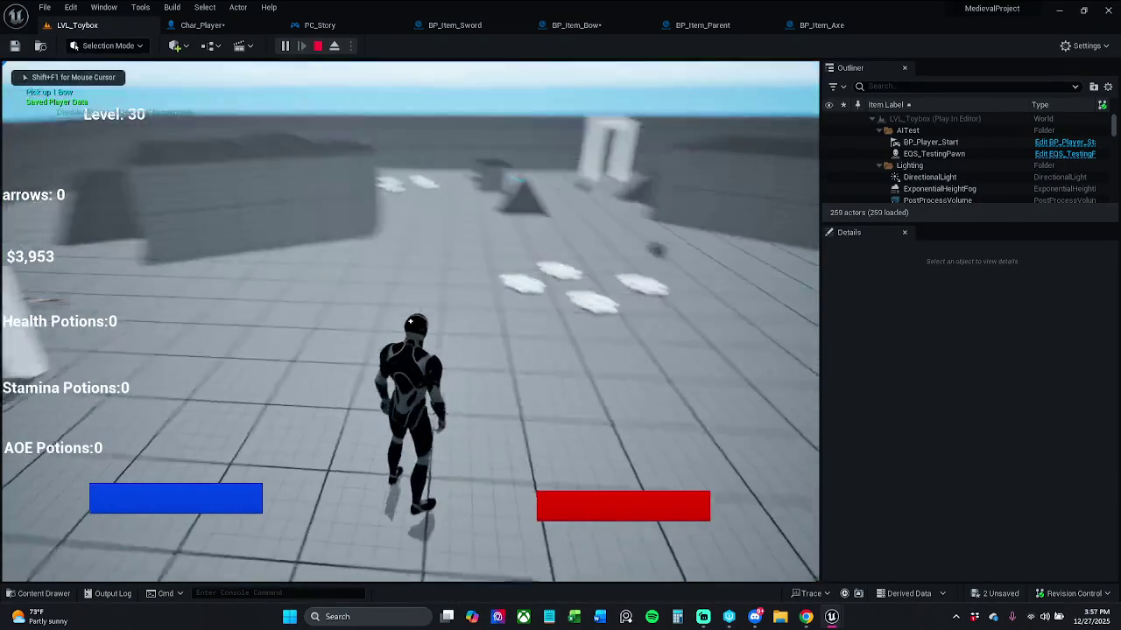
{"action": "key", "text": "s"}
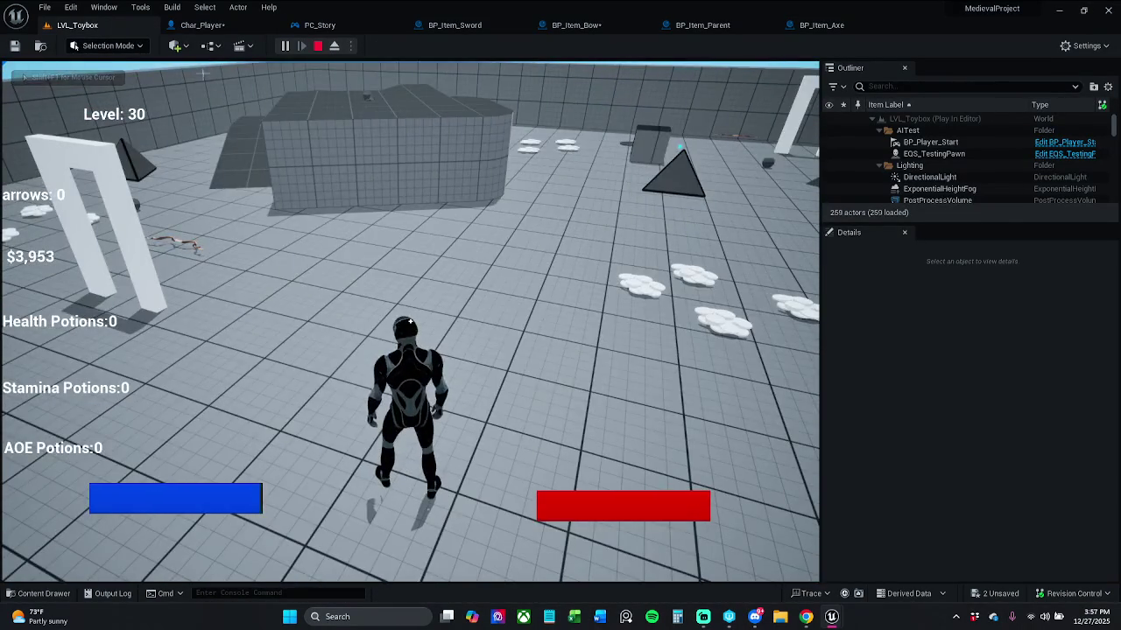
{"action": "key", "text": "Escape"}
Filter the Outliner by 'swo', select all five BP_Item_Sword actors and delete them.
{"action": "left_click", "coordinate": [954, 85]}
{"action": "type", "text": "swo"}
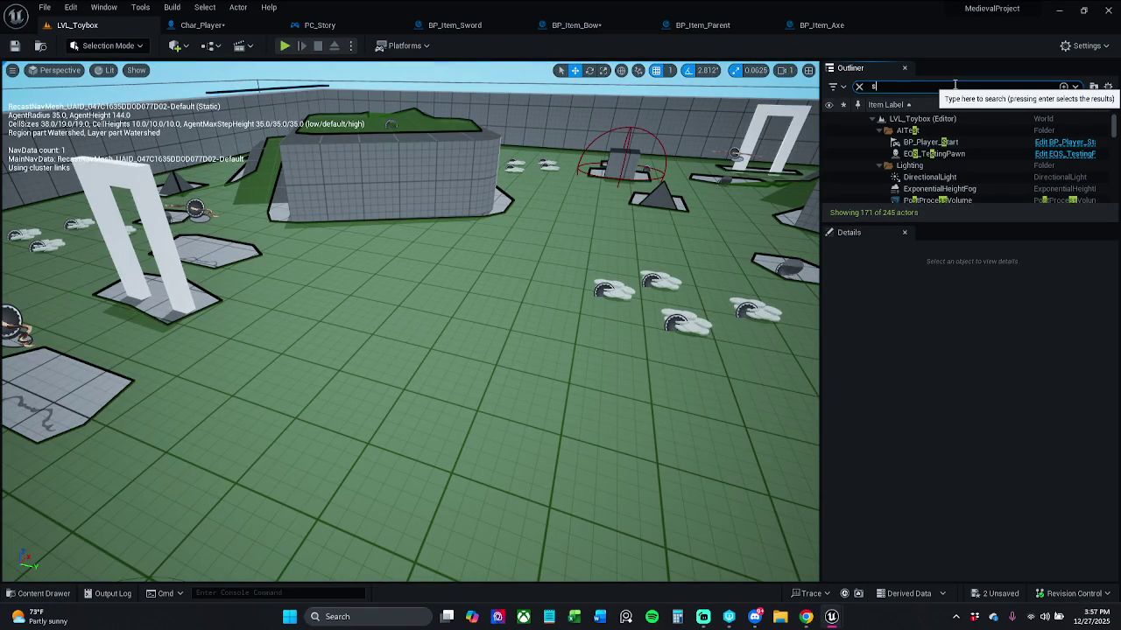
{"action": "double_click", "coordinate": [988, 130]}
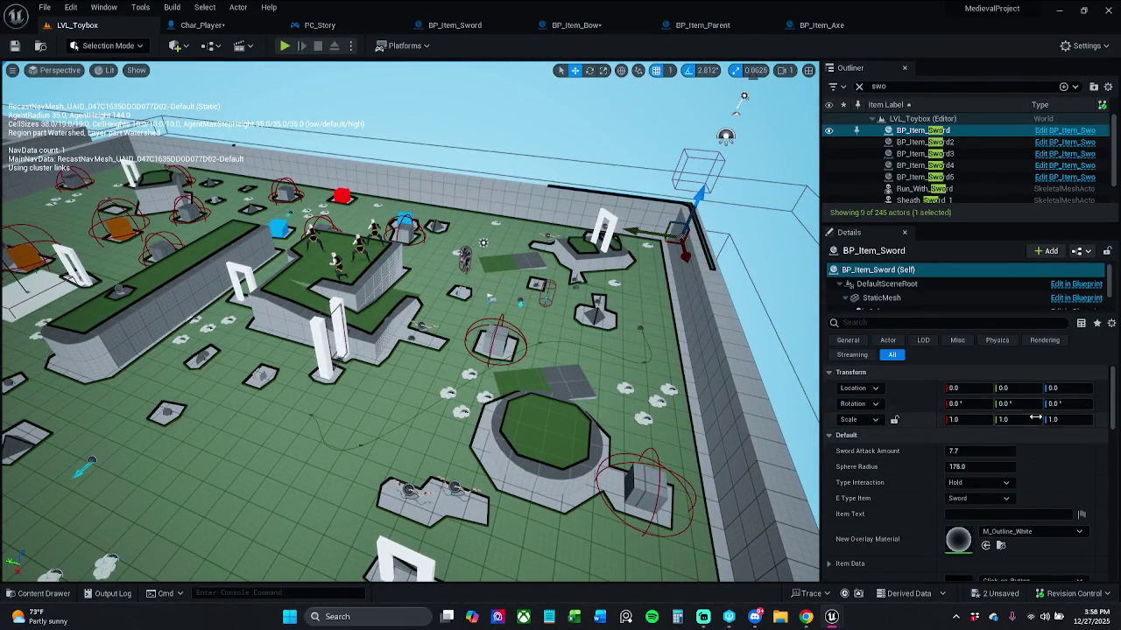
{"action": "left_click", "coordinate": [970, 154]}
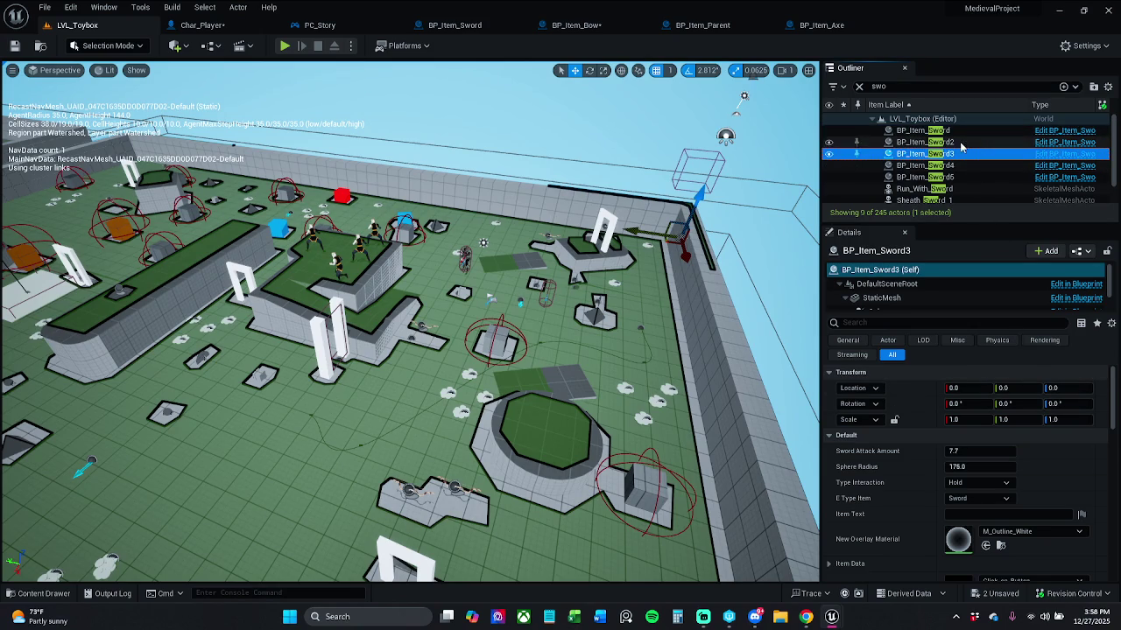
{"action": "left_click", "coordinate": [967, 130]}
{"action": "left_click", "coordinate": [970, 177], "text": "shift"}
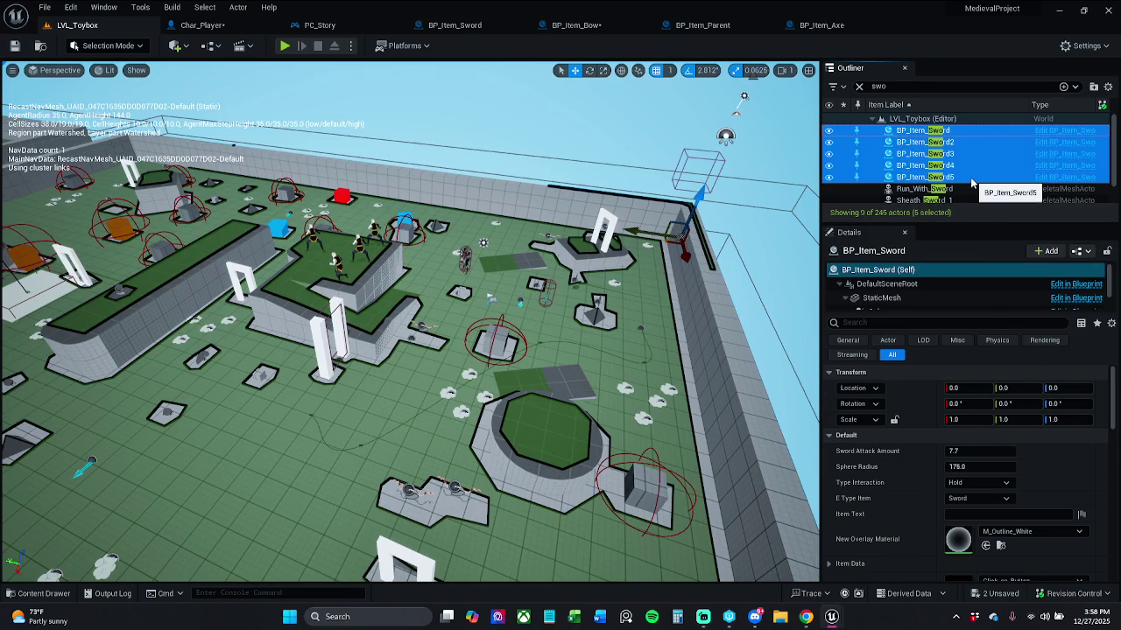
{"action": "key", "text": "Delete"}
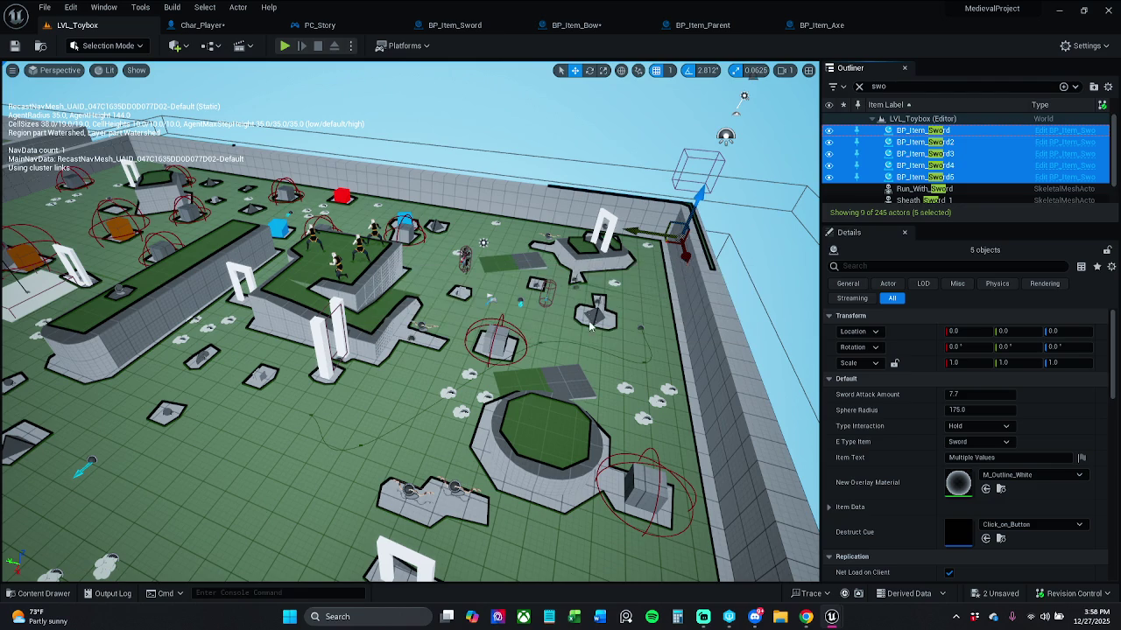
{"action": "left_click", "coordinate": [35, 593]}
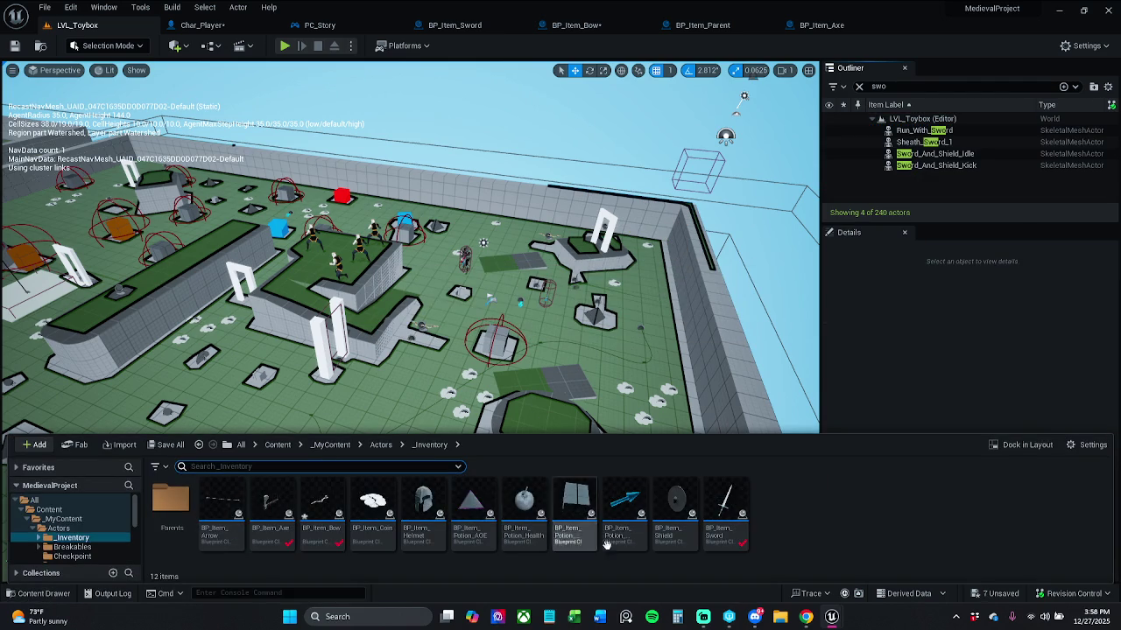
Drag one BP_Item_Sword into the level and Save All, checking out the assets.
{"action": "left_click", "coordinate": [370, 395]}
{"action": "mouse_move", "coordinate": [370, 395]}
{"action": "left_mouse_down"}
{"action": "mouse_move", "coordinate": [160, 522]}
{"action": "mouse_move", "coordinate": [179, 516]}
{"action": "left_mouse_up"}
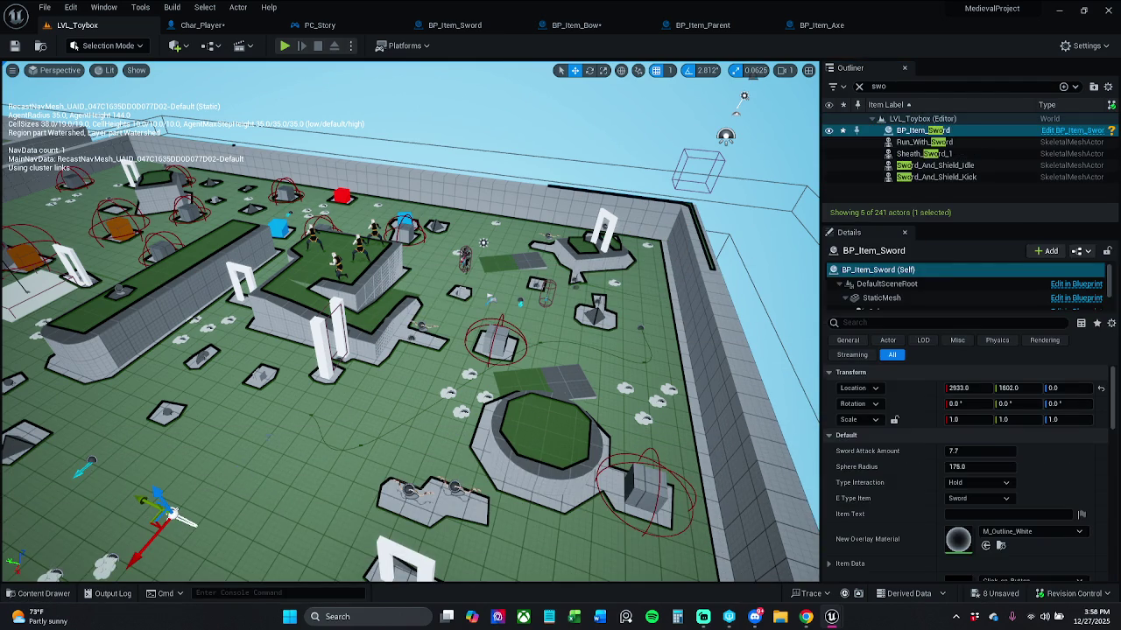
{"action": "left_click", "coordinate": [44, 7]}
{"action": "left_click", "coordinate": [67, 161]}
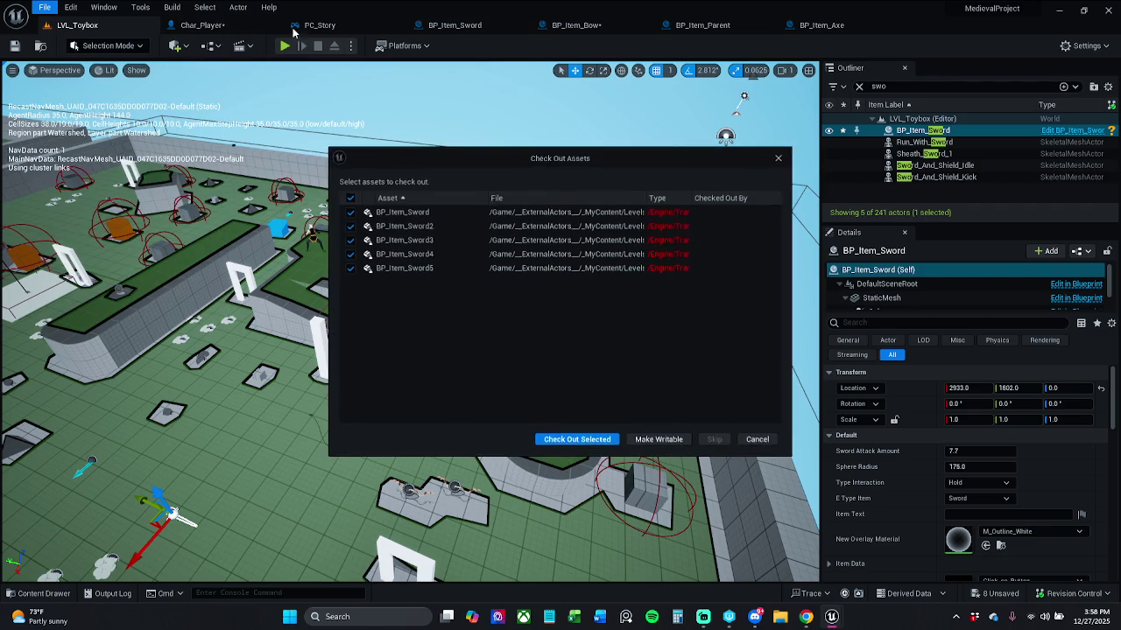
{"action": "left_click", "coordinate": [574, 440]}
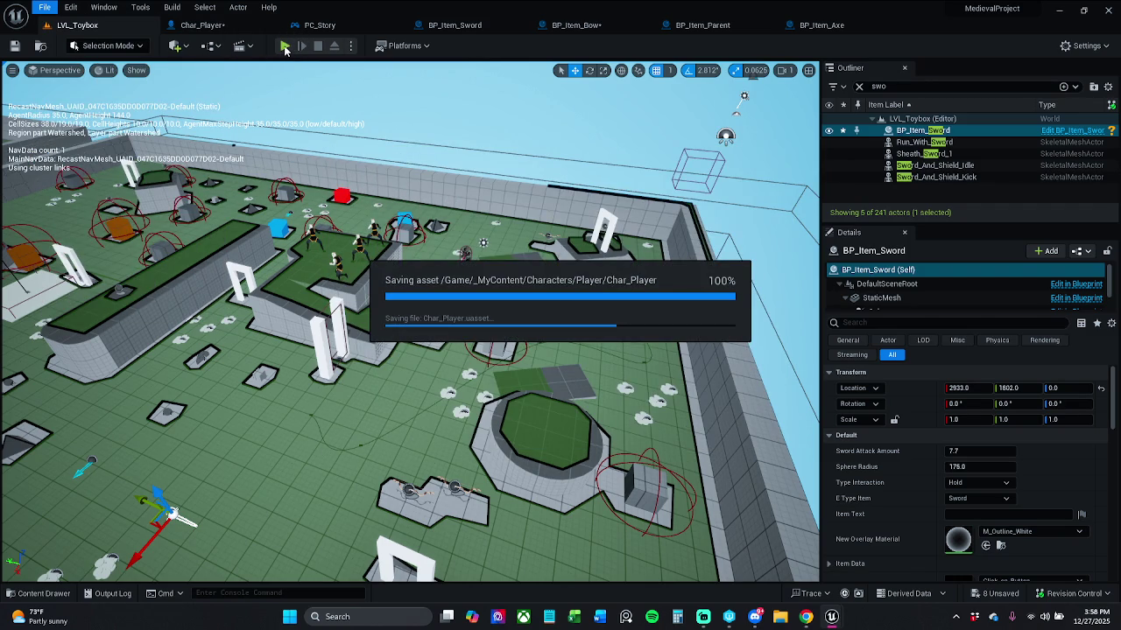
Play the level, run the character to pick up the sword, then stop.
{"action": "left_click", "coordinate": [285, 48]}
{"action": "key", "text": "w"}
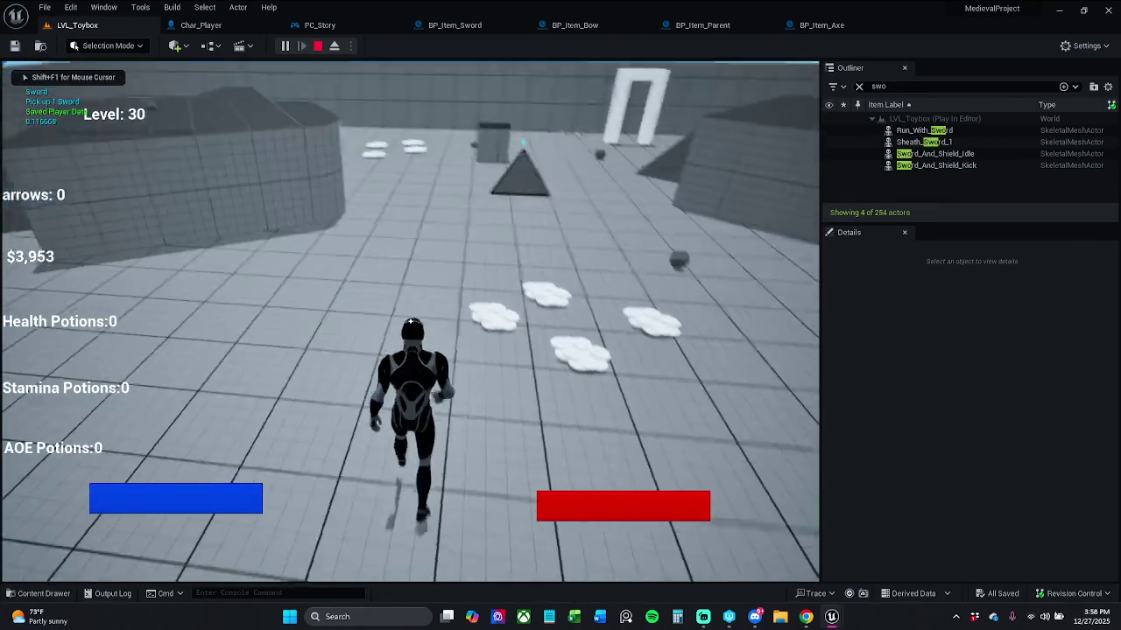
{"action": "key", "text": "Escape"}
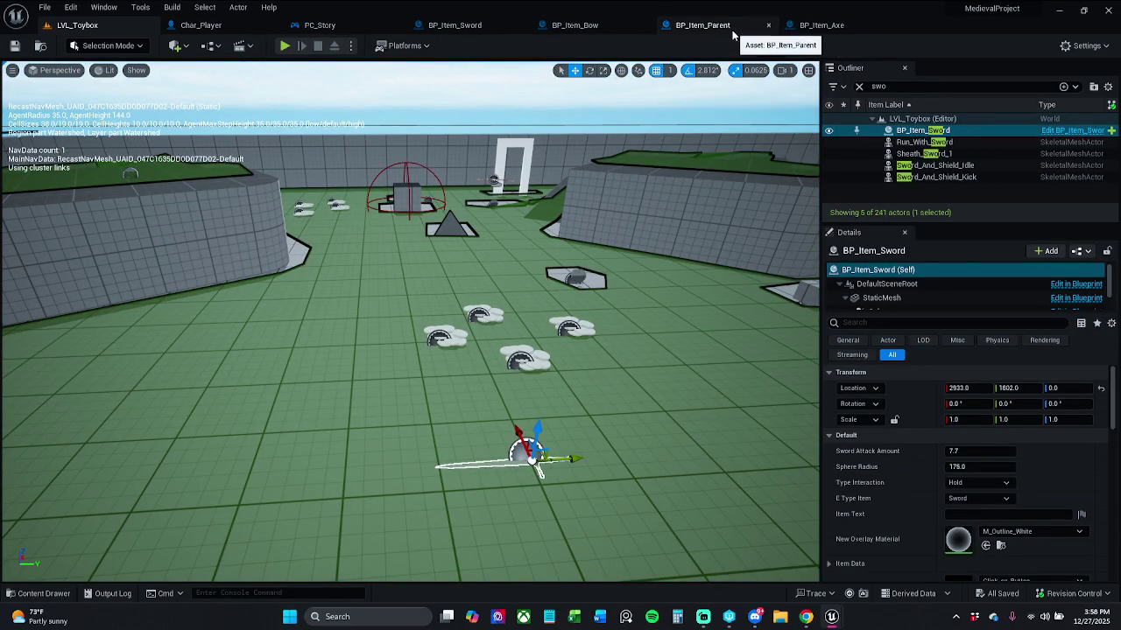
In BP_Item_Parent, move On Collected and Self further right to make room.
{"action": "left_click", "coordinate": [700, 25]}
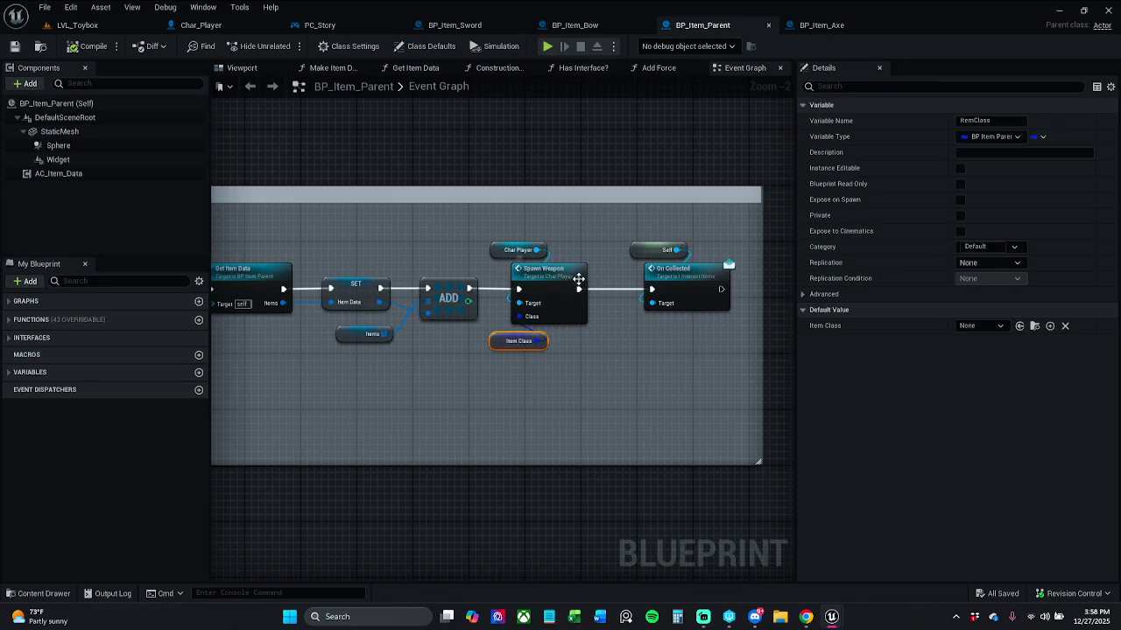
{"action": "left_click_drag", "start_coordinate": [578, 279], "coordinate": [533, 248]}
{"action": "left_click", "coordinate": [638, 292]}
{"action": "left_click_drag", "start_coordinate": [698, 287], "coordinate": [777, 287]}
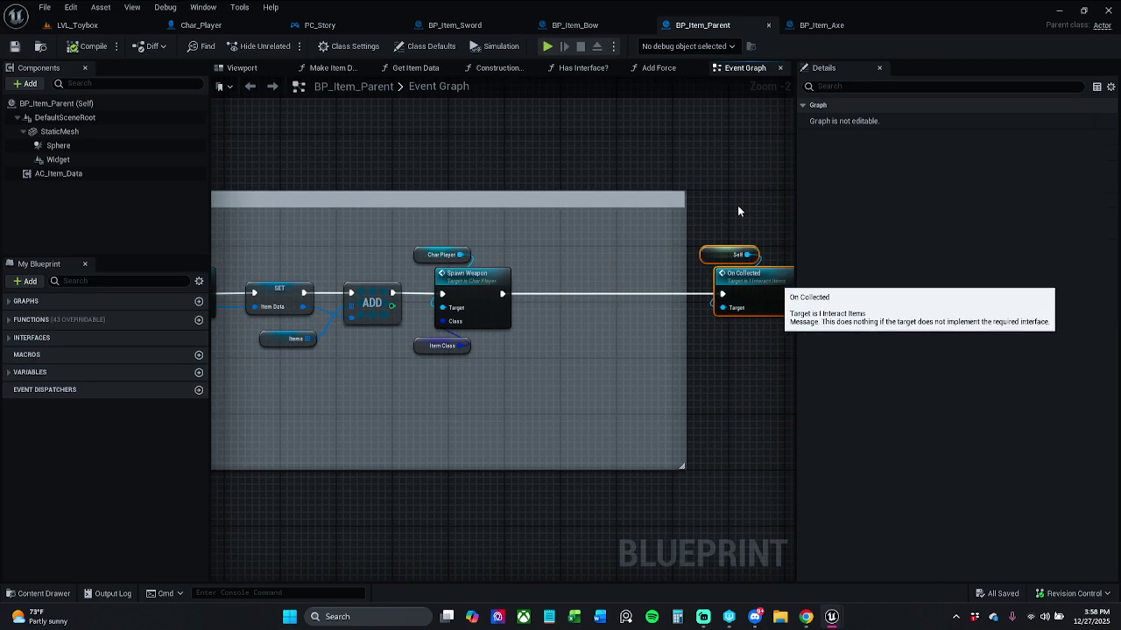
{"action": "left_click", "coordinate": [691, 237]}
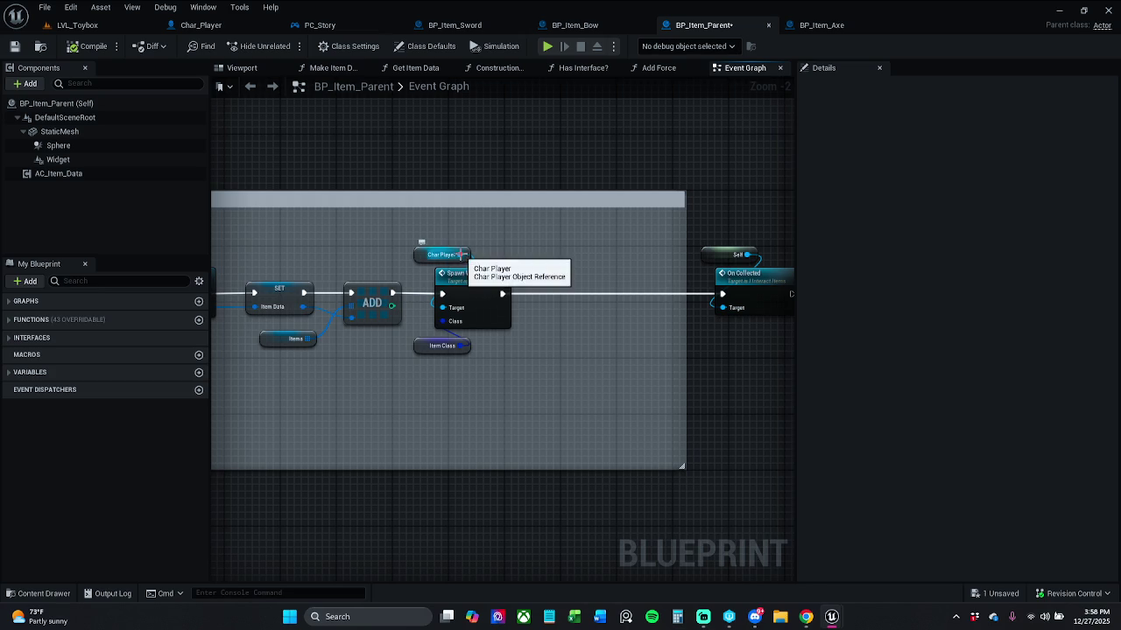
Add Attach Weapon to Hand from Char Player via an 'attach' search, tidying the reroute knot.
{"action": "mouse_move", "coordinate": [459, 255]}
{"action": "left_mouse_down"}
{"action": "mouse_move", "coordinate": [548, 258]}
{"action": "mouse_move", "coordinate": [569, 275]}
{"action": "left_mouse_up"}
{"action": "type", "text": "atta"}
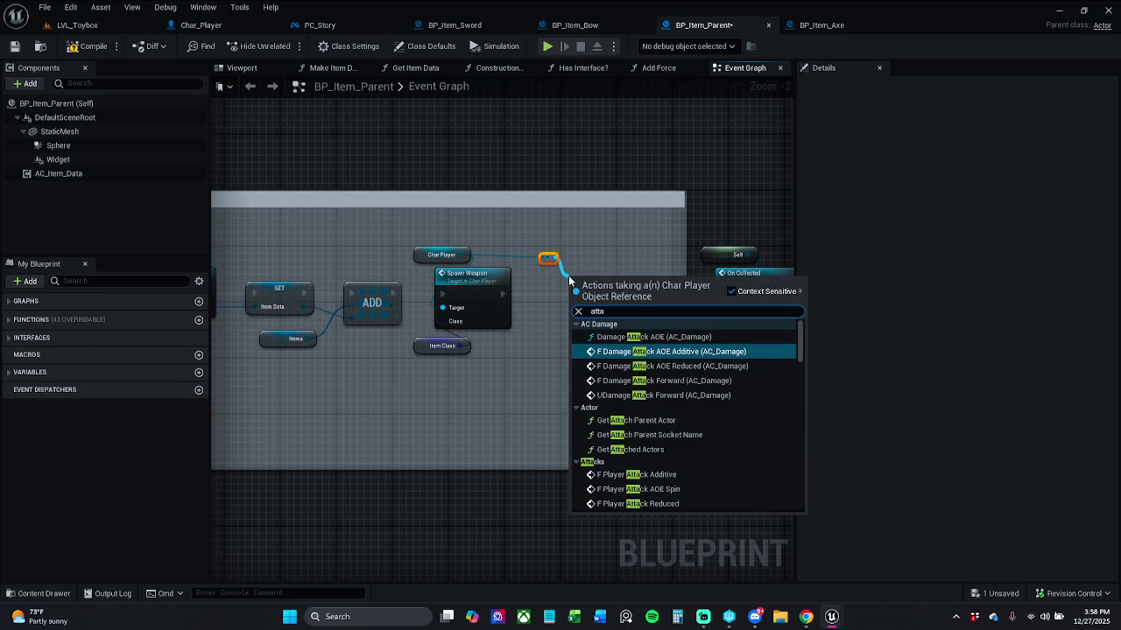
{"action": "type", "text": "a"}
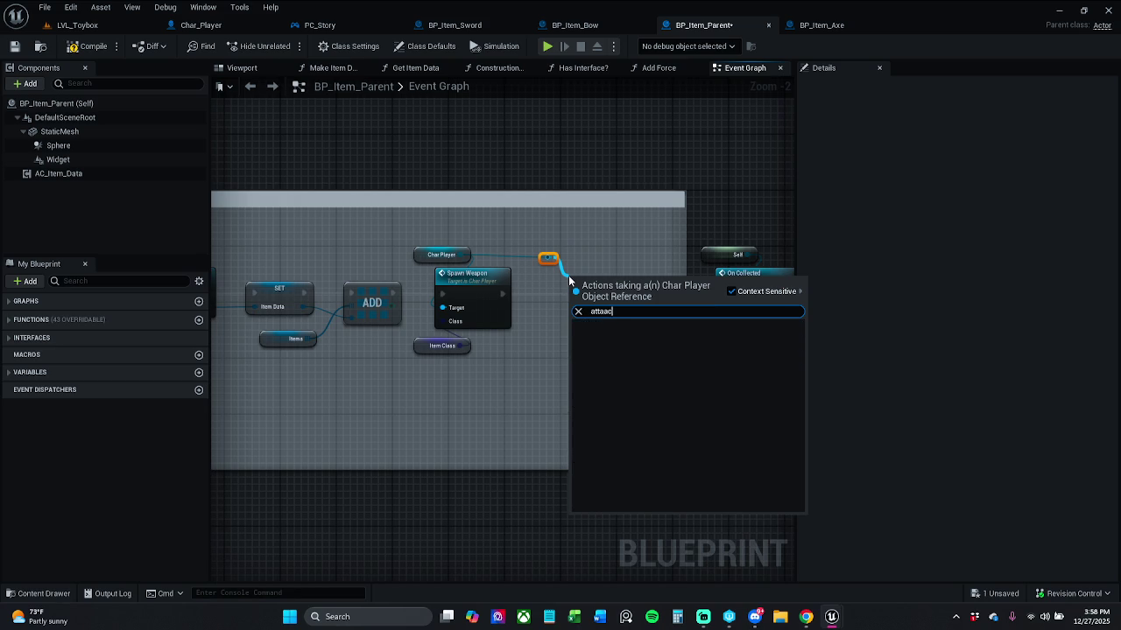
{"action": "key", "text": "BackSpace"}
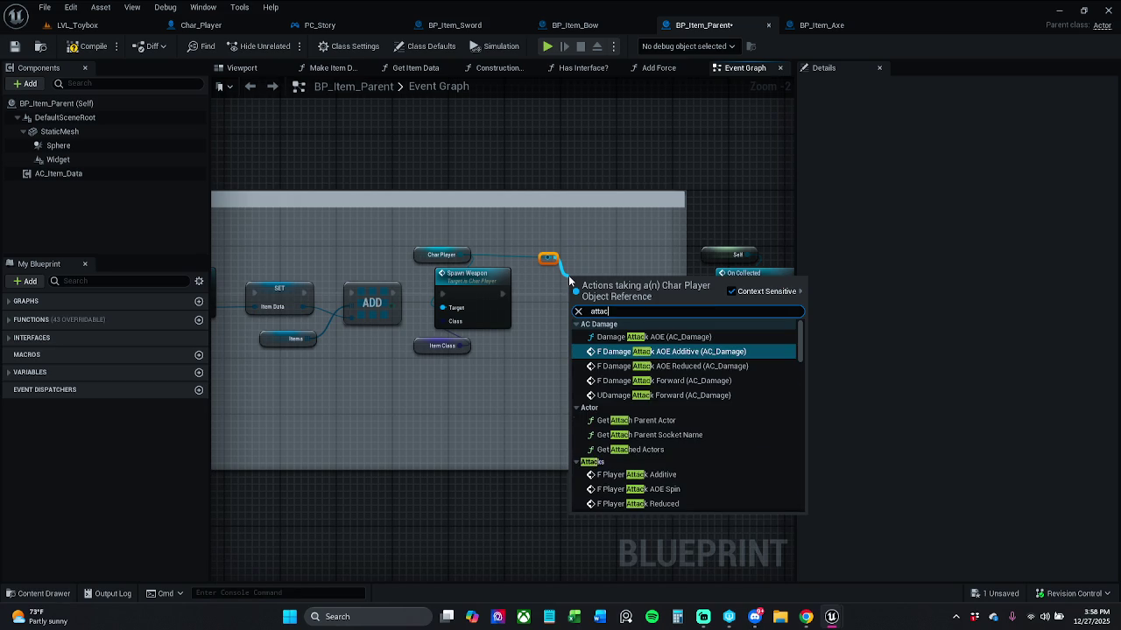
{"action": "type", "text": "ch"}
{"action": "key", "text": "Return"}
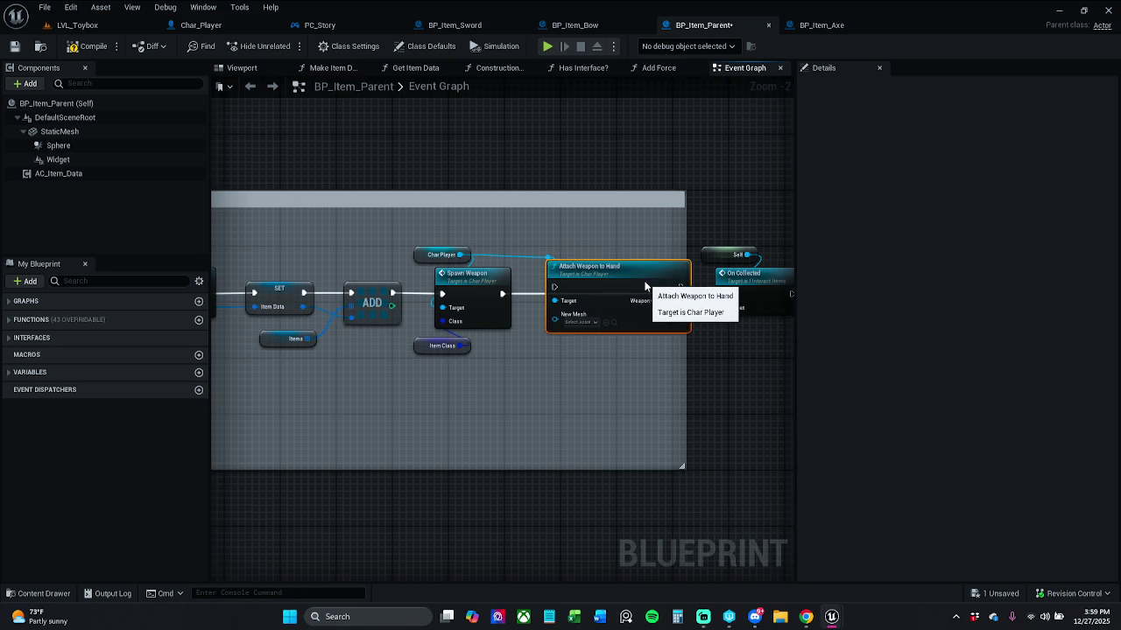
{"action": "left_click", "coordinate": [548, 257]}
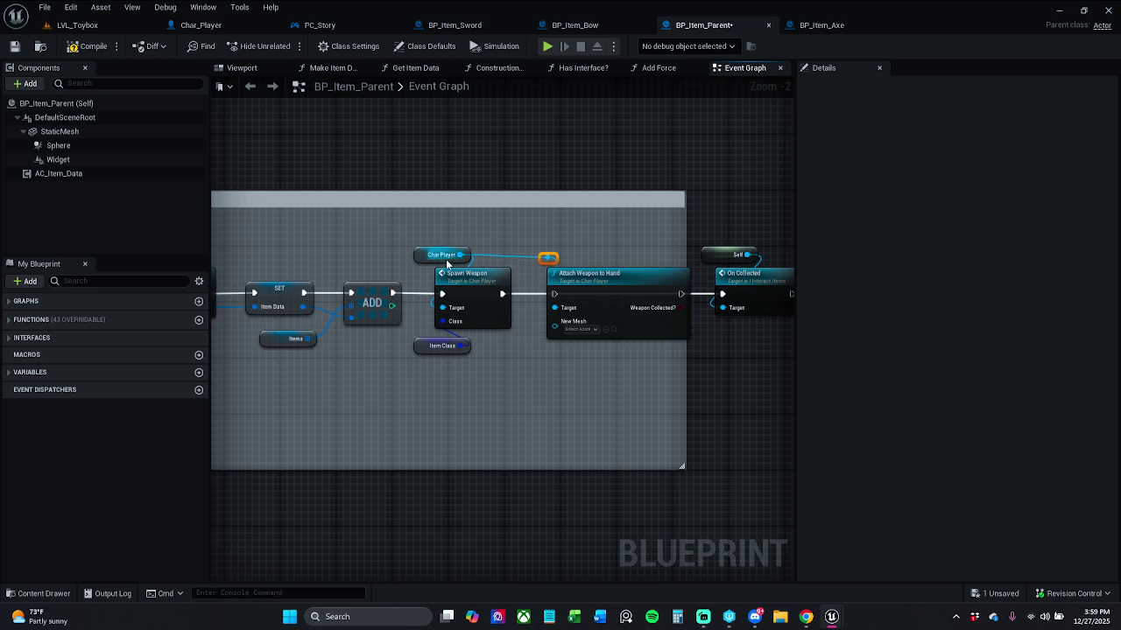
{"action": "left_click", "coordinate": [551, 234]}
{"action": "left_click", "coordinate": [548, 256]}
{"action": "left_click_drag", "start_coordinate": [545, 258], "coordinate": [506, 263]}
{"action": "left_click", "coordinate": [544, 260]}
Wire Attach Weapon to Hand's execution output into On Collected.
{"action": "mouse_move", "coordinate": [548, 308]}
{"action": "left_mouse_down"}
{"action": "mouse_move", "coordinate": [516, 312]}
{"action": "mouse_move", "coordinate": [496, 298]}
{"action": "mouse_move", "coordinate": [554, 293]}
{"action": "left_mouse_up"}
{"action": "left_click", "coordinate": [629, 242]}
{"action": "left_click_drag", "start_coordinate": [679, 293], "coordinate": [723, 294]}
{"action": "left_click", "coordinate": [684, 334]}
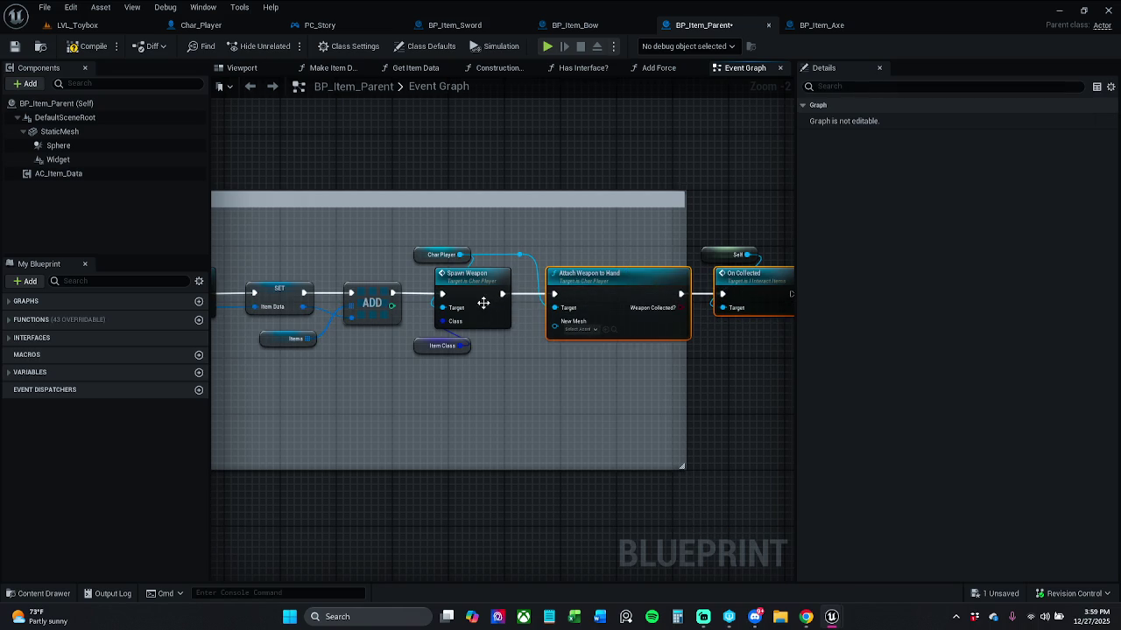
{"action": "left_click_drag", "start_coordinate": [485, 303], "coordinate": [592, 295]}
{"action": "left_click", "coordinate": [518, 276]}
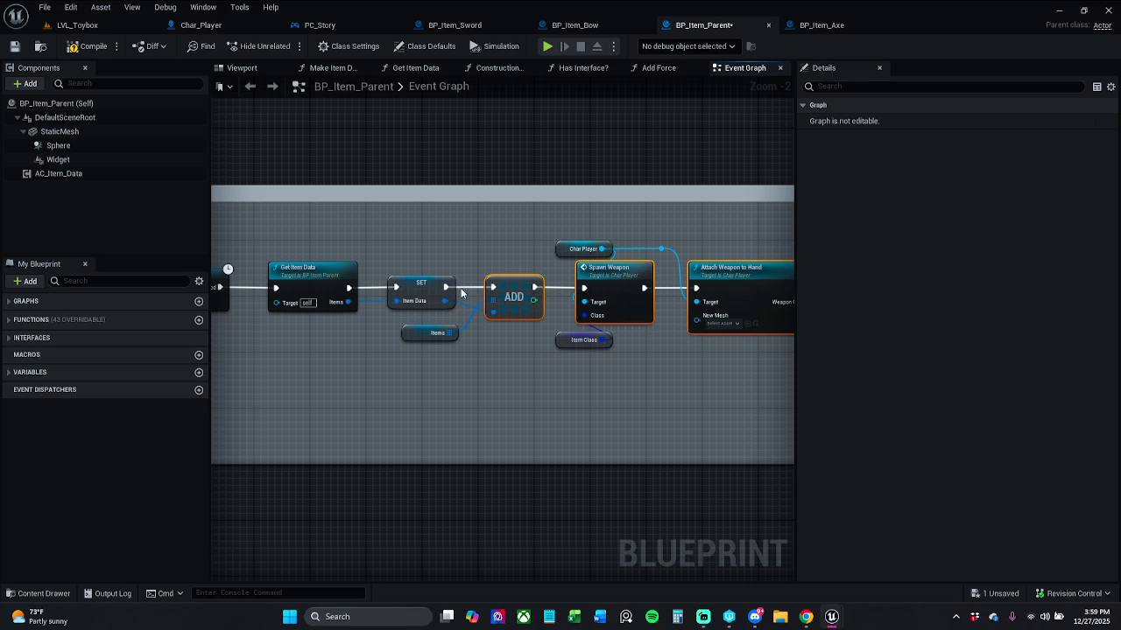
Find the itemMesh variable in My Blueprint and review its Static Mesh settings and default asset.
{"action": "left_click_drag", "start_coordinate": [427, 277], "coordinate": [533, 271]}
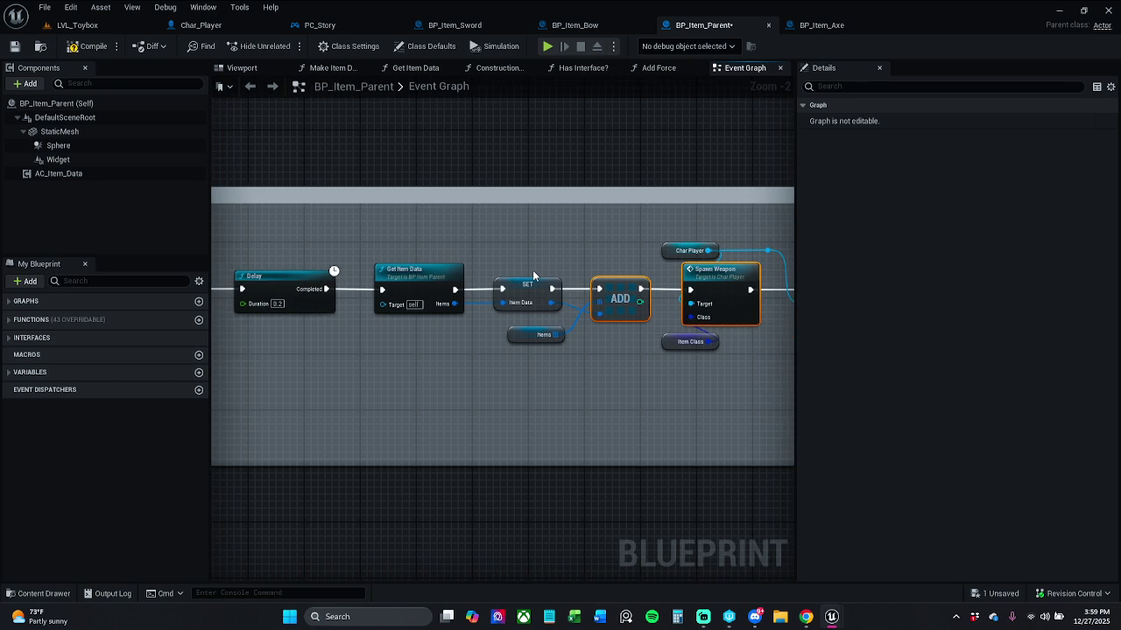
{"action": "left_click_drag", "start_coordinate": [606, 273], "coordinate": [428, 276]}
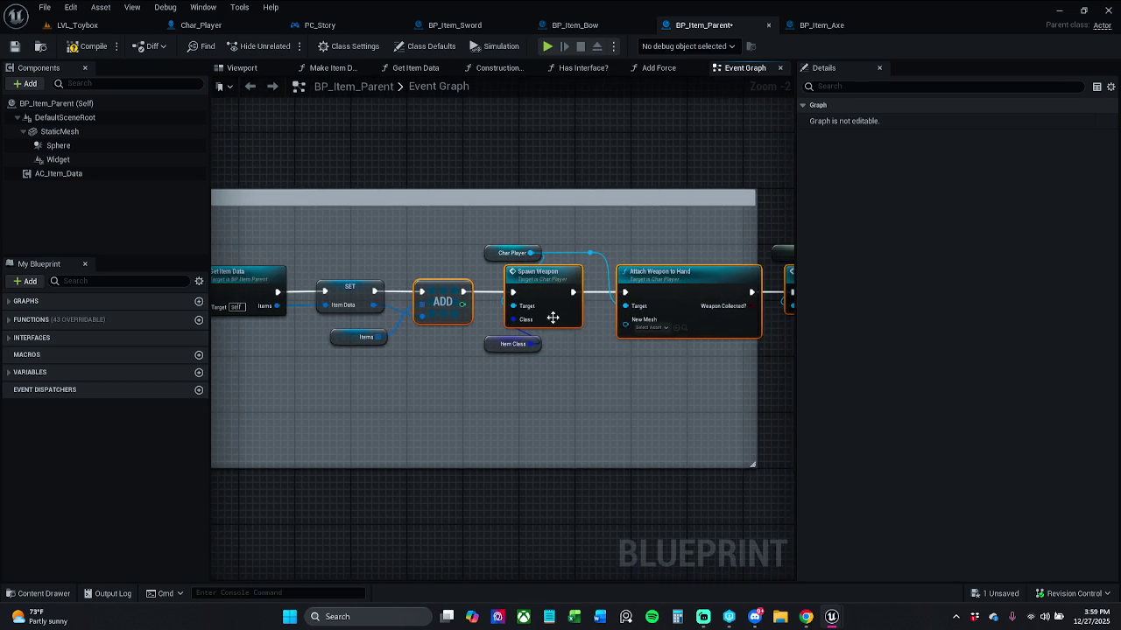
{"action": "left_click", "coordinate": [631, 359]}
{"action": "scroll", "coordinate": [582, 350], "scroll_direction": "up", "scroll_amount": 2}
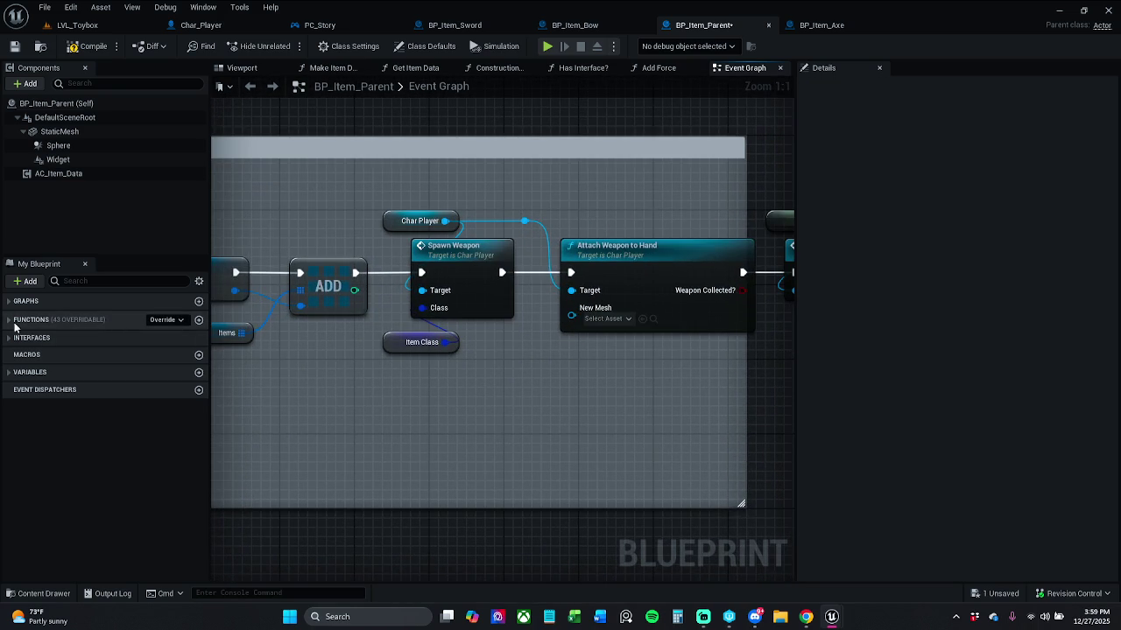
{"action": "left_click", "coordinate": [113, 281]}
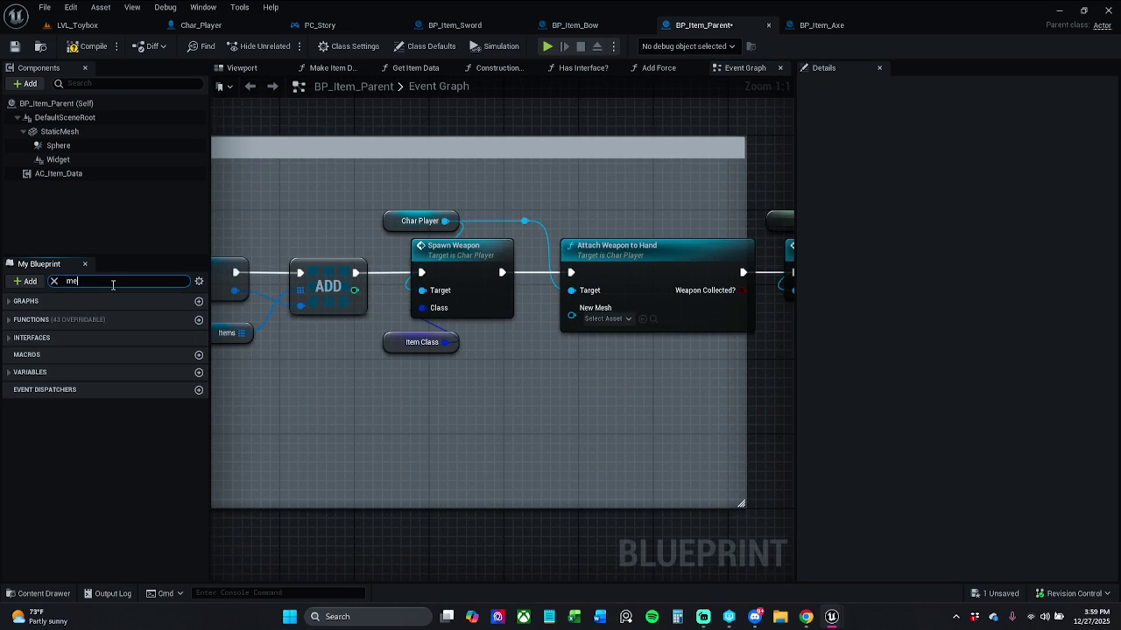
{"action": "type", "text": "sh"}
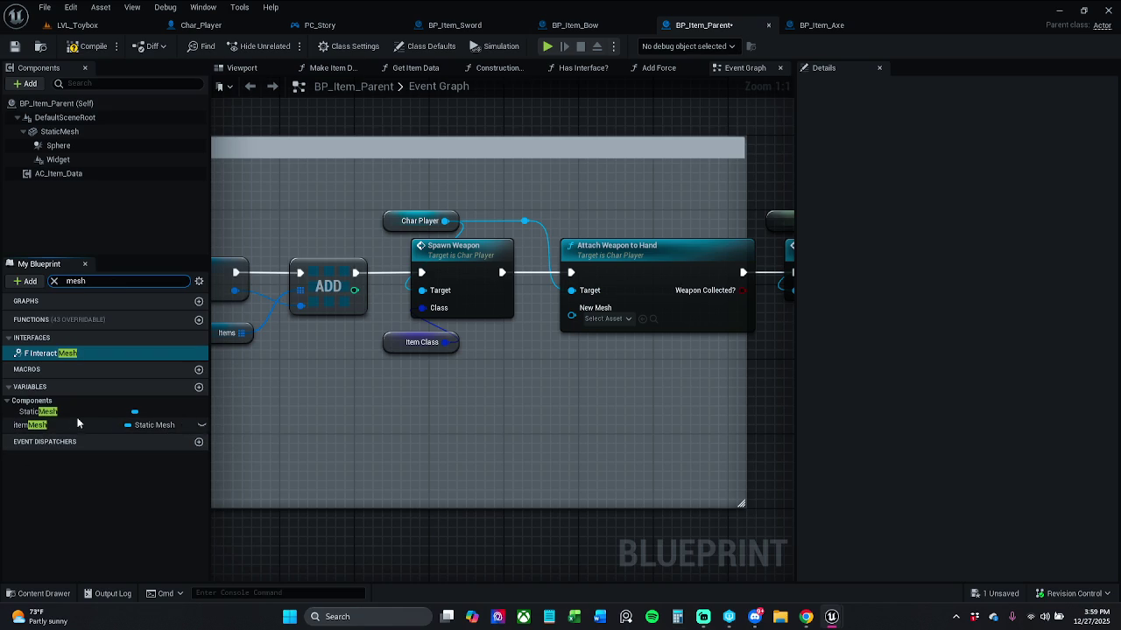
{"action": "left_click", "coordinate": [77, 133]}
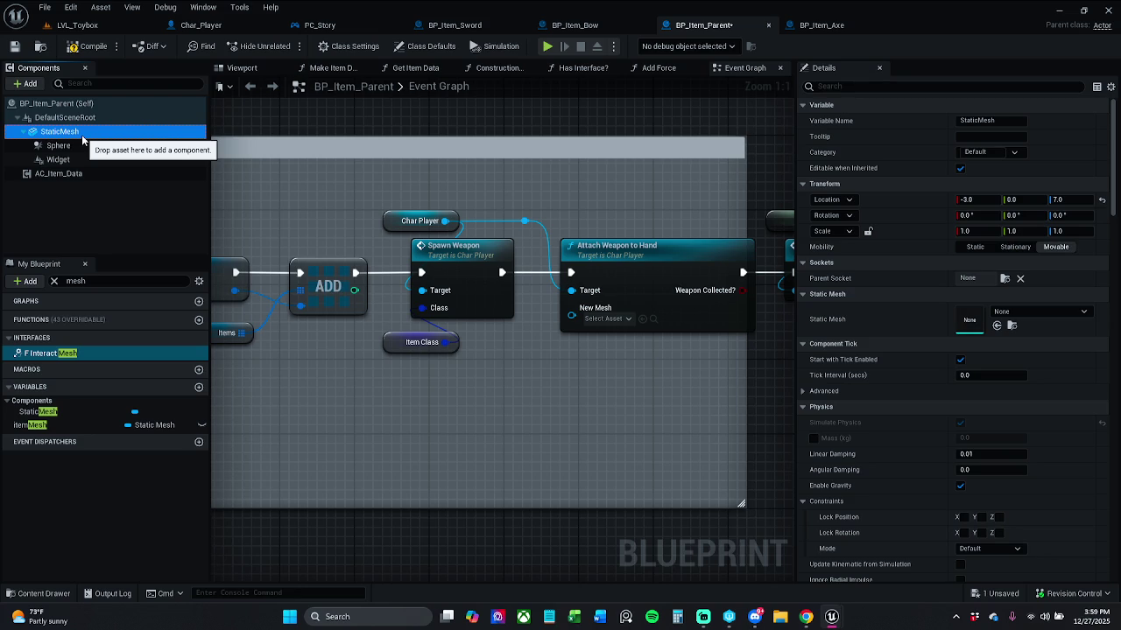
{"action": "left_click", "coordinate": [91, 427]}
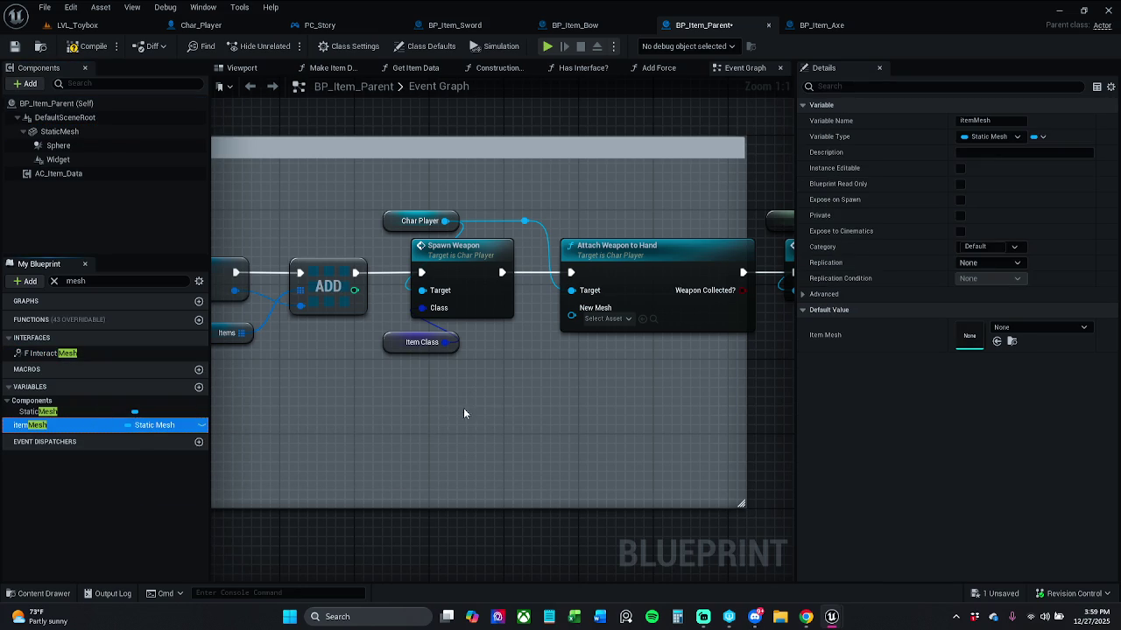
{"action": "left_click", "coordinate": [1040, 327]}
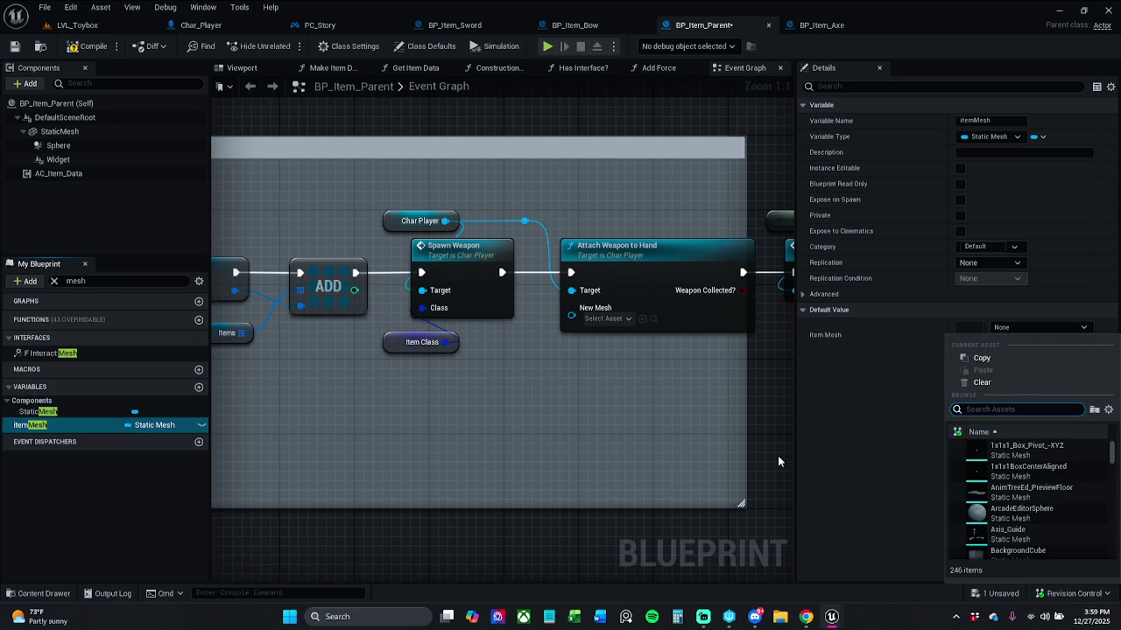
Plug itemMesh into Attach Weapon to Hand's New Mesh pin and save BP_Item_Parent.
{"action": "mouse_move", "coordinate": [125, 424]}
{"action": "left_mouse_down"}
{"action": "mouse_move", "coordinate": [578, 319]}
{"action": "mouse_move", "coordinate": [525, 320]}
{"action": "mouse_move", "coordinate": [617, 342]}
{"action": "left_mouse_up"}
{"action": "left_click", "coordinate": [88, 45]}
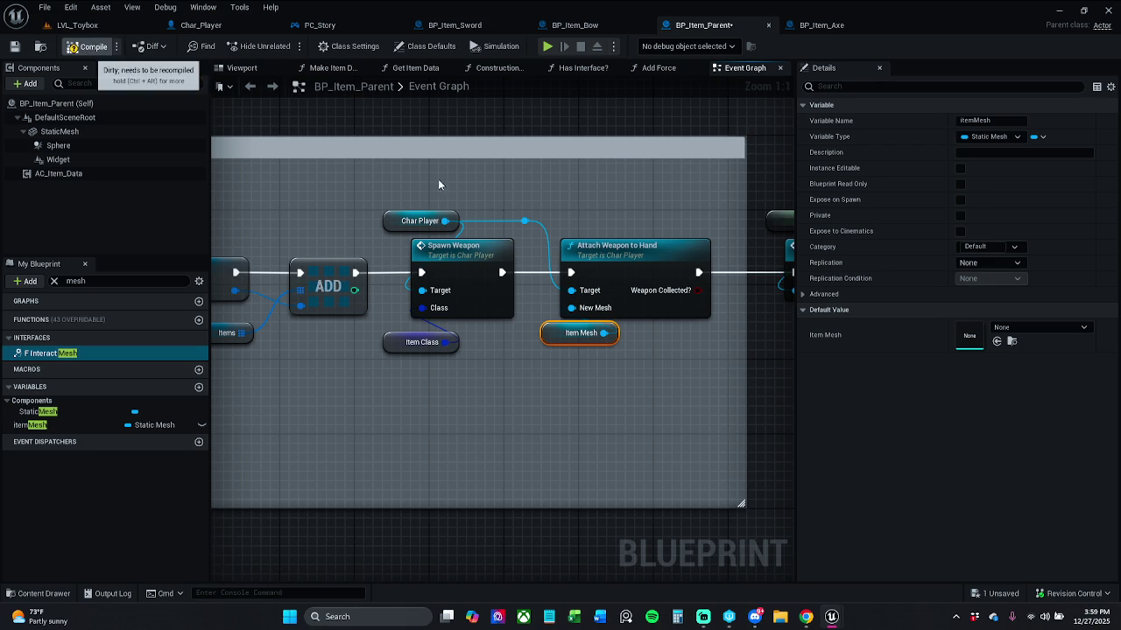
{"action": "mouse_move", "coordinate": [654, 242]}
{"action": "left_mouse_down"}
{"action": "mouse_move", "coordinate": [645, 220]}
{"action": "mouse_move", "coordinate": [496, 220]}
{"action": "mouse_move", "coordinate": [593, 227]}
{"action": "left_mouse_up"}
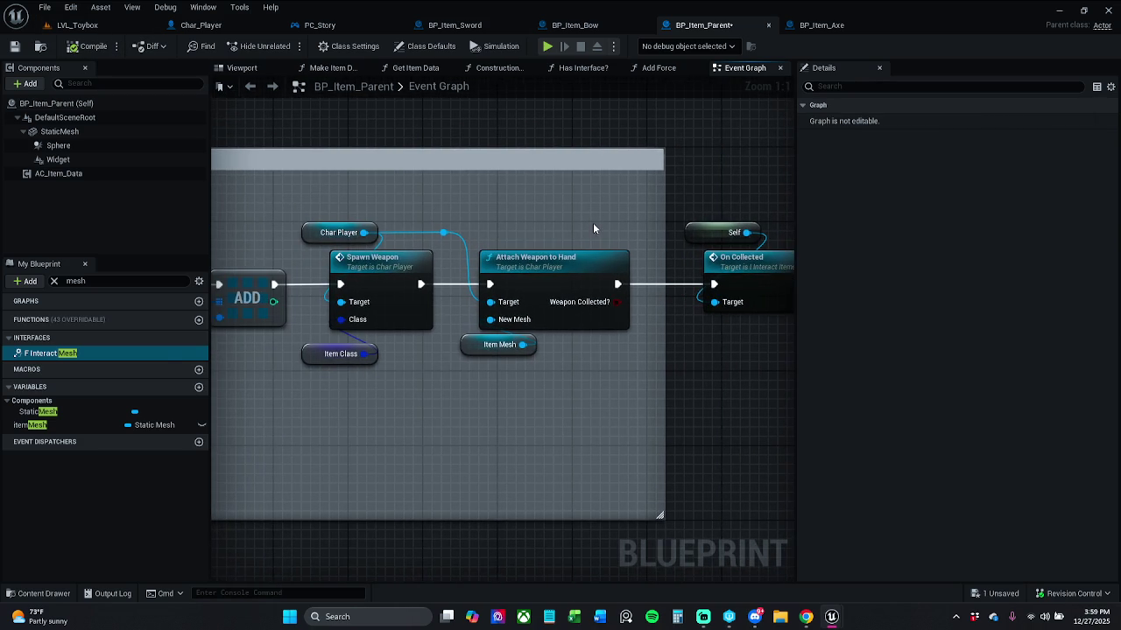
{"action": "key", "text": "ctrl+s"}
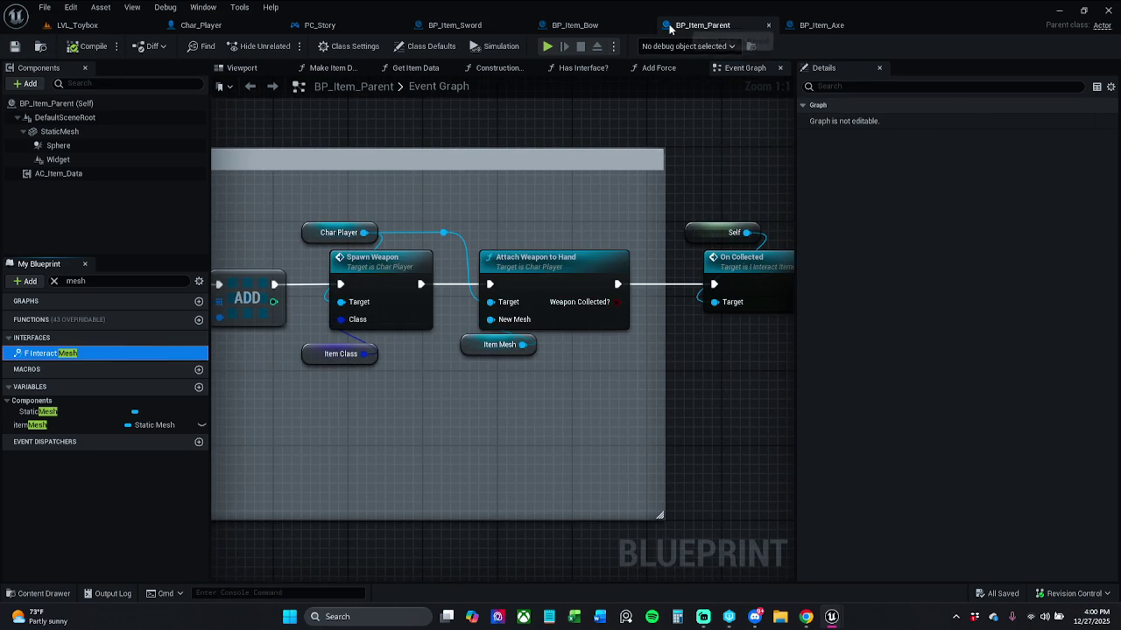
{"action": "left_click", "coordinate": [573, 24]}
{"action": "left_click", "coordinate": [513, 30]}
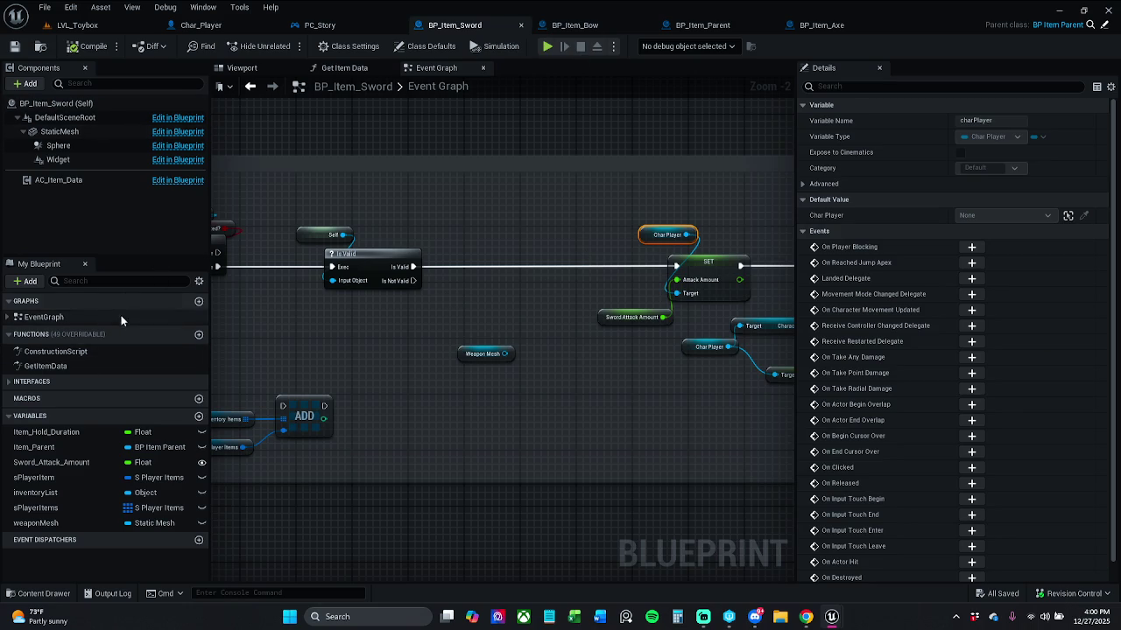
{"action": "left_click", "coordinate": [349, 45]}
{"action": "left_click", "coordinate": [425, 46]}
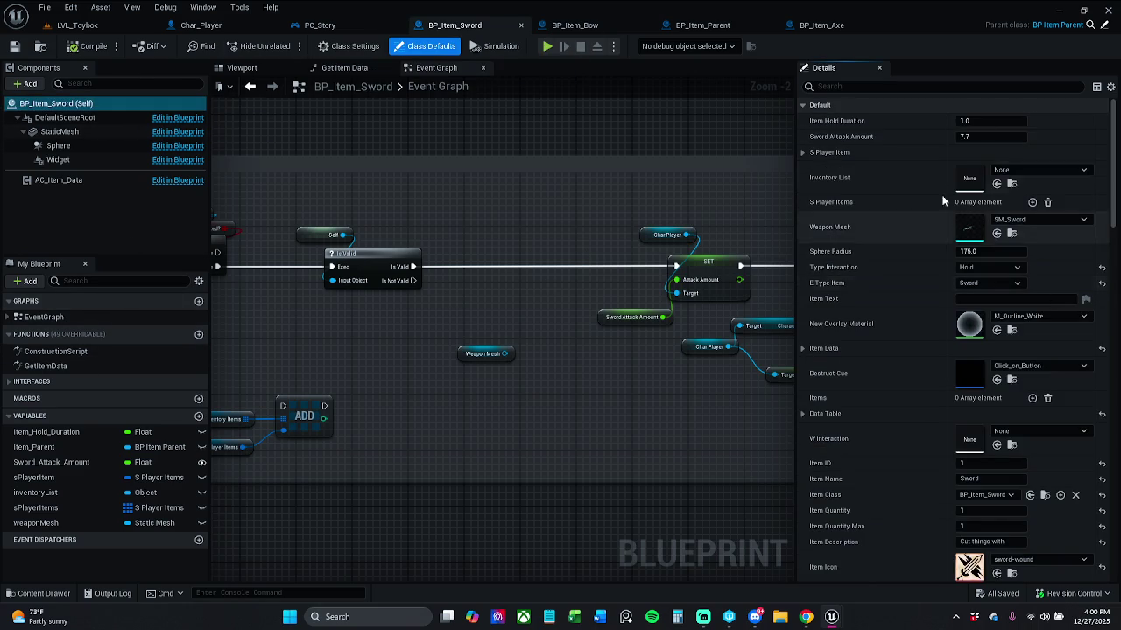
{"action": "left_click", "coordinate": [964, 87]}
{"action": "type", "text": "item"}
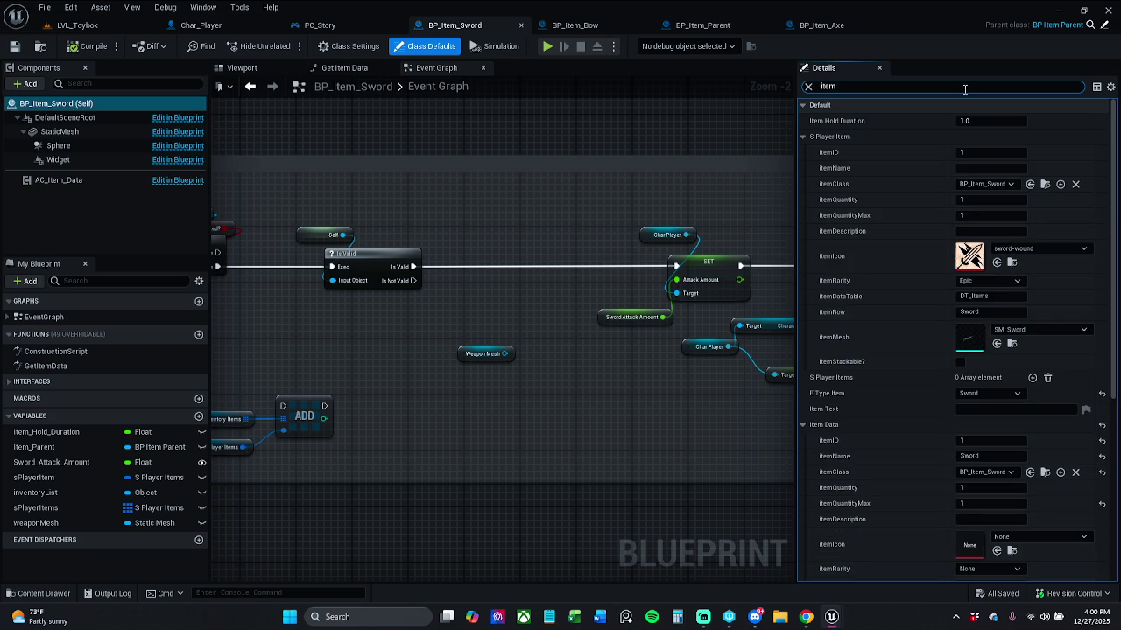
{"action": "type", "text": "Mesh"}
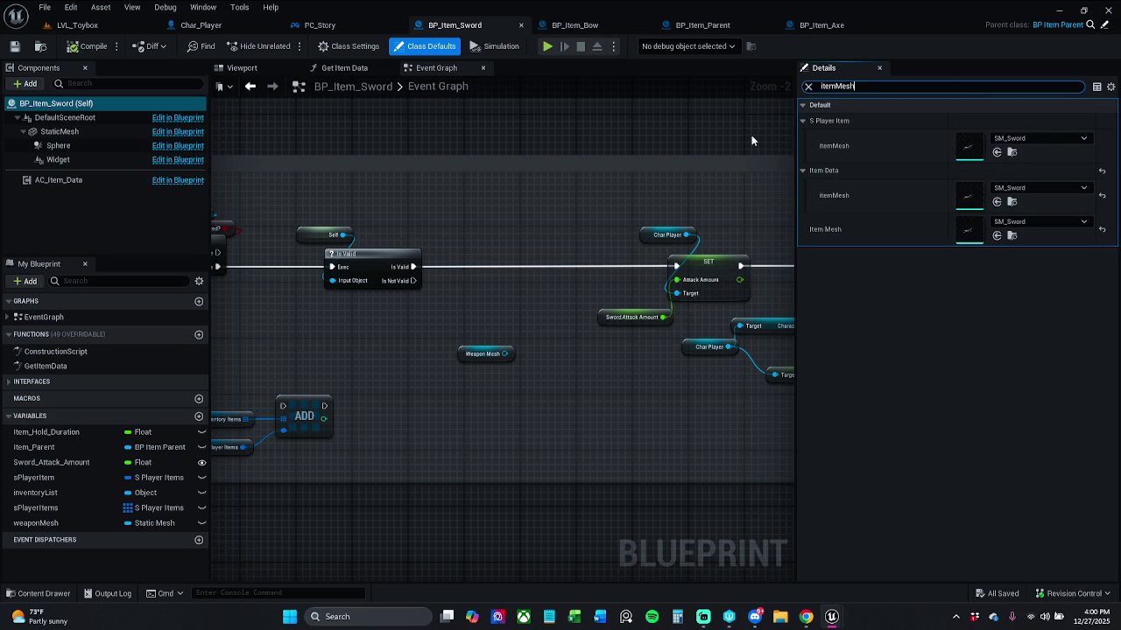
{"action": "left_click", "coordinate": [696, 26]}
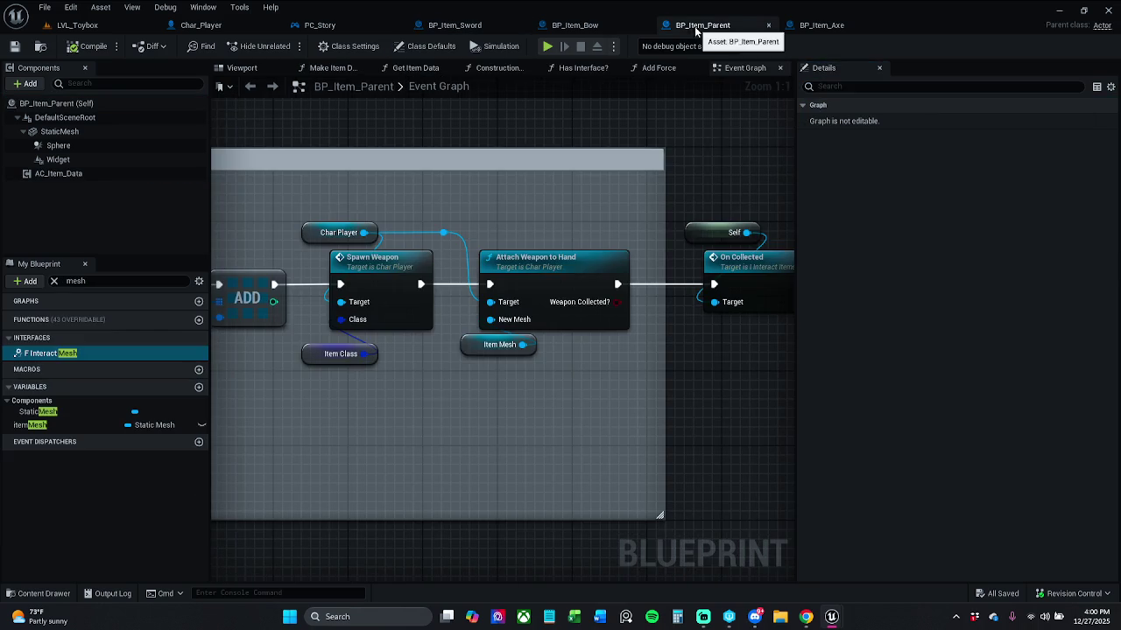
Select the Item Mesh node, clear the 'mesh' filter, expand Variables and scroll down to itemMesh.
{"action": "left_click", "coordinate": [525, 350]}
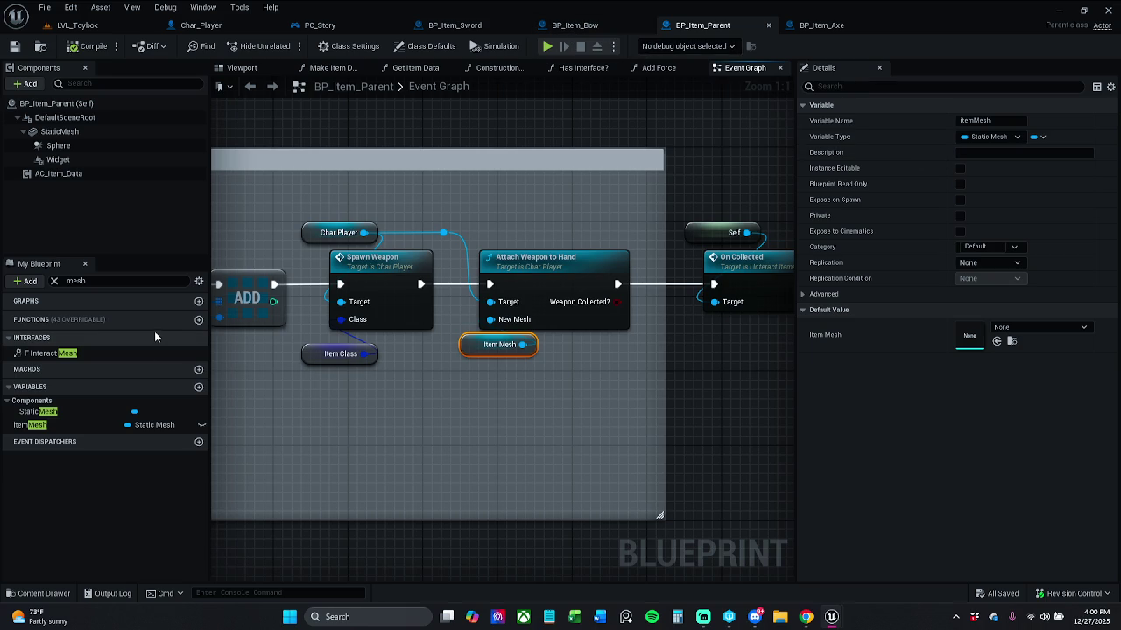
{"action": "left_click", "coordinate": [53, 281]}
{"action": "left_click", "coordinate": [17, 376]}
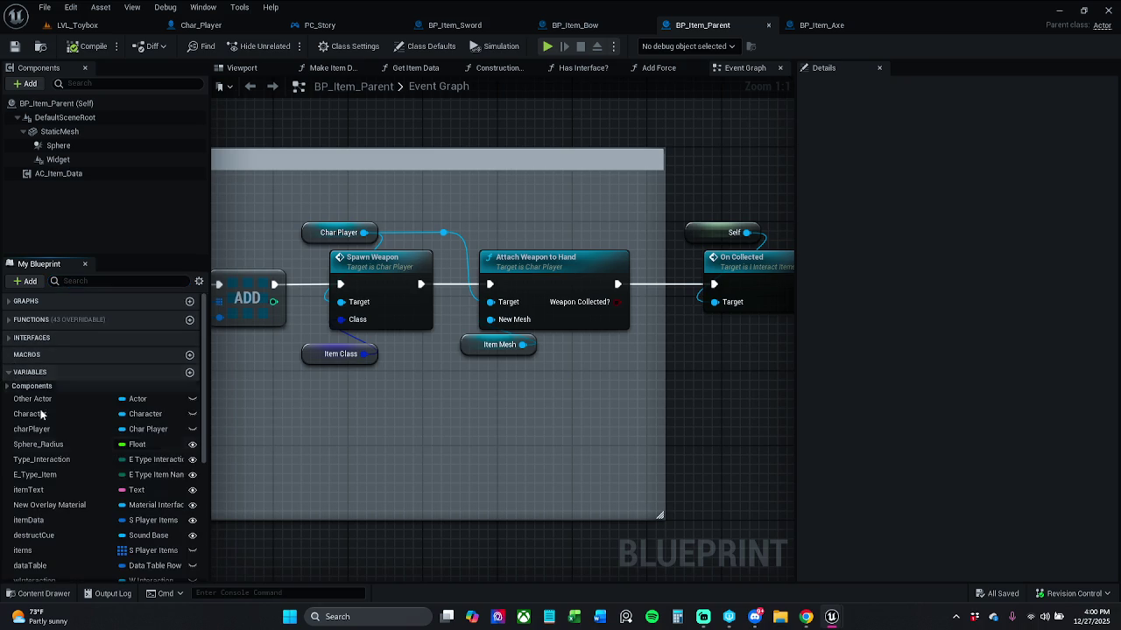
{"action": "scroll", "coordinate": [52, 425], "scroll_direction": "down", "scroll_amount": 5}
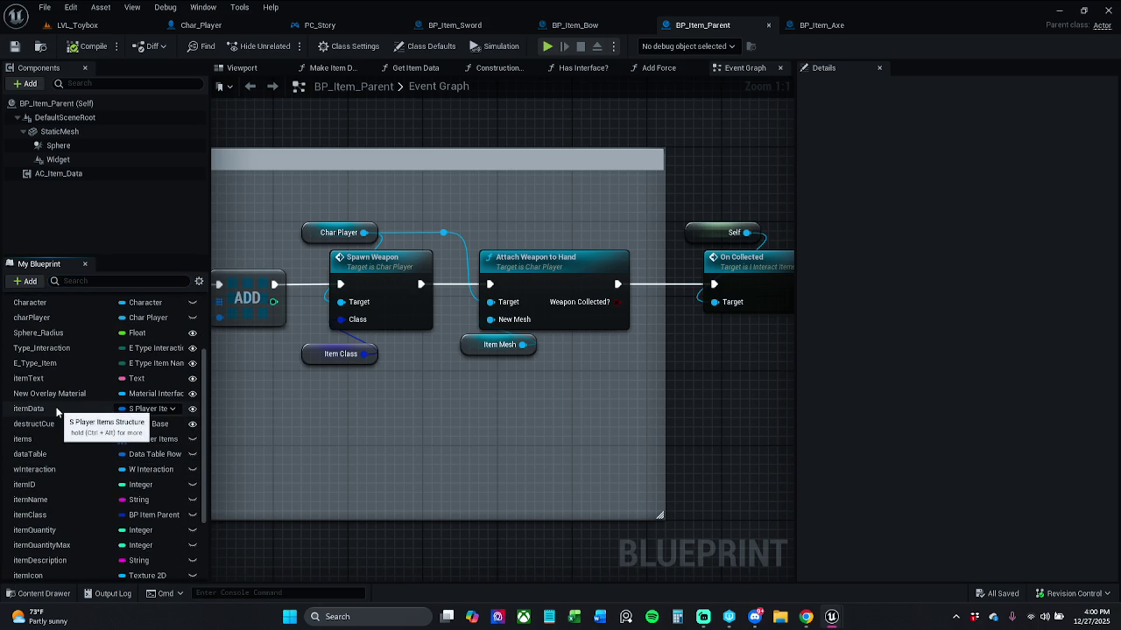
{"action": "scroll", "coordinate": [57, 382], "scroll_direction": "down", "scroll_amount": 1}
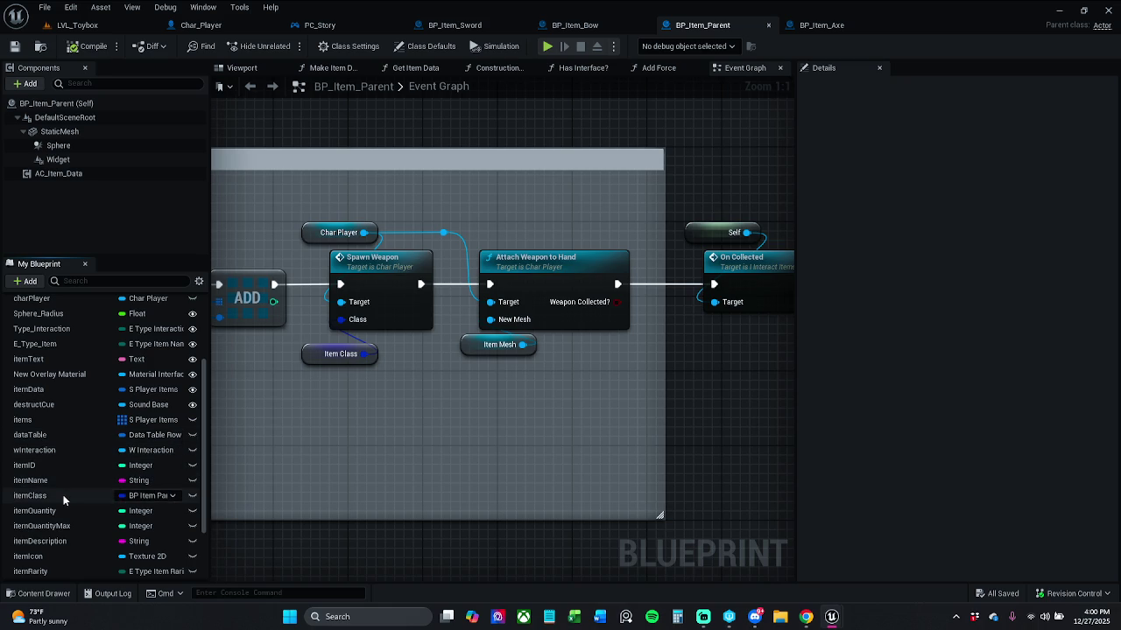
{"action": "scroll", "coordinate": [57, 556], "scroll_direction": "down", "scroll_amount": 4}
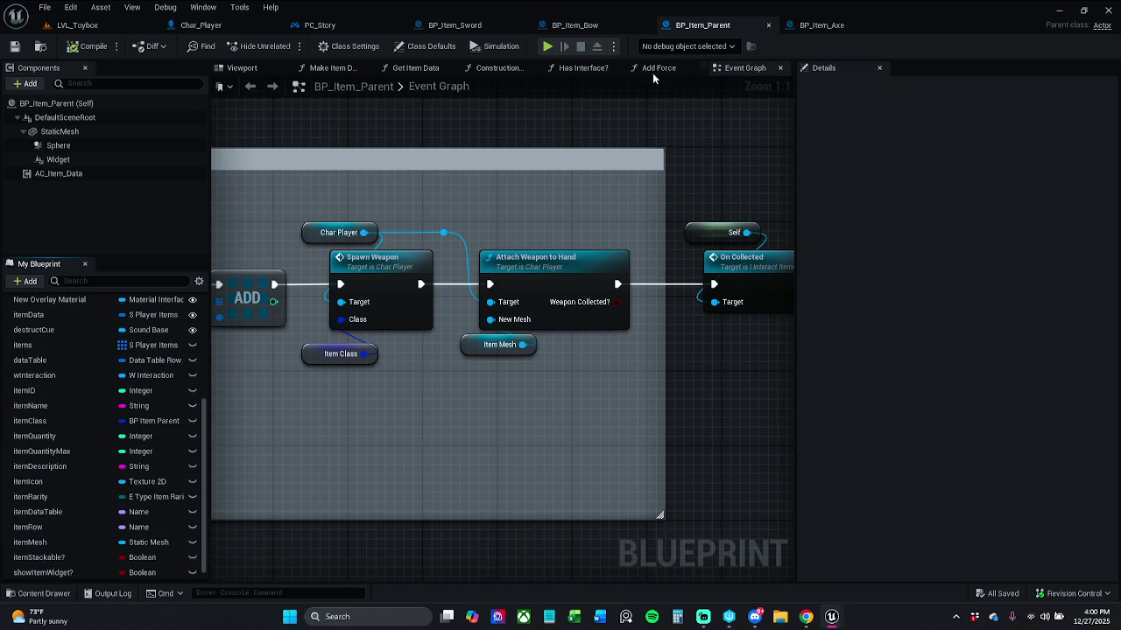
In BP_Item_Sword, delete the Weapon Mesh getter and check the itemMesh class default.
{"action": "left_click", "coordinate": [461, 25]}
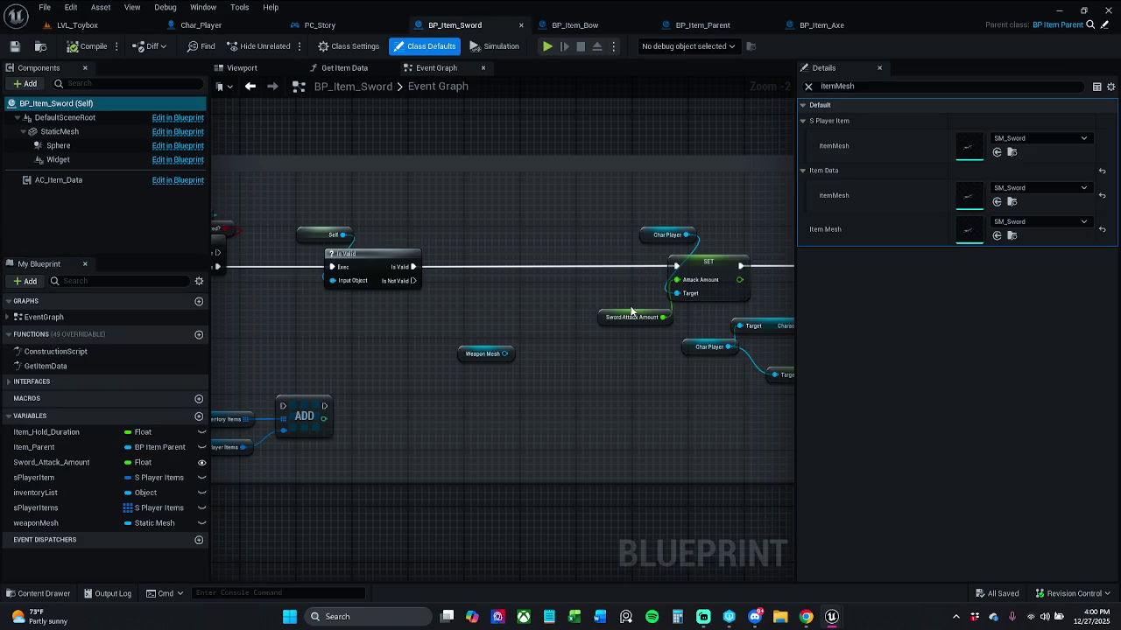
{"action": "left_click", "coordinate": [493, 353]}
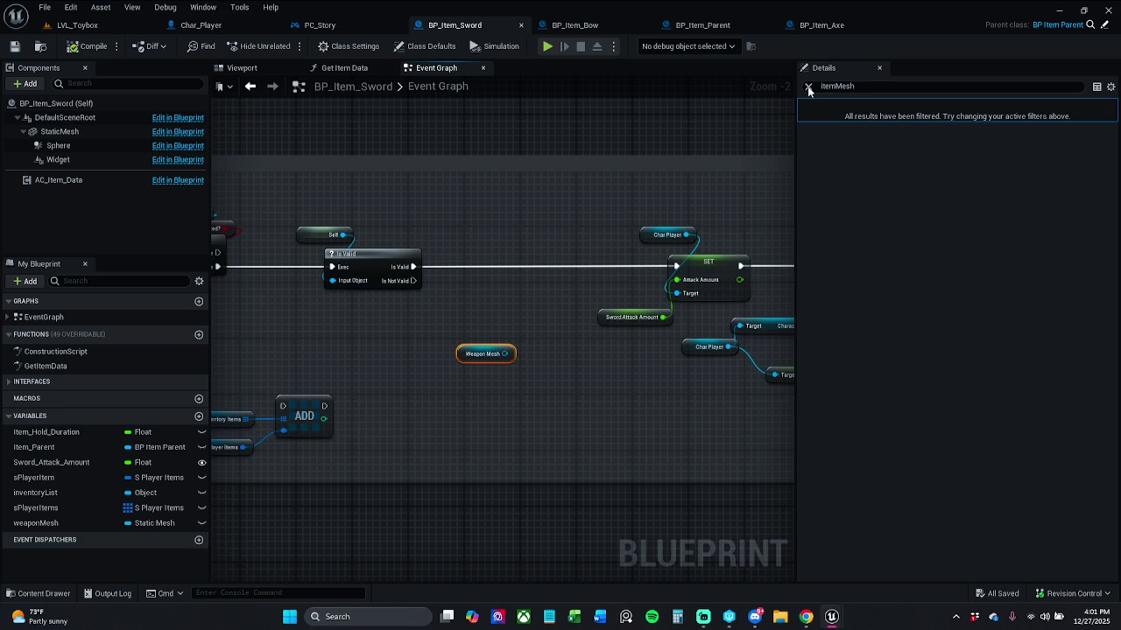
{"action": "key", "text": "Delete"}
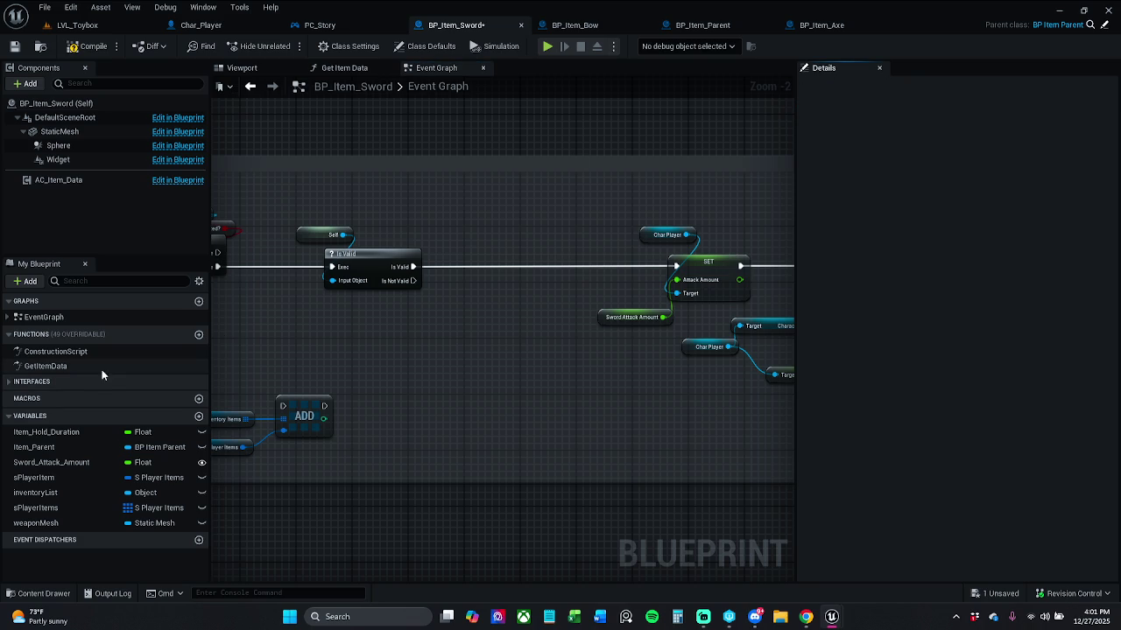
{"action": "left_click", "coordinate": [101, 369]}
{"action": "left_click", "coordinate": [850, 88]}
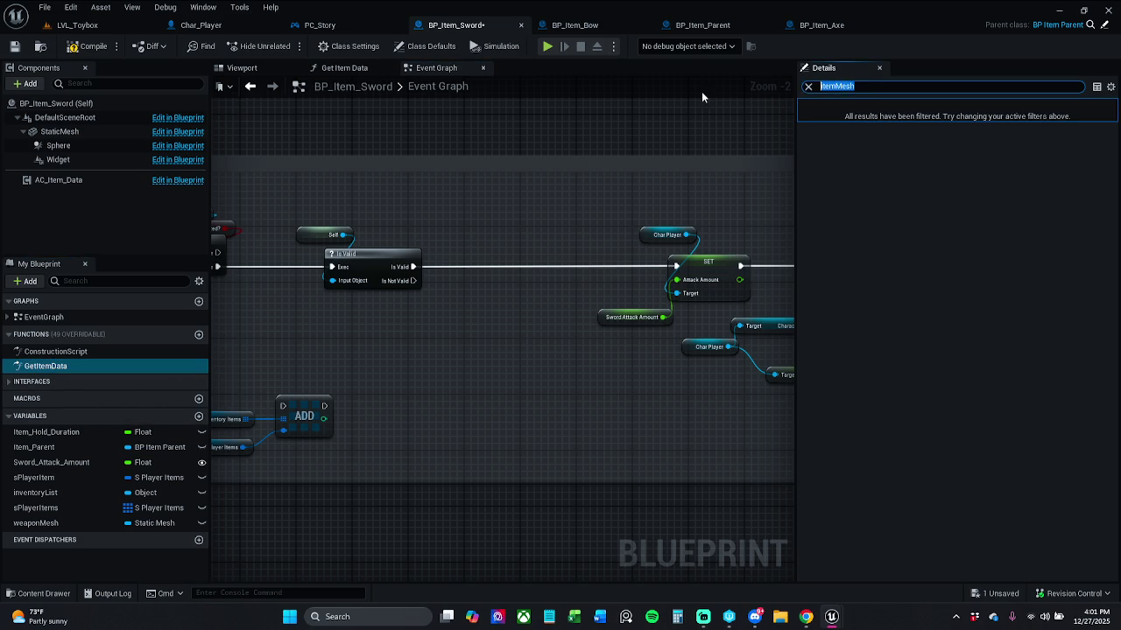
{"action": "key", "text": "BackSpace"}
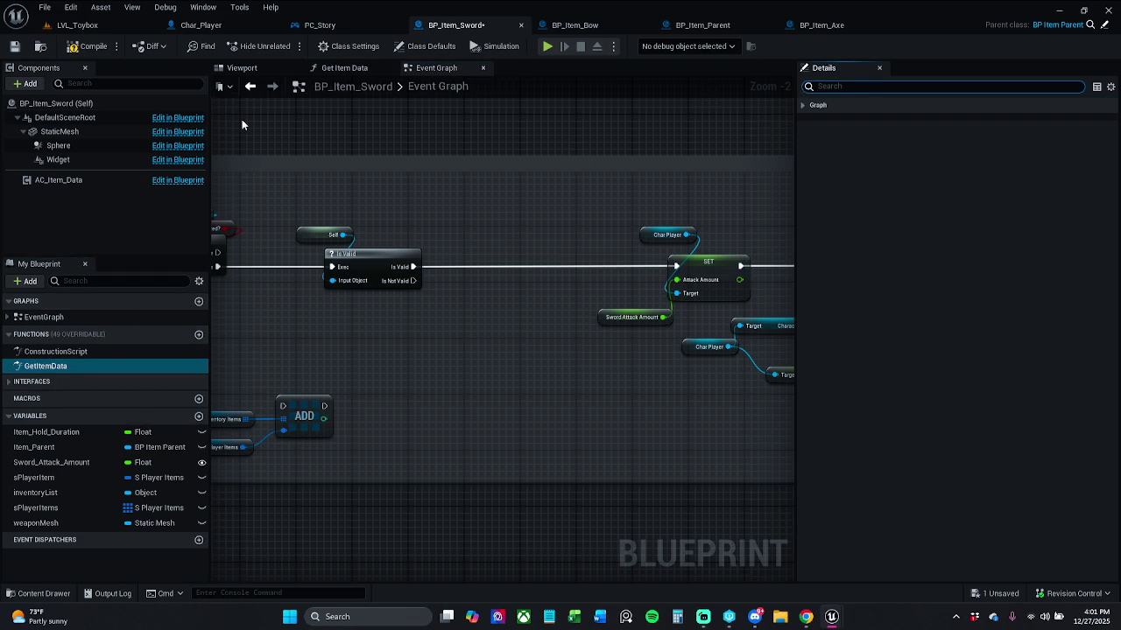
{"action": "left_click", "coordinate": [424, 46]}
{"action": "left_click", "coordinate": [910, 92]}
{"action": "type", "text": "itemMesh"}
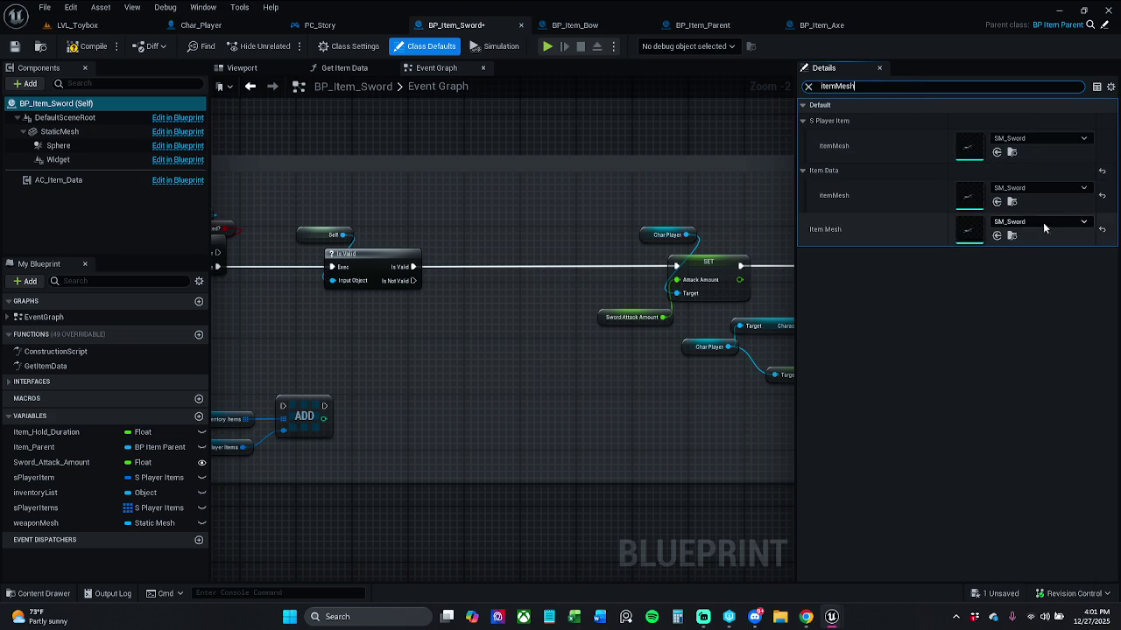
{"action": "left_click", "coordinate": [809, 87]}
Place a Get Item Mesh node where the Weapon Mesh getter used to be.
{"action": "right_click", "coordinate": [482, 377]}
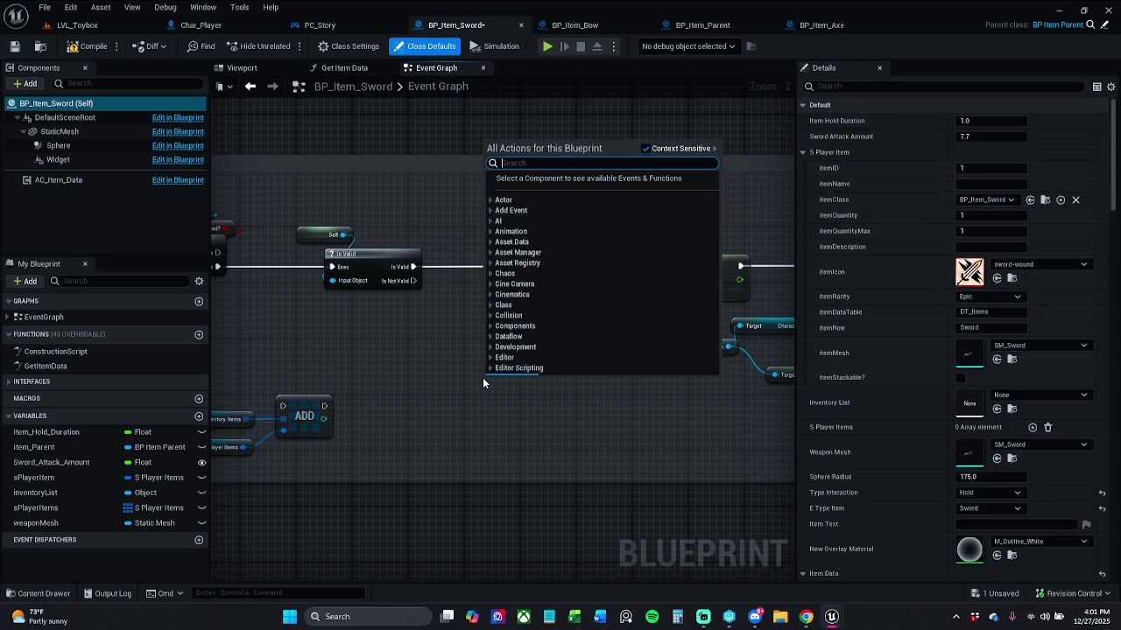
{"action": "type", "text": "get sword attack"}
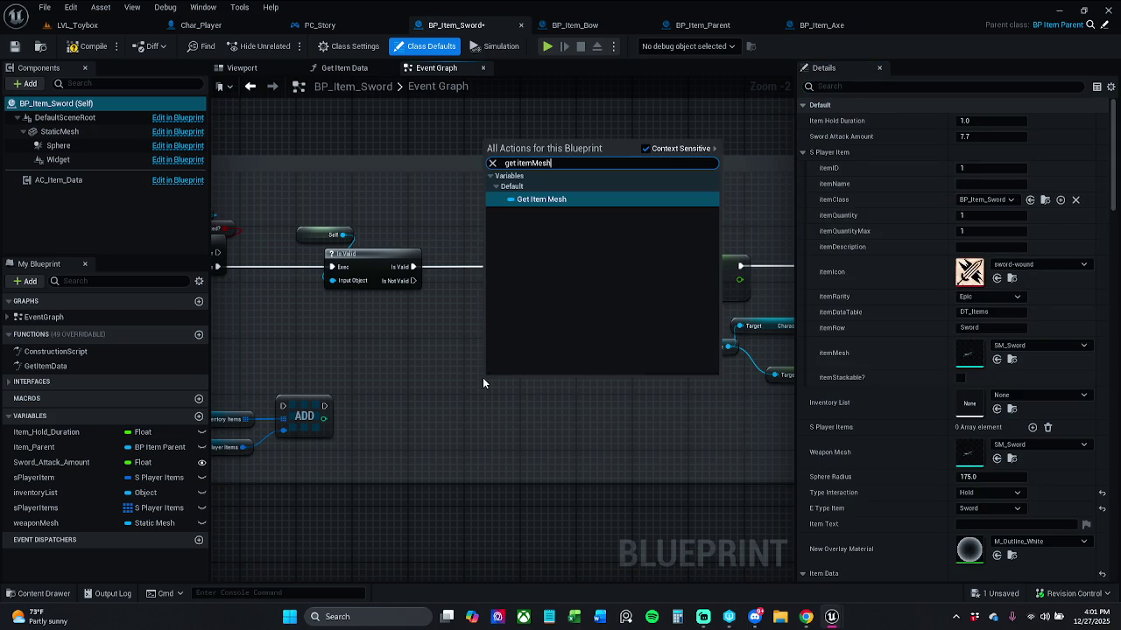
{"action": "key", "text": "Escape"}
{"action": "key", "text": "ctrl+v"}
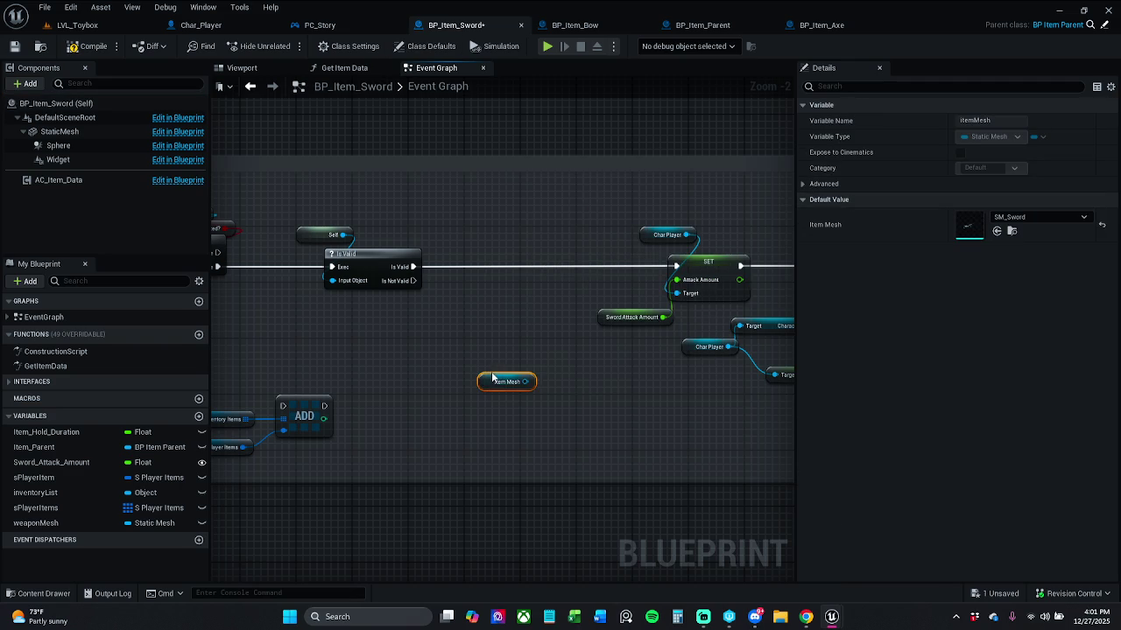
{"action": "mouse_move", "coordinate": [483, 377]}
{"action": "left_mouse_down"}
{"action": "mouse_move", "coordinate": [408, 325]}
{"action": "mouse_move", "coordinate": [563, 393]}
{"action": "mouse_move", "coordinate": [364, 376]}
{"action": "mouse_move", "coordinate": [491, 343]}
{"action": "left_mouse_up"}
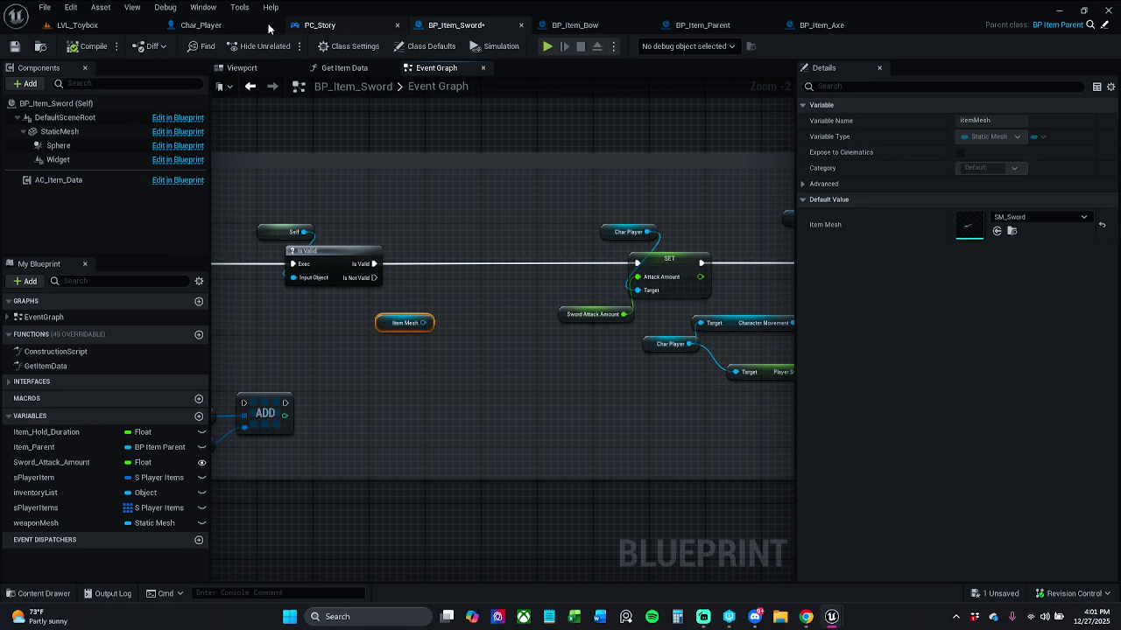
Delete the Attach Weapon to Hand node from Char_Player's Spawn Weapon graph.
{"action": "left_click", "coordinate": [226, 27]}
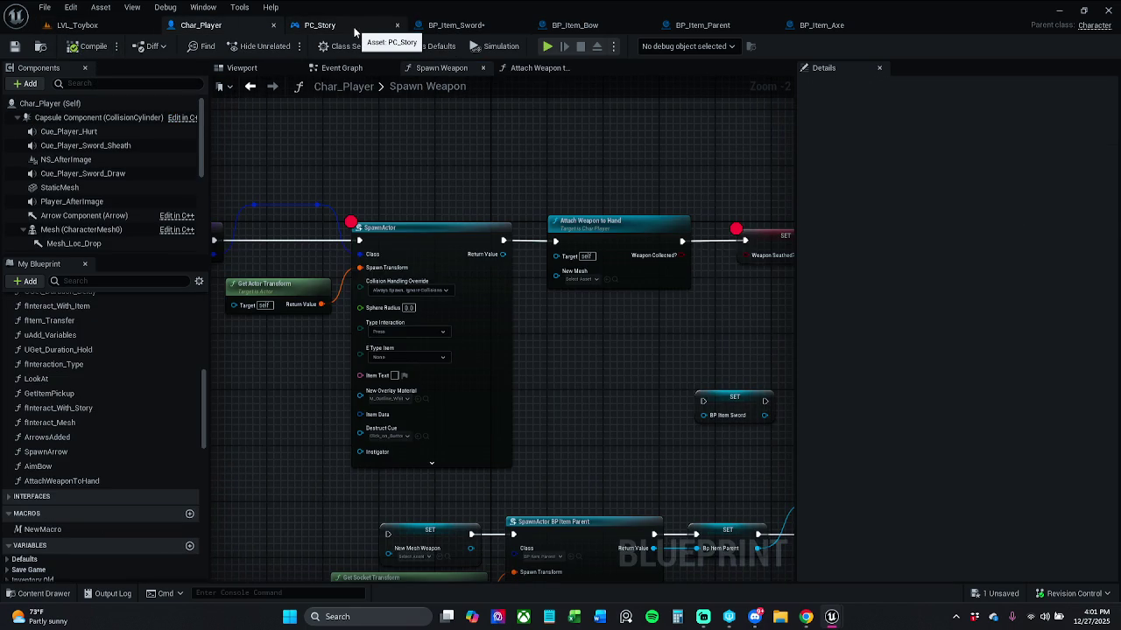
{"action": "mouse_move", "coordinate": [528, 206]}
{"action": "left_mouse_down"}
{"action": "mouse_move", "coordinate": [402, 204]}
{"action": "mouse_move", "coordinate": [878, 199]}
{"action": "mouse_move", "coordinate": [601, 213]}
{"action": "left_mouse_up"}
{"action": "left_click_drag", "start_coordinate": [576, 260], "coordinate": [609, 287]}
{"action": "left_click", "coordinate": [647, 175]}
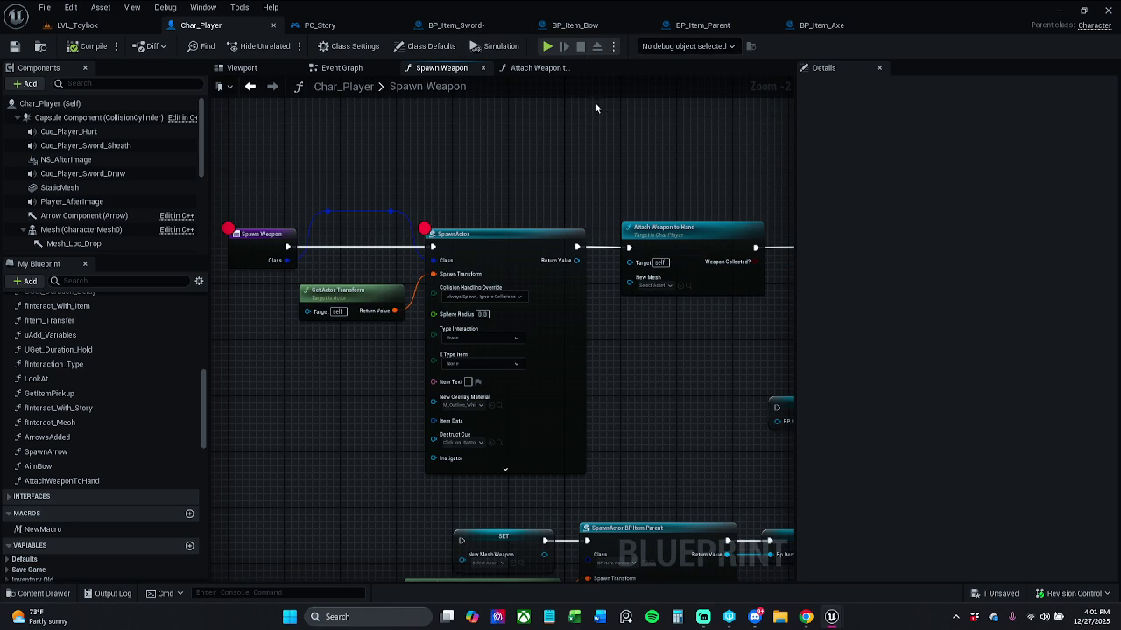
{"action": "left_click_drag", "start_coordinate": [604, 140], "coordinate": [538, 142]}
{"action": "mouse_move", "coordinate": [597, 211]}
{"action": "left_mouse_down"}
{"action": "mouse_move", "coordinate": [628, 268]}
{"action": "mouse_move", "coordinate": [633, 244]}
{"action": "left_mouse_up"}
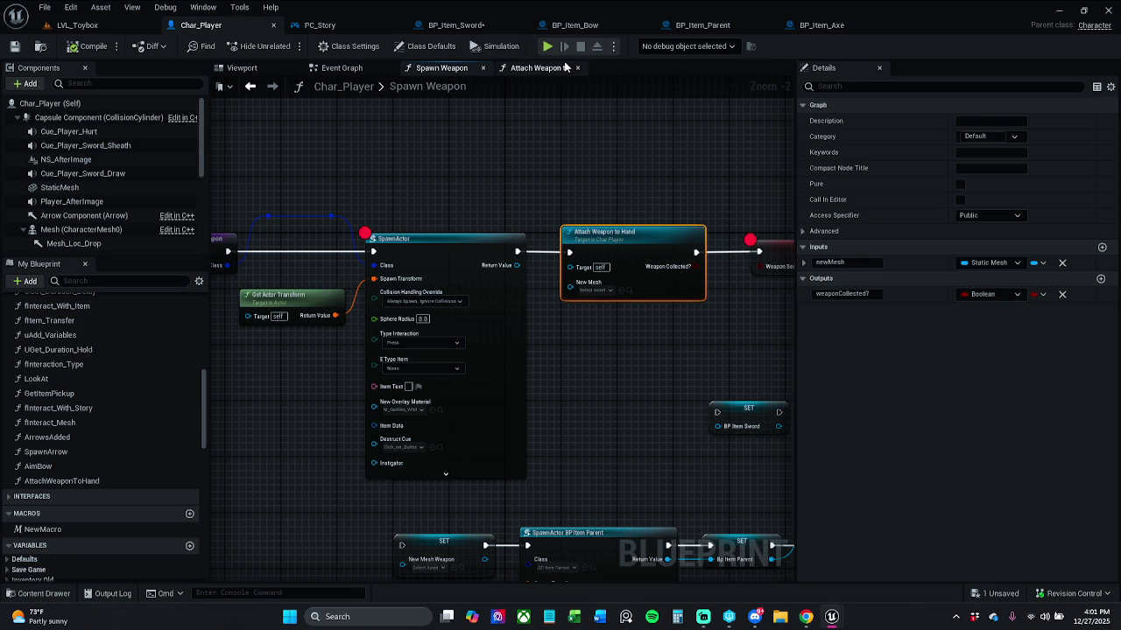
{"action": "key", "text": "Delete"}
Wire SpawnActor's exec output into SET Weapon Seathed? and save Char_Player.
{"action": "left_click_drag", "start_coordinate": [516, 252], "coordinate": [760, 254]}
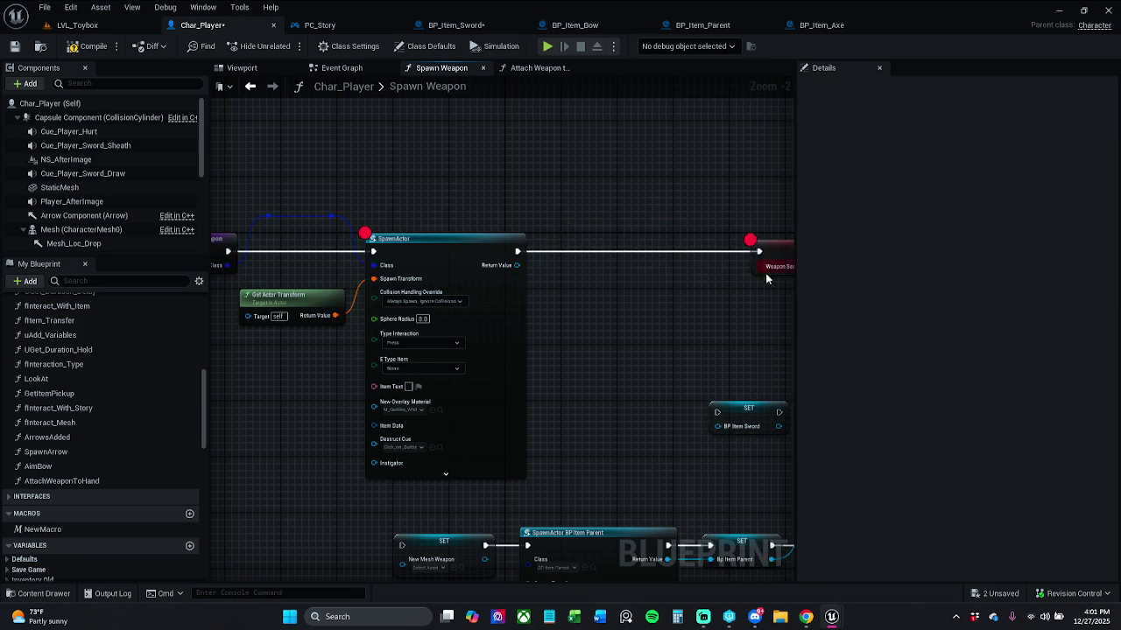
{"action": "left_click_drag", "start_coordinate": [472, 206], "coordinate": [588, 273]}
{"action": "mouse_move", "coordinate": [660, 311]}
{"action": "left_mouse_down"}
{"action": "mouse_move", "coordinate": [766, 252]}
{"action": "mouse_move", "coordinate": [585, 253]}
{"action": "left_mouse_up"}
{"action": "left_click", "coordinate": [588, 213]}
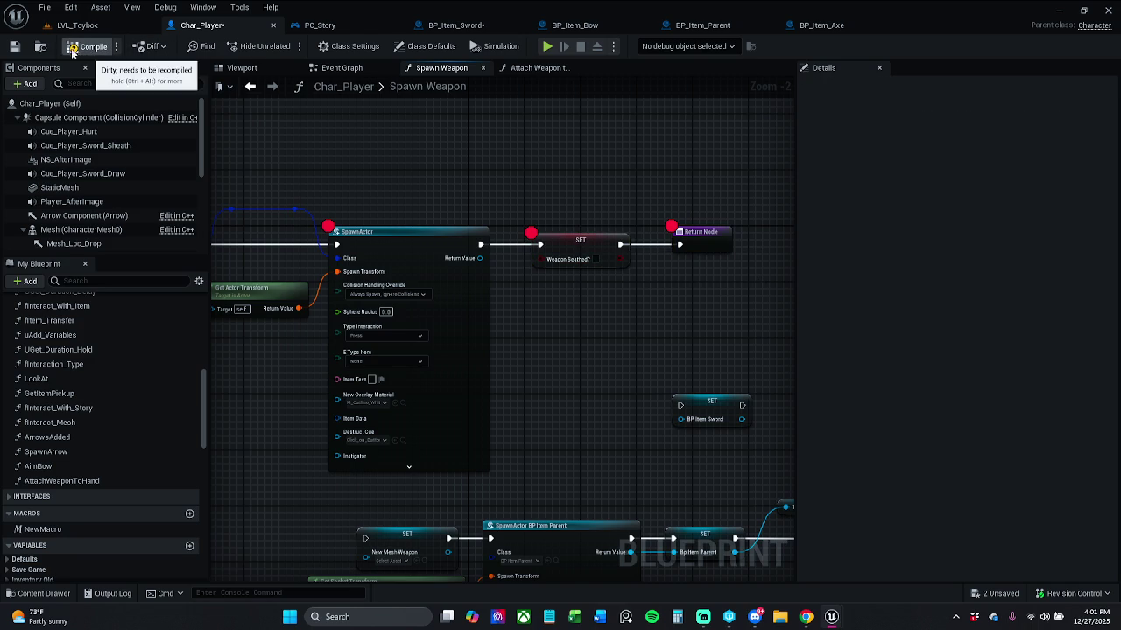
{"action": "left_click", "coordinate": [14, 49]}
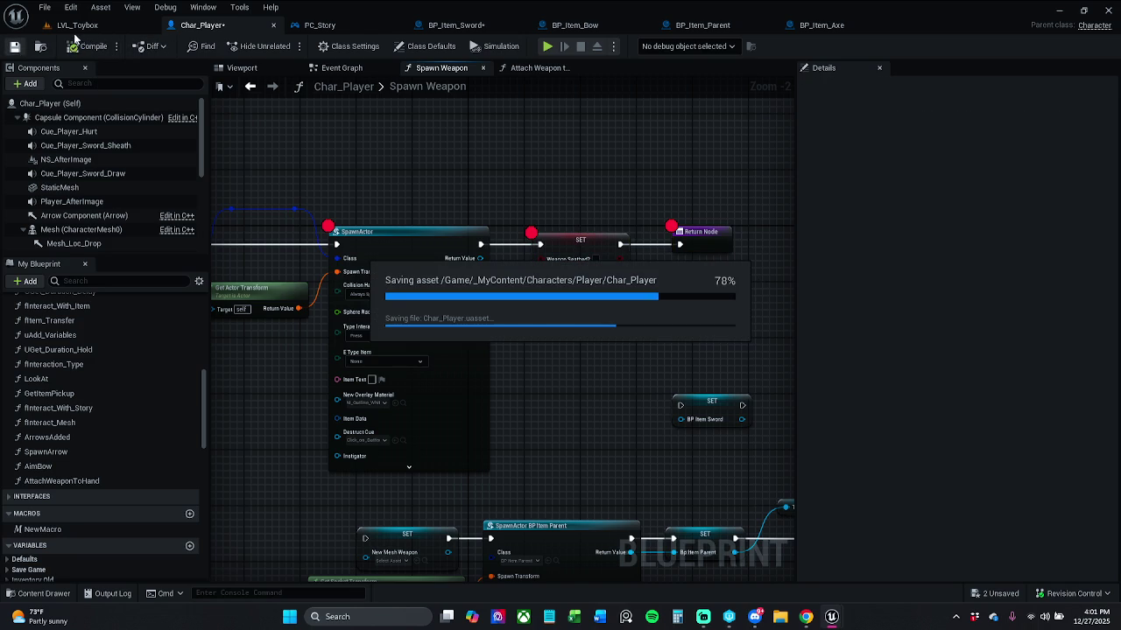
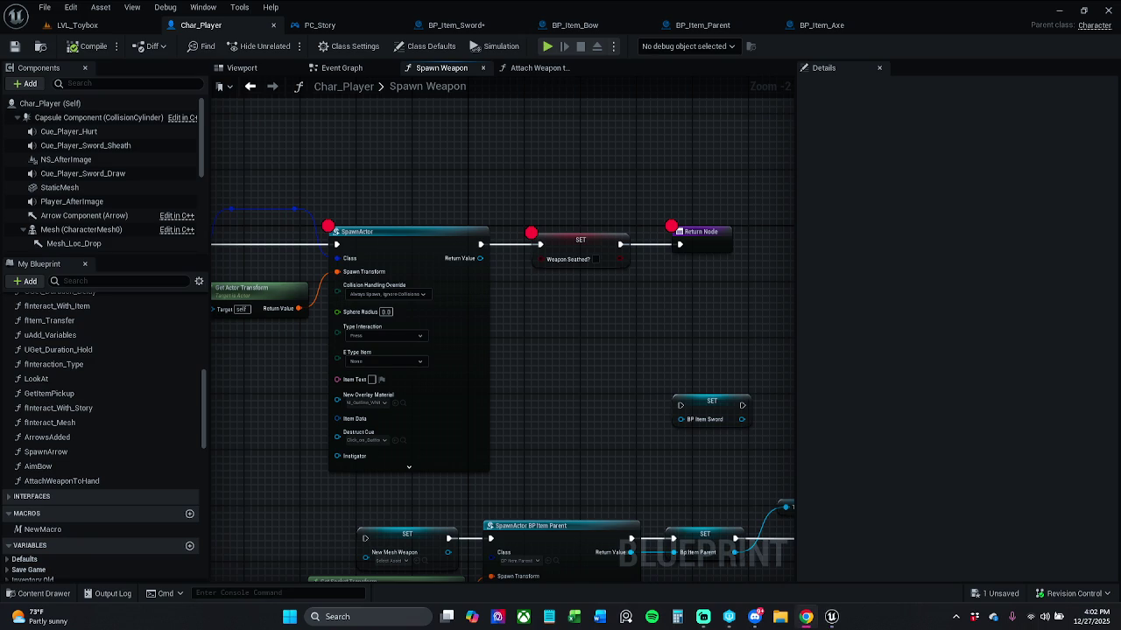
Bring up LVL_Toybox, start a quick play session, then stop it.
{"action": "left_click", "coordinate": [79, 25]}
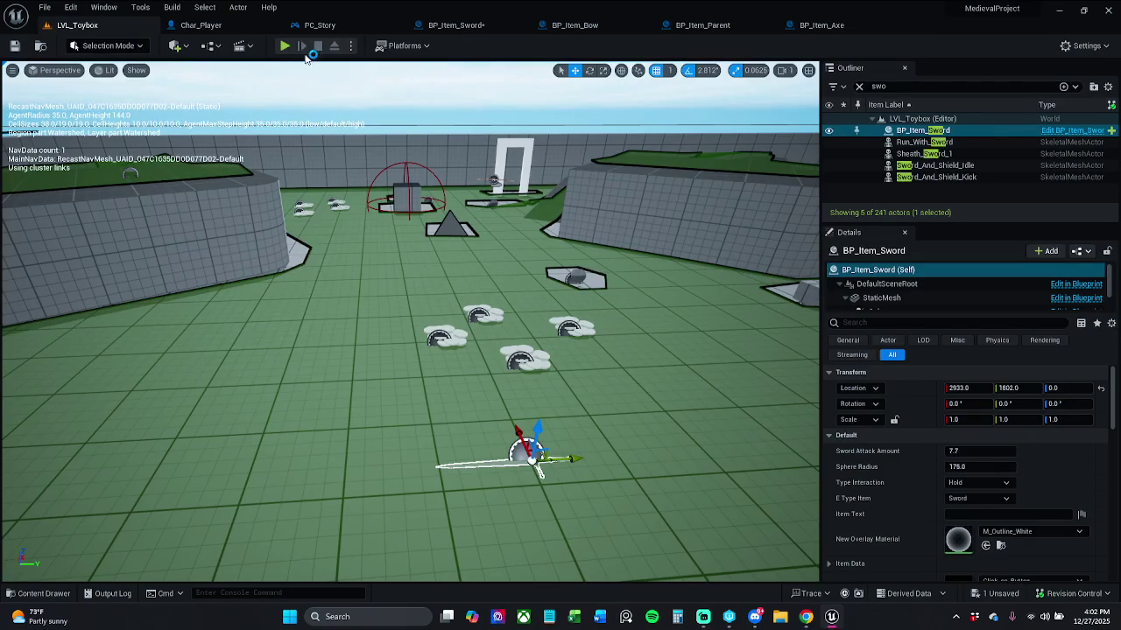
{"action": "left_click", "coordinate": [285, 47]}
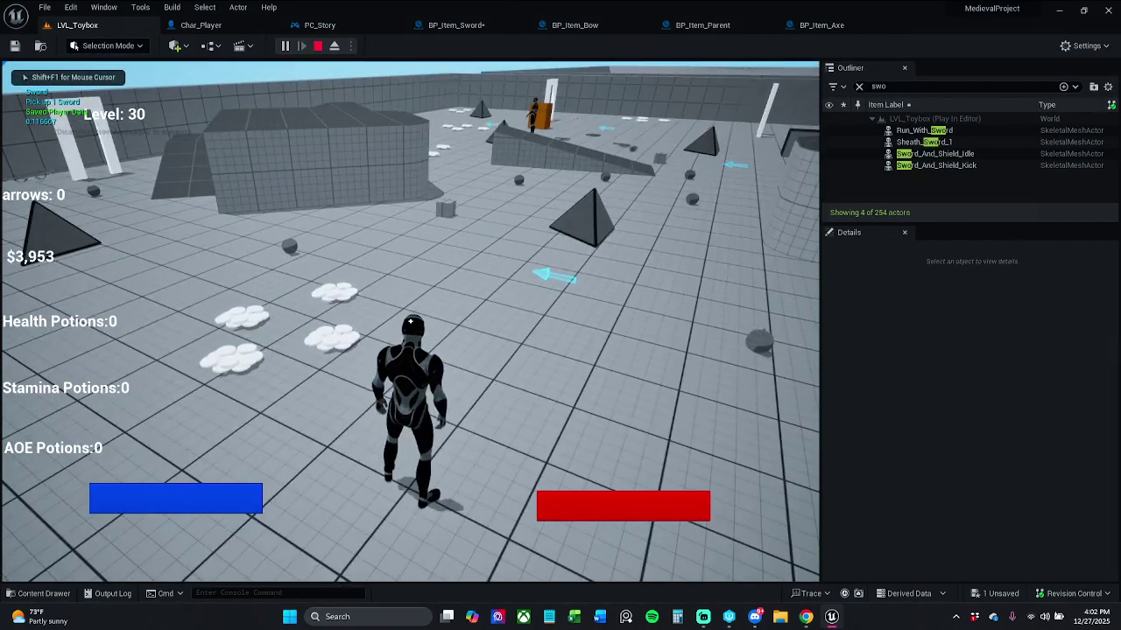
{"action": "key", "text": "Escape"}
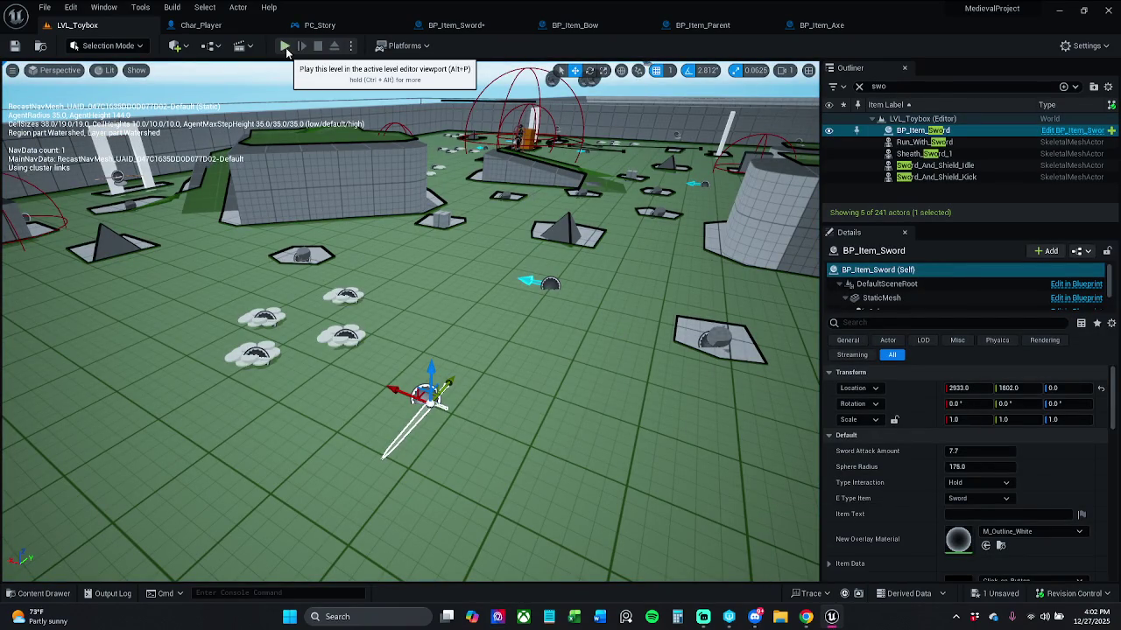
Play again, picking up the sword and potions, then interact with the bow to trigger Spawn Weapon.
{"action": "left_click", "coordinate": [284, 46]}
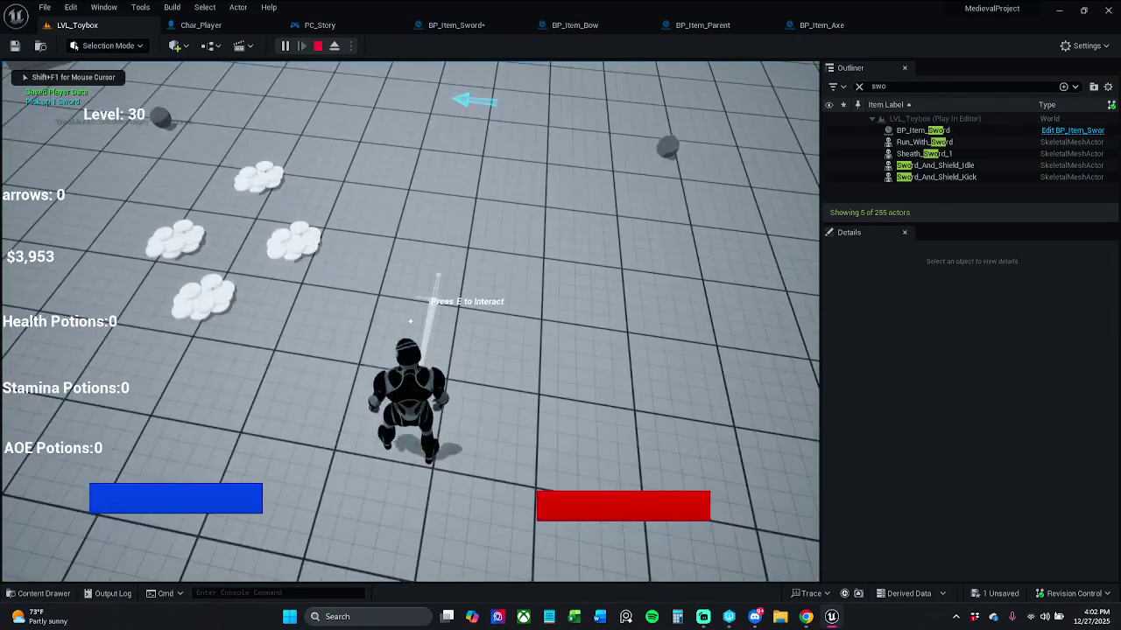
{"action": "key", "text": "e"}
{"action": "key", "text": "w"}
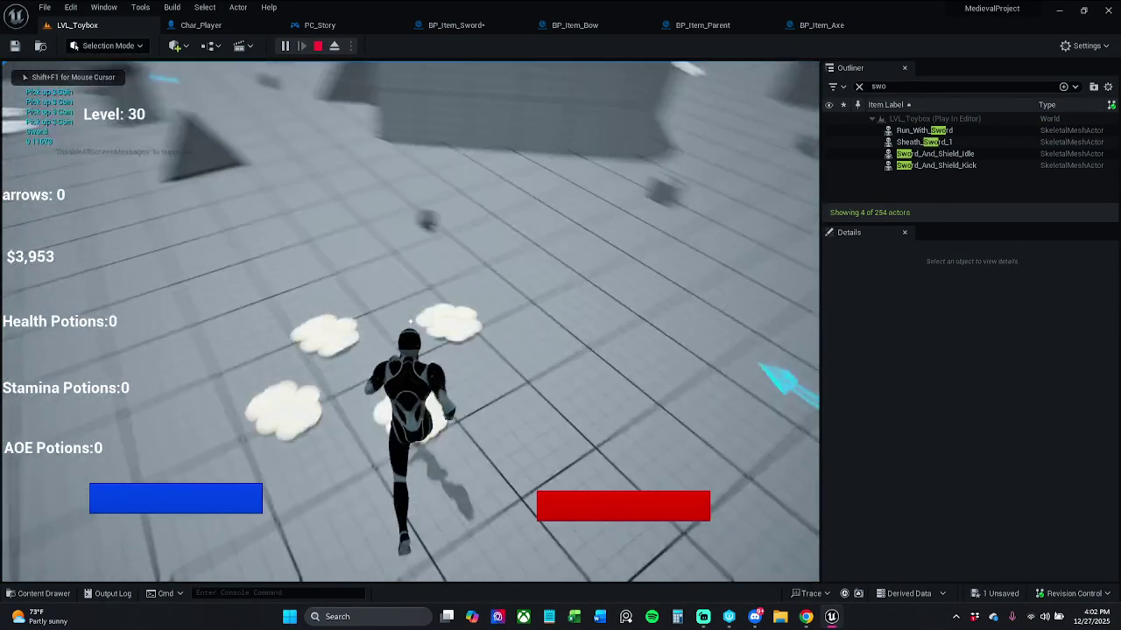
{"action": "key", "text": "e"}
{"action": "key", "text": "w"}
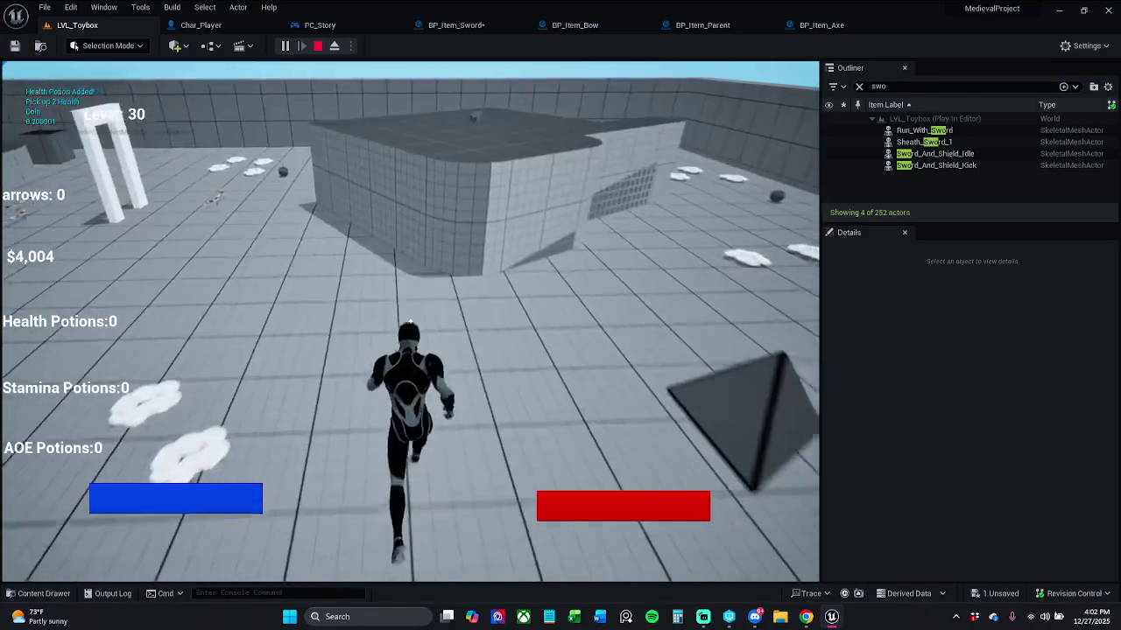
{"action": "key", "text": "w"}
{"action": "key", "text": "e"}
{"action": "key", "text": "e"}
{"action": "key", "text": "w"}
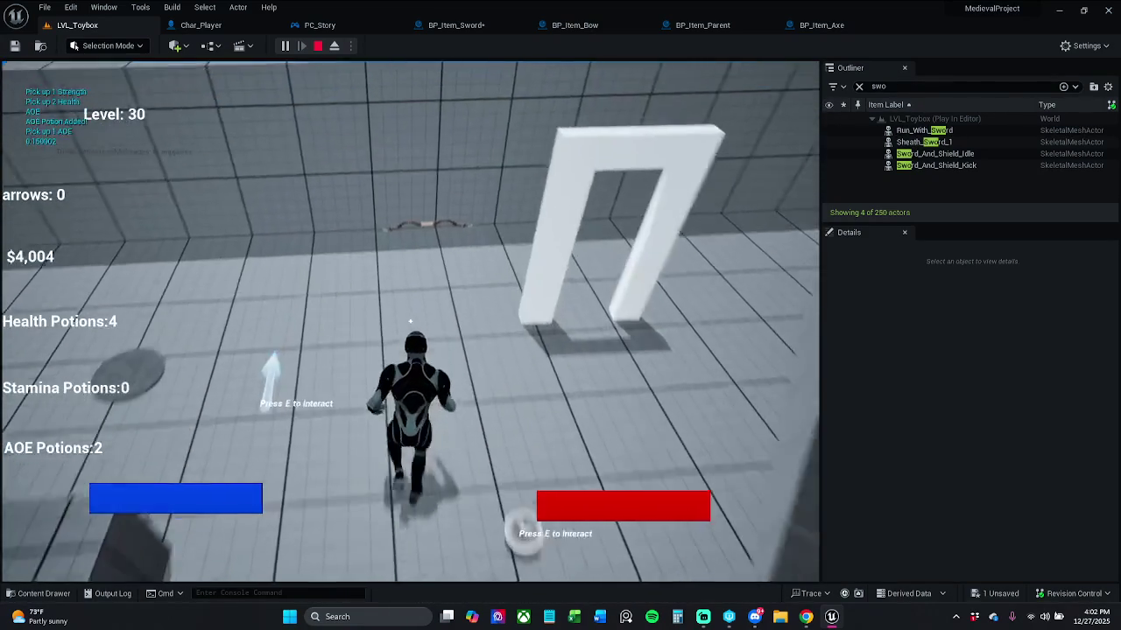
{"action": "key", "text": "e"}
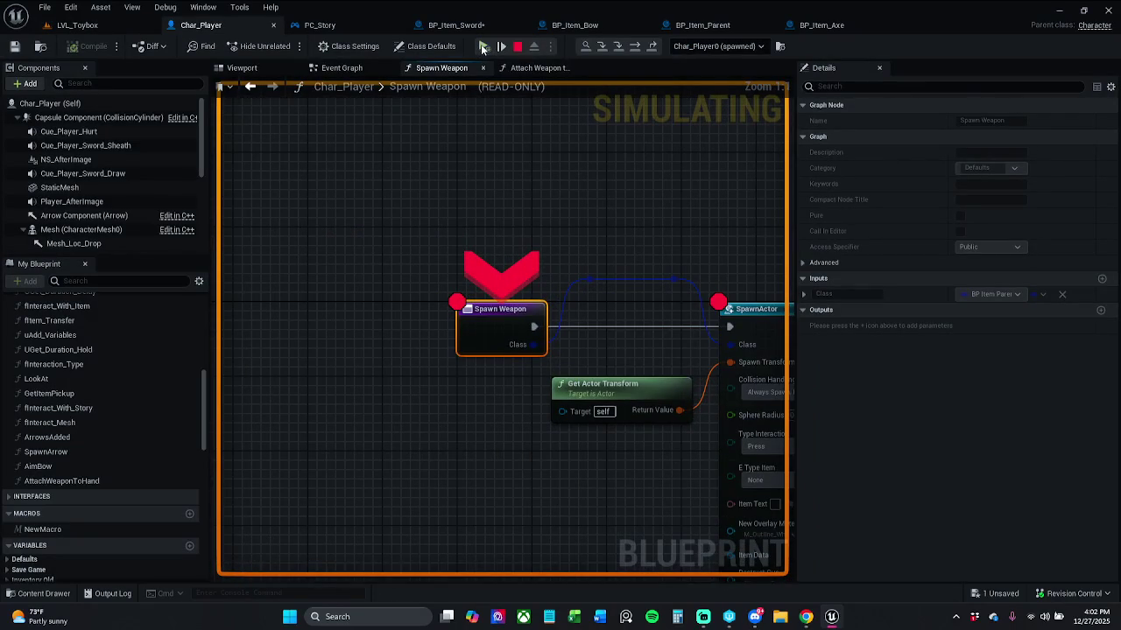
Step through the SpawnActor, SET and Return Node breakpoints and resume the game.
{"action": "left_click", "coordinate": [481, 48]}
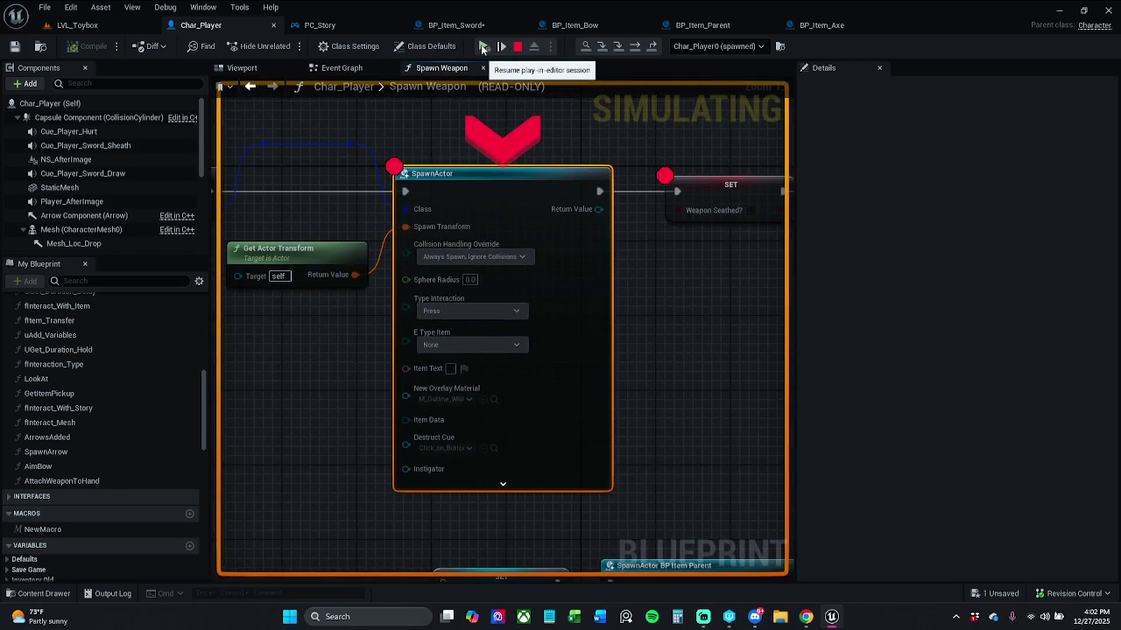
{"action": "left_click", "coordinate": [481, 48]}
{"action": "left_click", "coordinate": [481, 49]}
{"action": "left_click", "coordinate": [482, 47]}
Run onward, resume past the next Spawn Weapon breakpoints, then end the play session.
{"action": "key", "text": "w"}
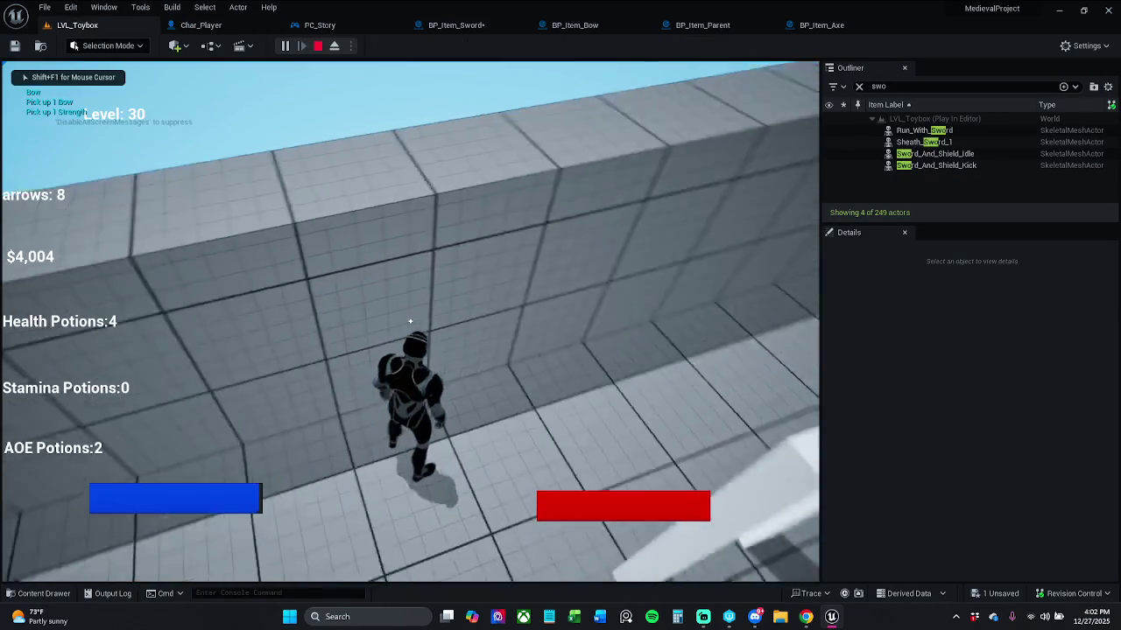
{"action": "key", "text": "shift"}
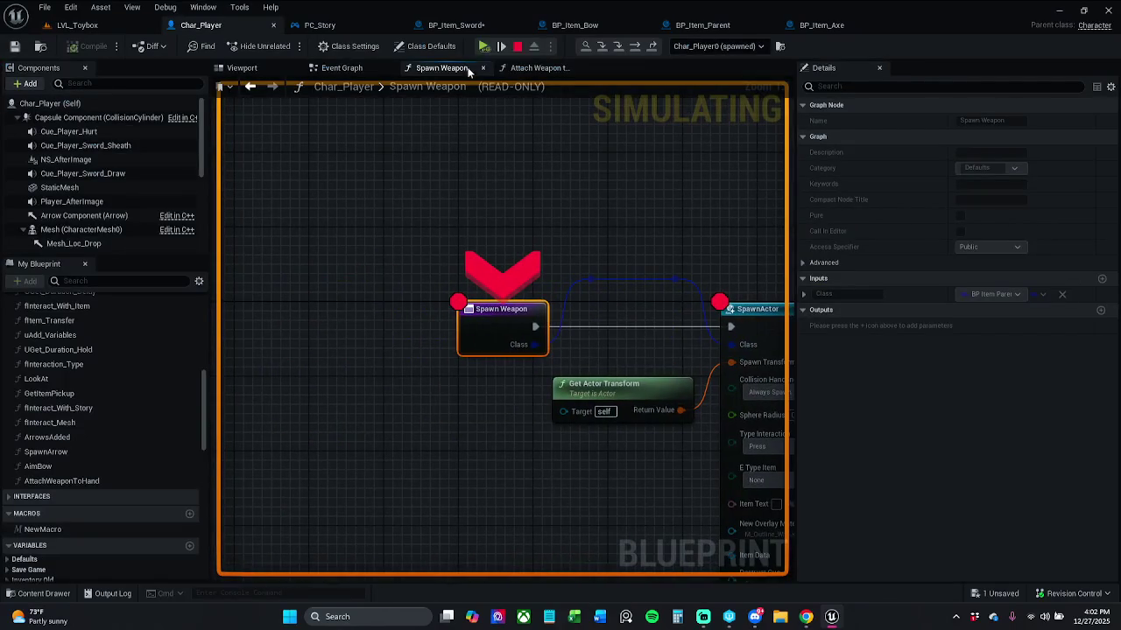
{"action": "left_click", "coordinate": [483, 47]}
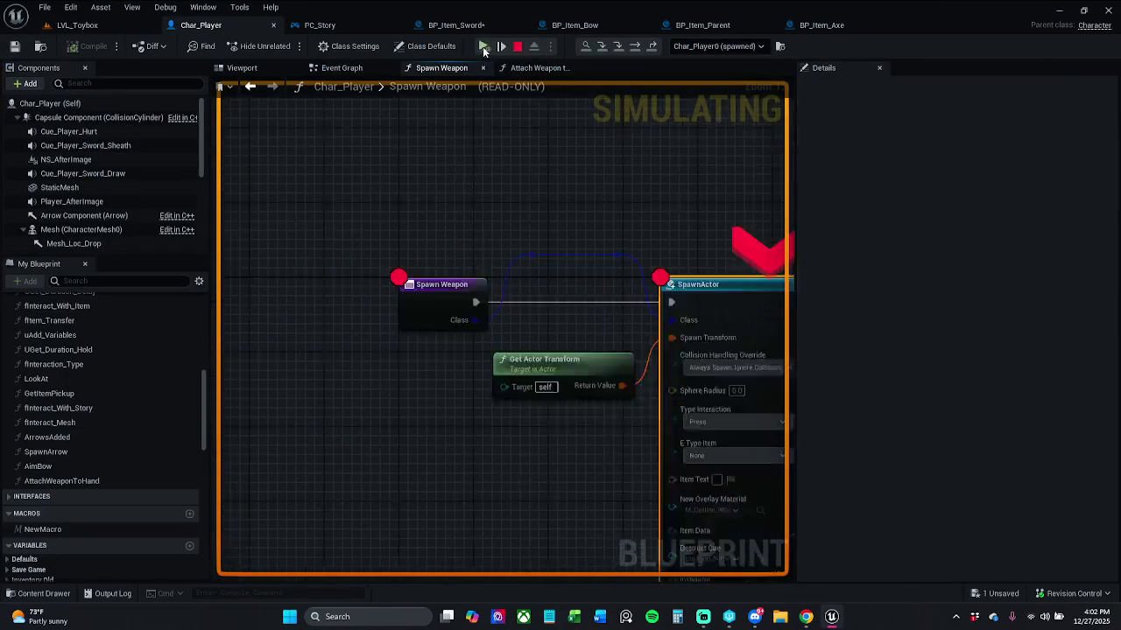
{"action": "left_click", "coordinate": [482, 48]}
{"action": "left_click", "coordinate": [482, 70]}
{"action": "key", "text": "w"}
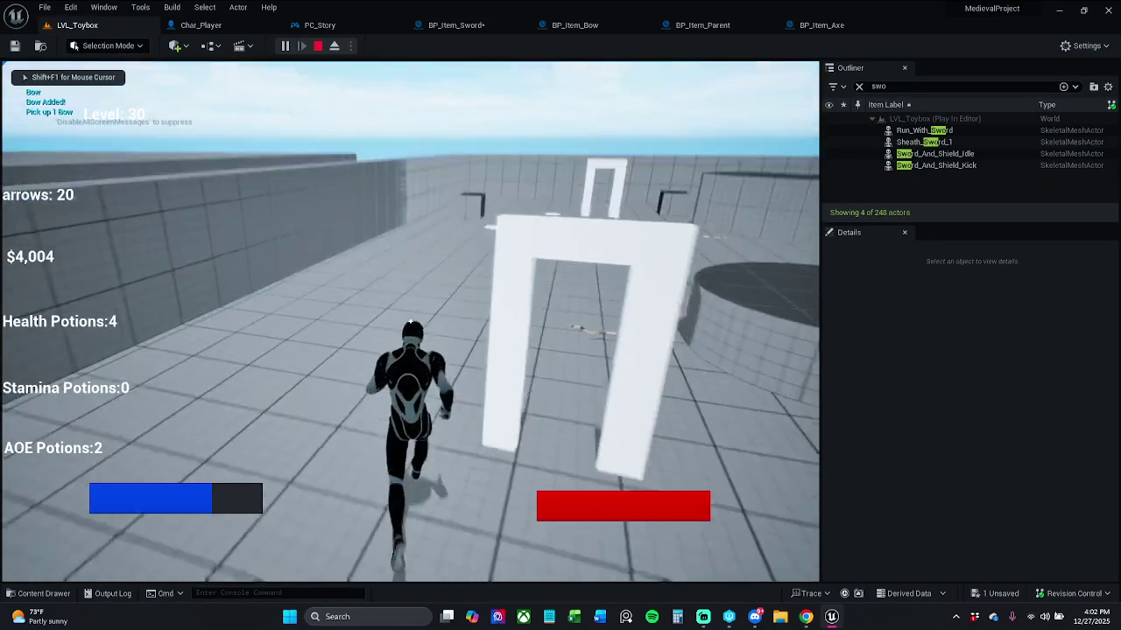
{"action": "key", "text": "Escape"}
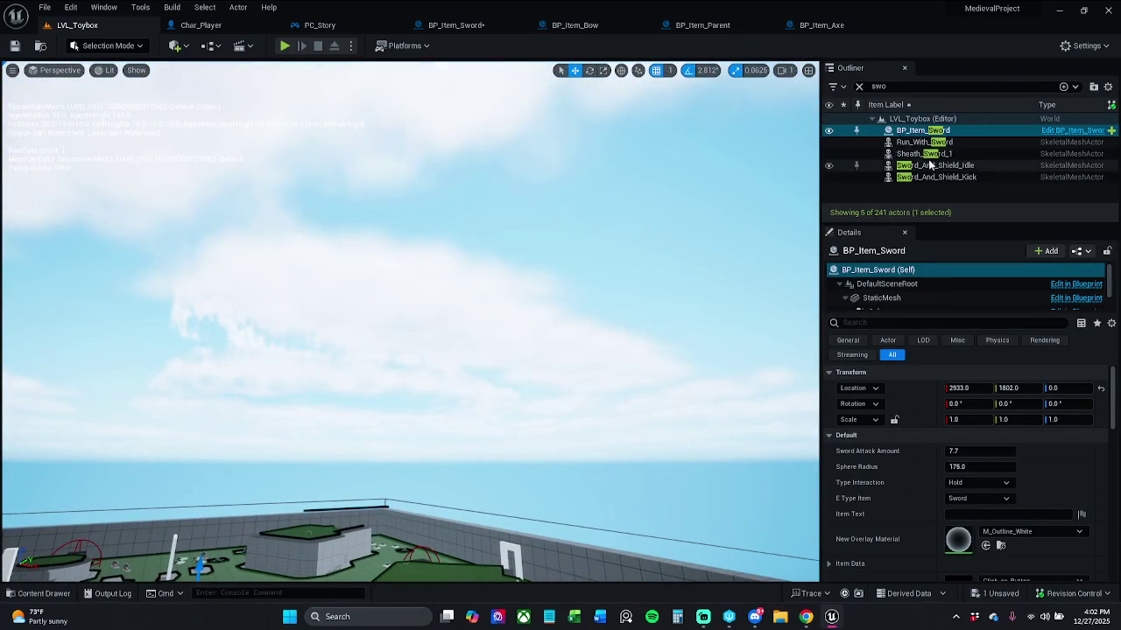
Duplicate BP_Item_Sword into BP_Item_Sword2 and BP_Item_Sword3 nearby and save all.
{"action": "double_click", "coordinate": [919, 131]}
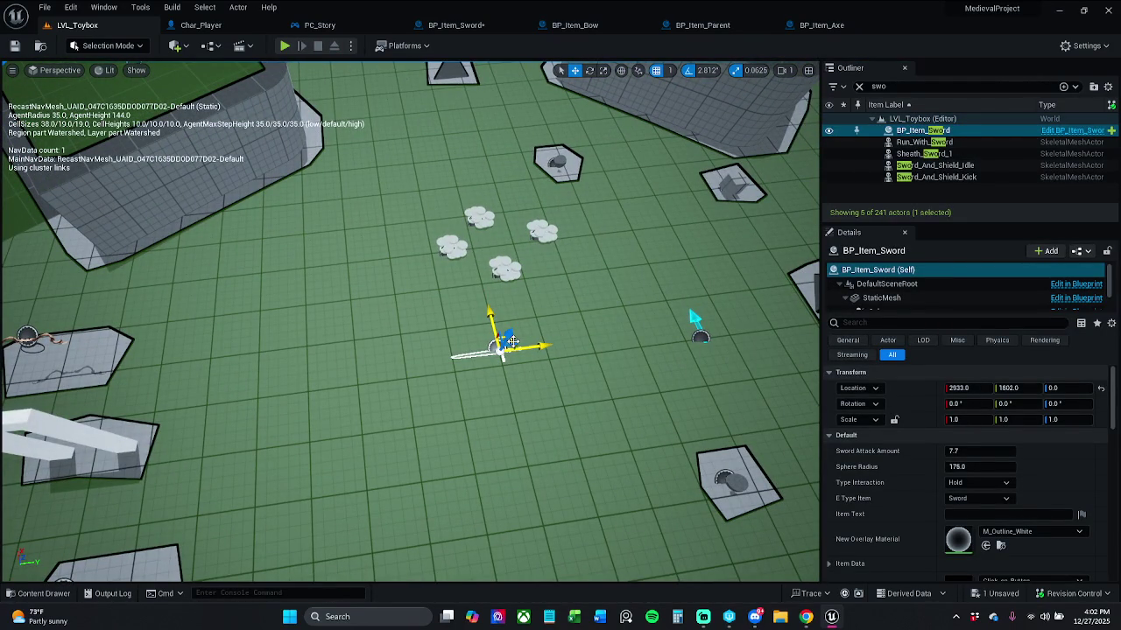
{"action": "left_click_drag", "start_coordinate": [496, 347], "coordinate": [396, 317]}
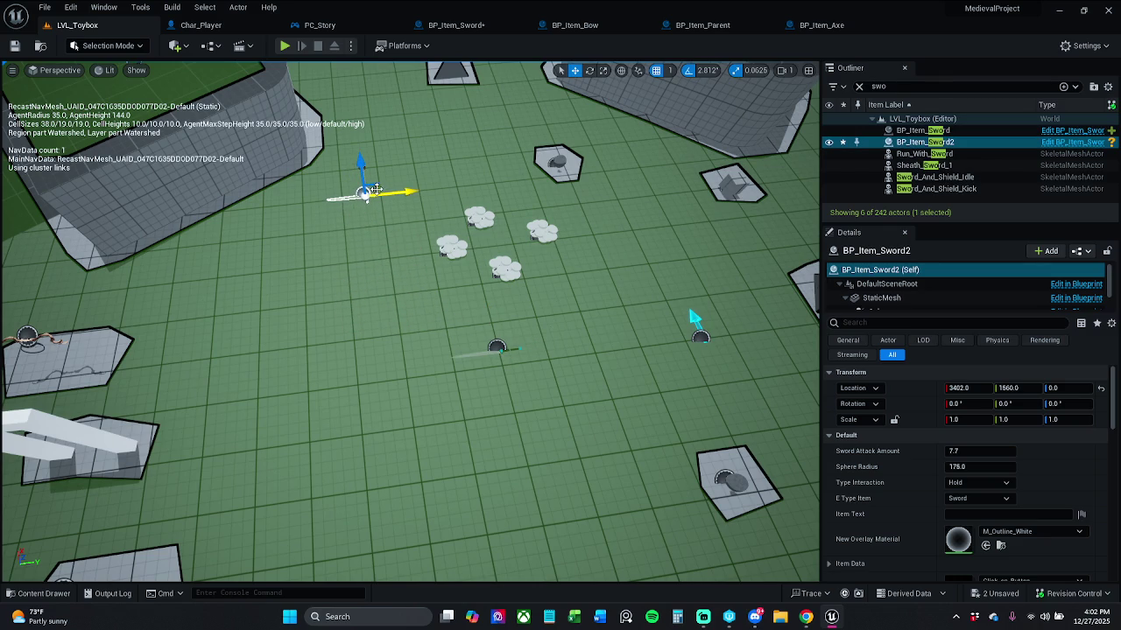
{"action": "mouse_move", "coordinate": [375, 189]}
{"action": "left_mouse_down"}
{"action": "mouse_move", "coordinate": [370, 217]}
{"action": "mouse_move", "coordinate": [278, 324]}
{"action": "mouse_move", "coordinate": [274, 360]}
{"action": "left_mouse_up"}
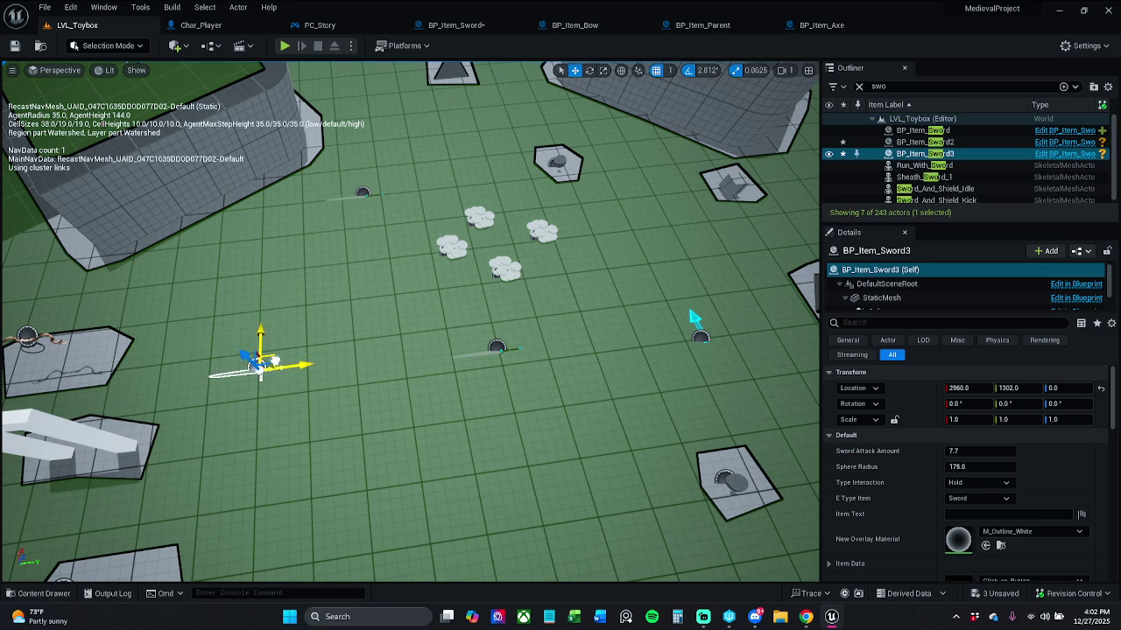
{"action": "left_click", "coordinate": [14, 46]}
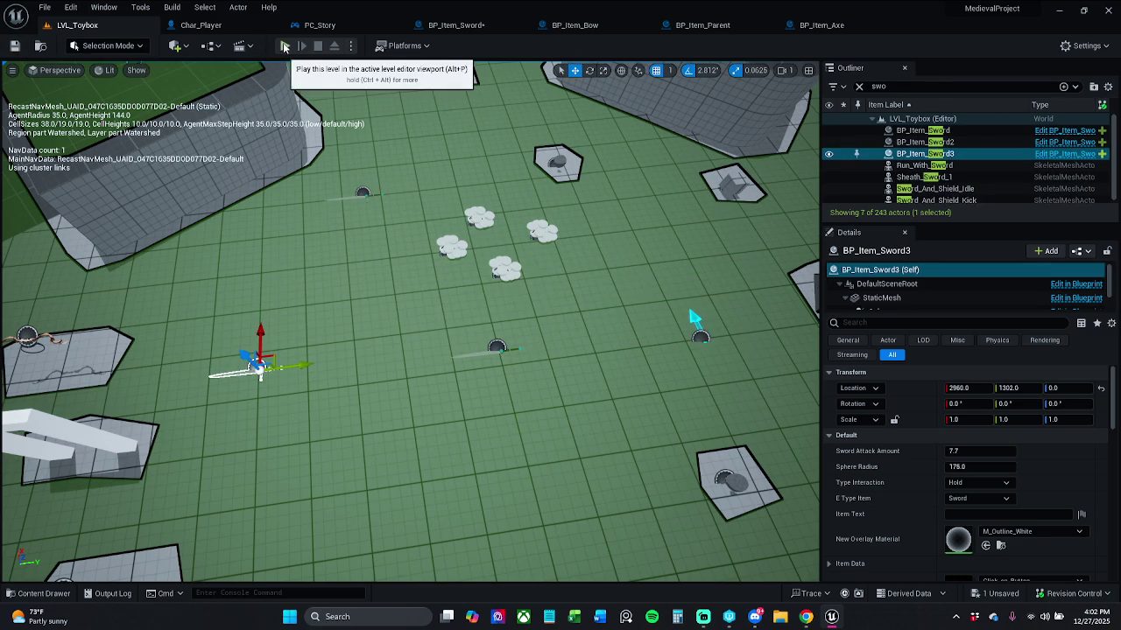
Play-test picking up the swords, resume past the Spawn Weapon breakpoint, and stop.
{"action": "left_click", "coordinate": [285, 45]}
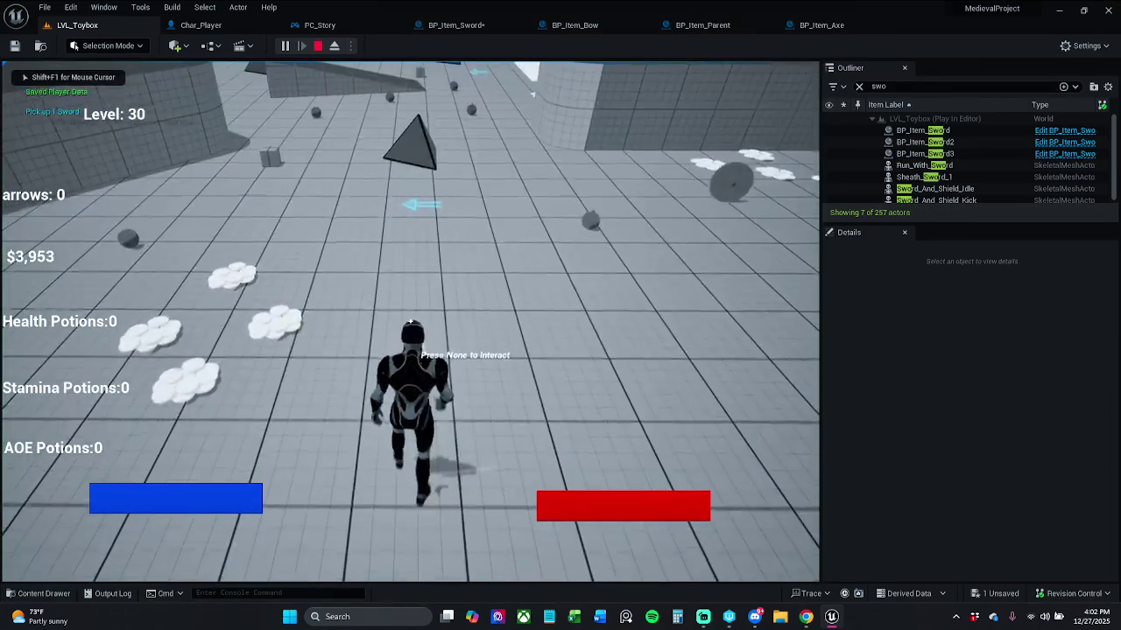
{"action": "key", "text": "w"}
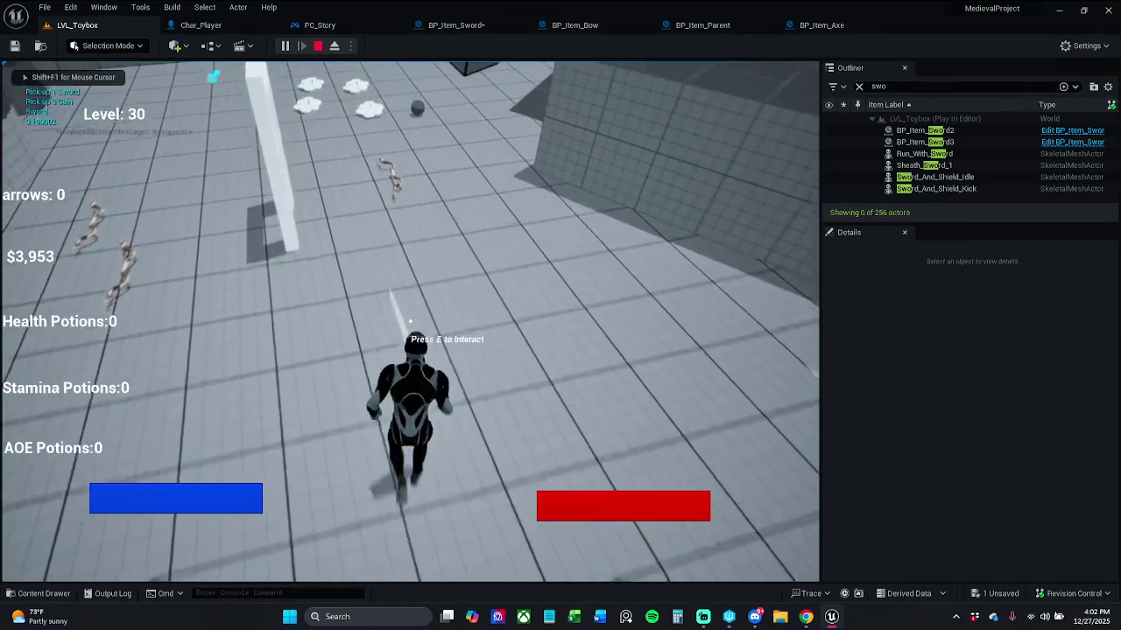
{"action": "key", "text": "w"}
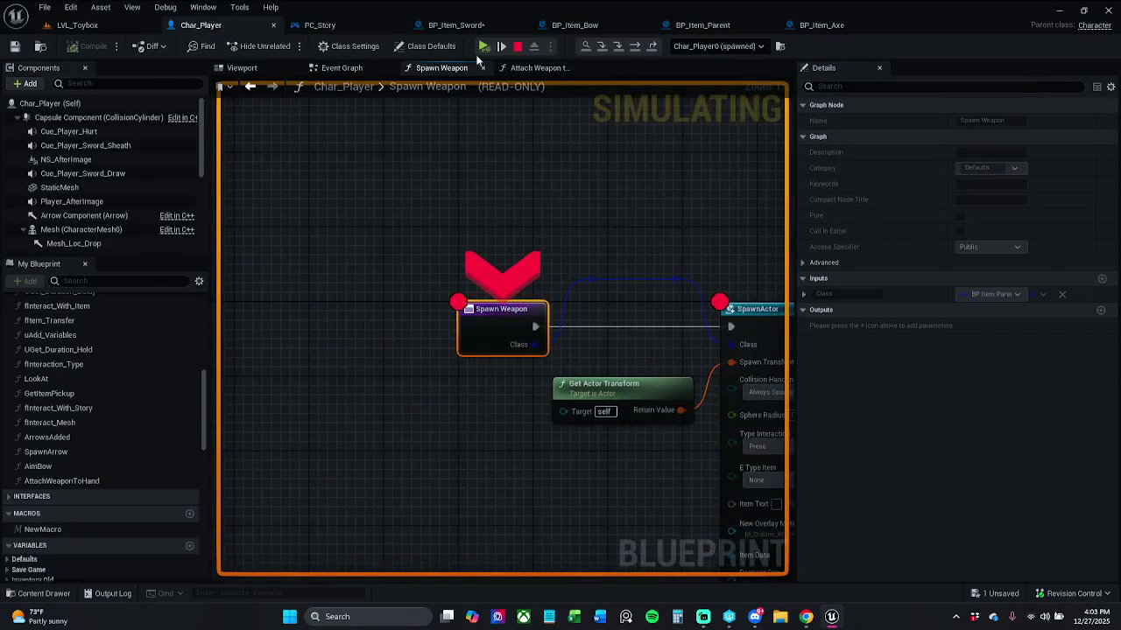
{"action": "left_click", "coordinate": [484, 46]}
{"action": "left_click", "coordinate": [485, 47]}
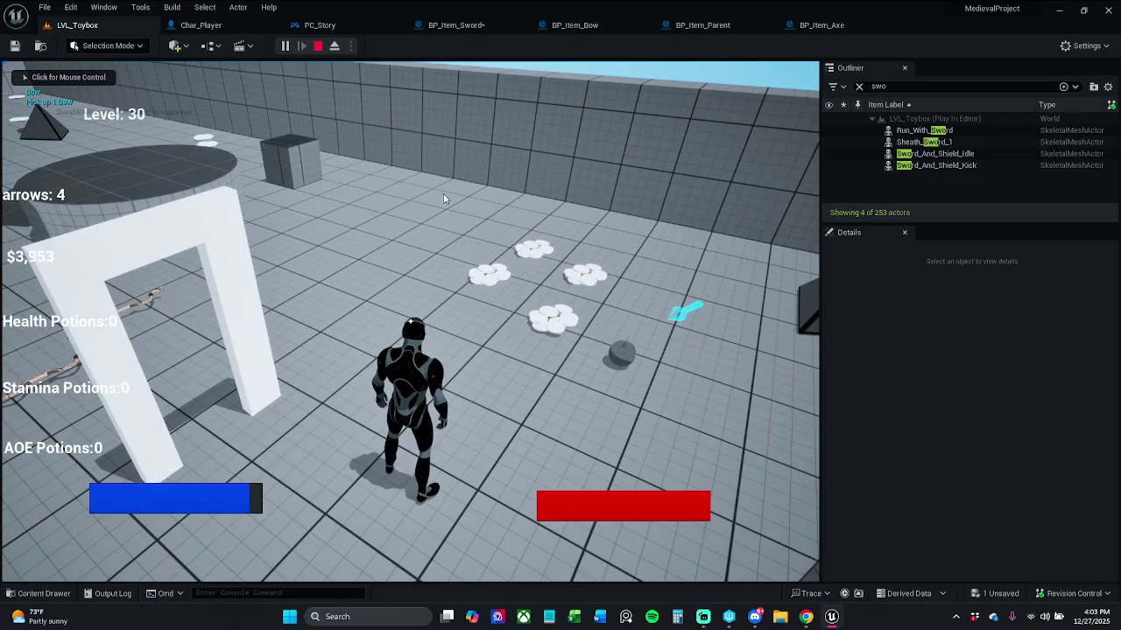
{"action": "key", "text": "Escape"}
Replay, pick up a sword through the SpawnActor, SET and Return Node breakpoints, grab BP_Item_Sword2, then stop.
{"action": "left_click", "coordinate": [284, 45]}
{"action": "key", "text": "w"}
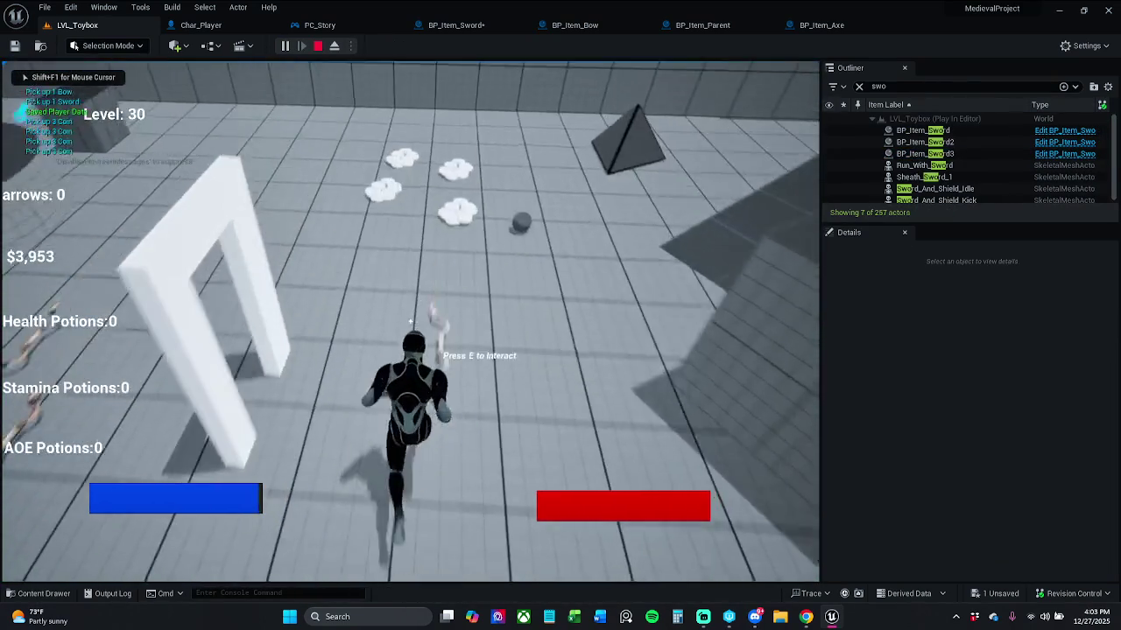
{"action": "key", "text": "e"}
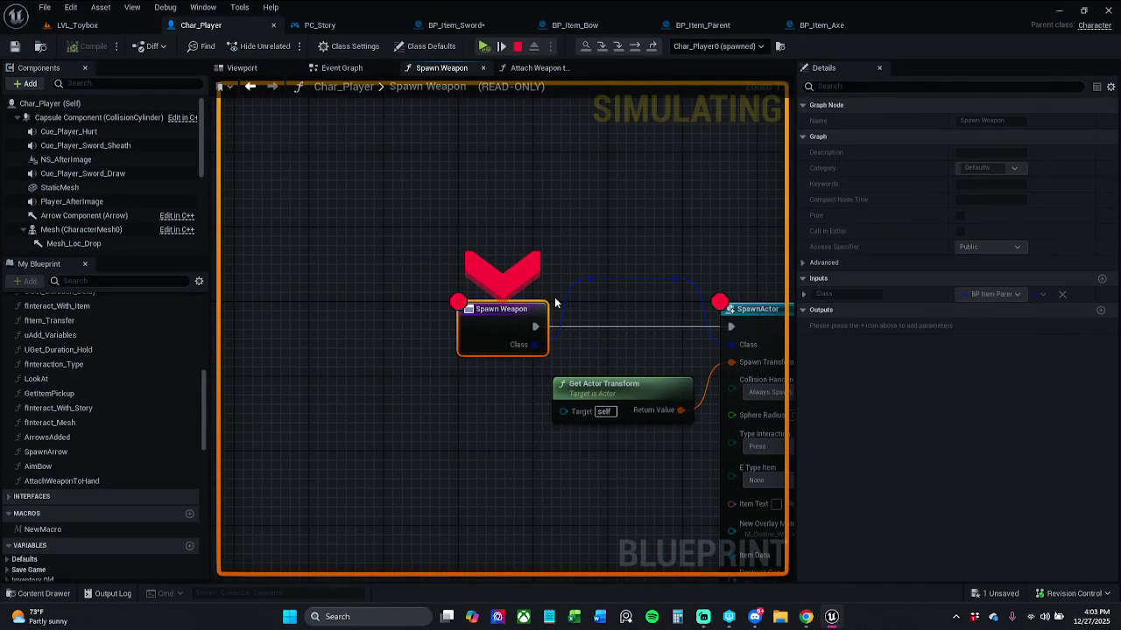
{"action": "left_click", "coordinate": [484, 46]}
{"action": "left_click", "coordinate": [481, 48]}
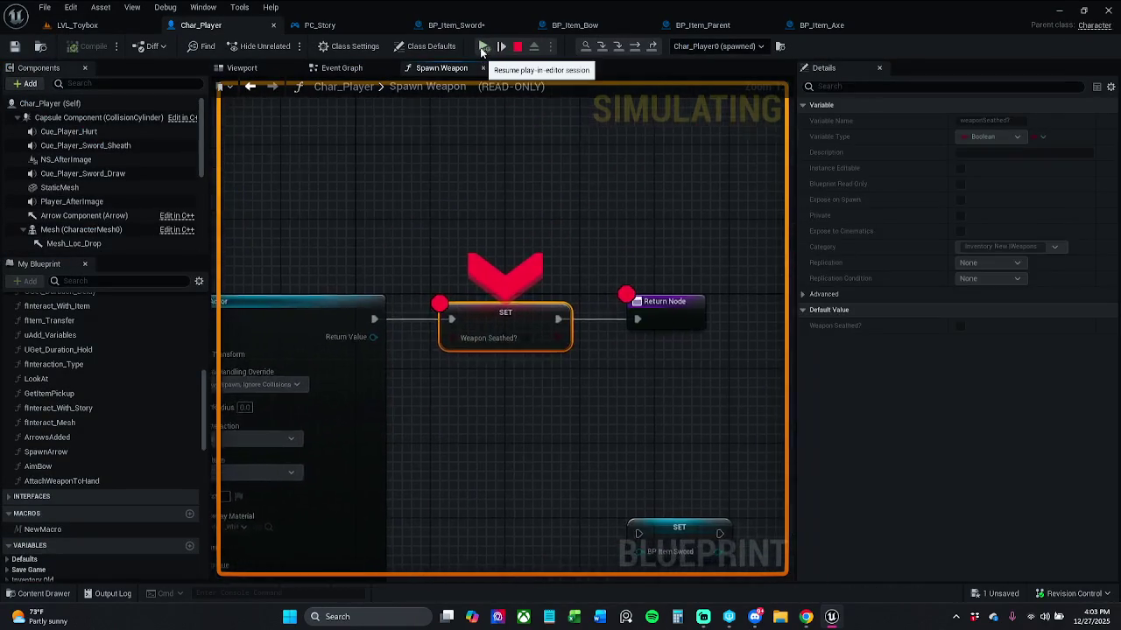
{"action": "left_click", "coordinate": [482, 48]}
{"action": "left_click", "coordinate": [482, 48]}
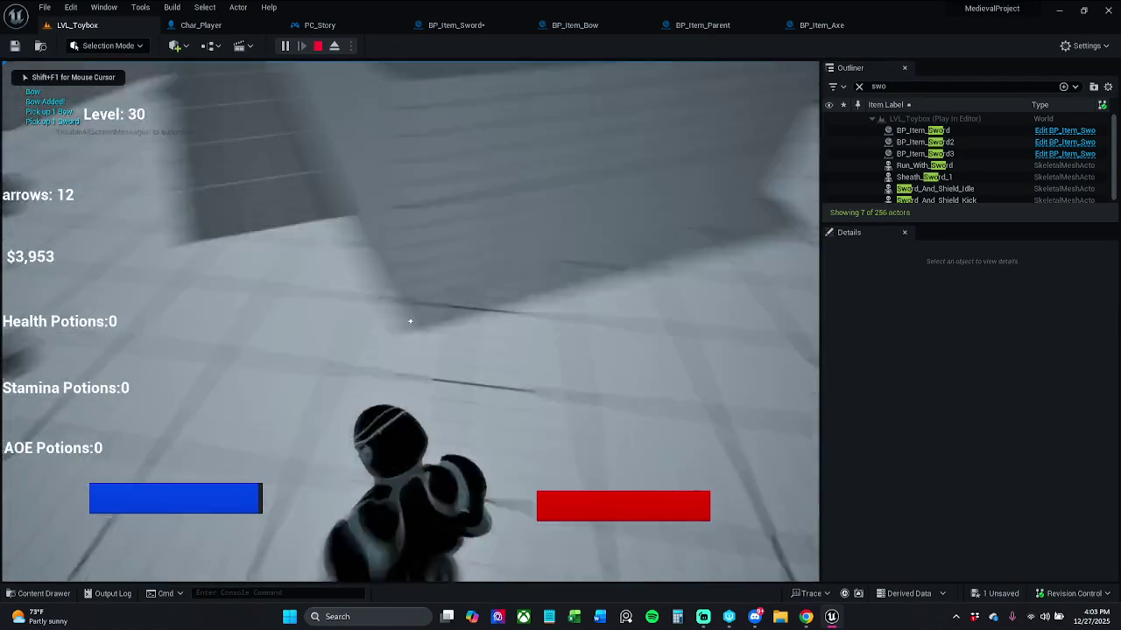
{"action": "key", "text": "w"}
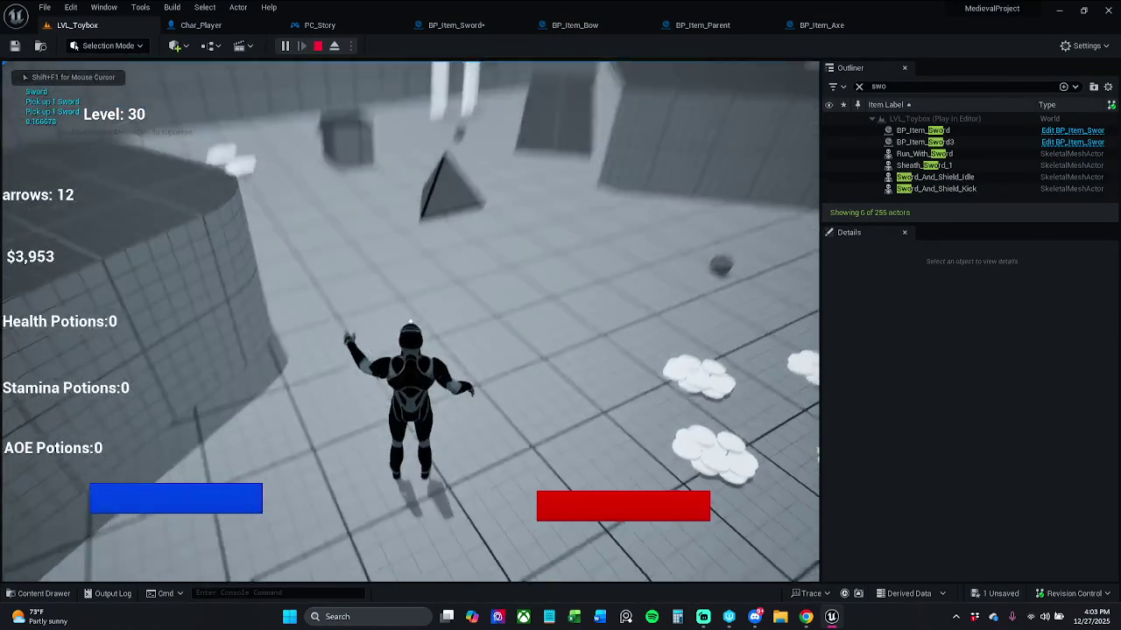
{"action": "key", "text": "Escape"}
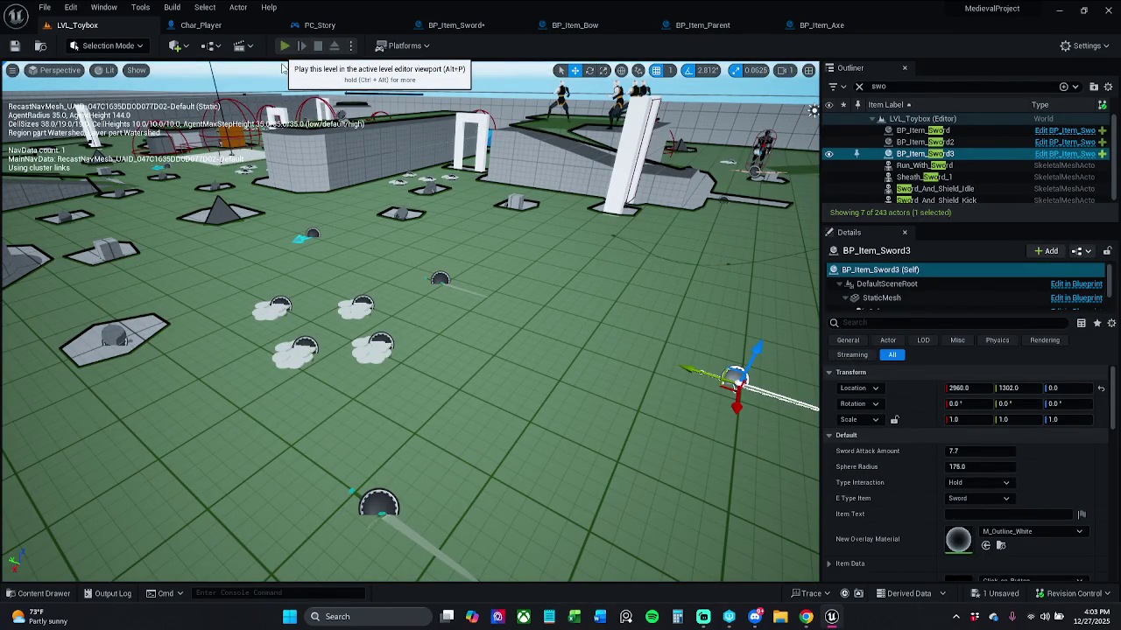
Run a brief play session in LVL_Toybox and stop it.
{"action": "left_click", "coordinate": [282, 51]}
{"action": "key", "text": "w"}
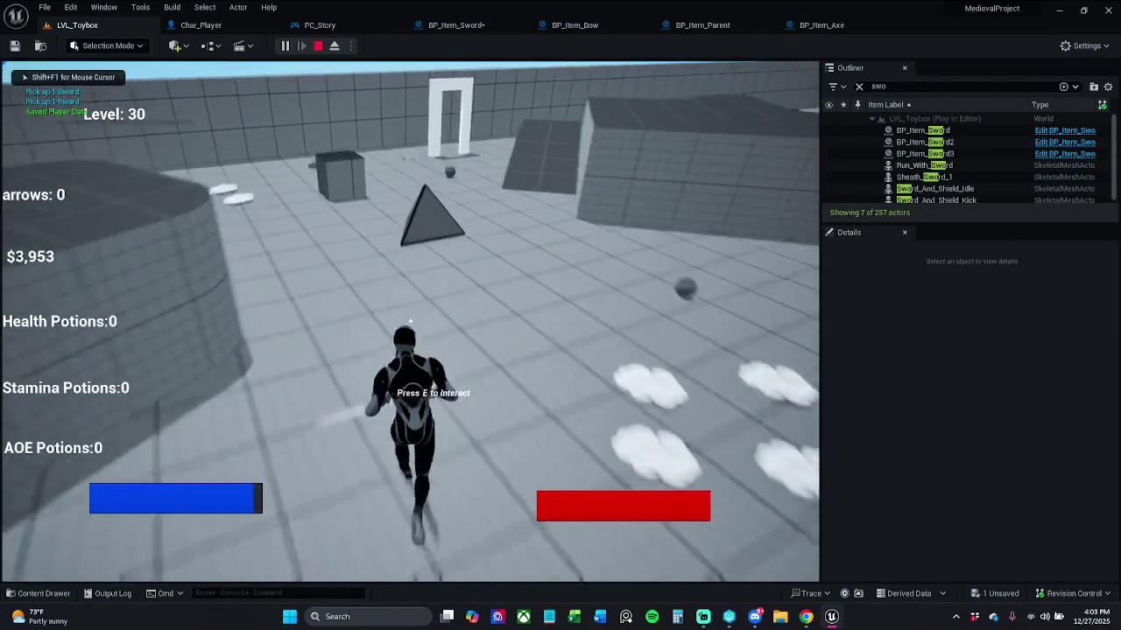
{"action": "key", "text": "shift+F1"}
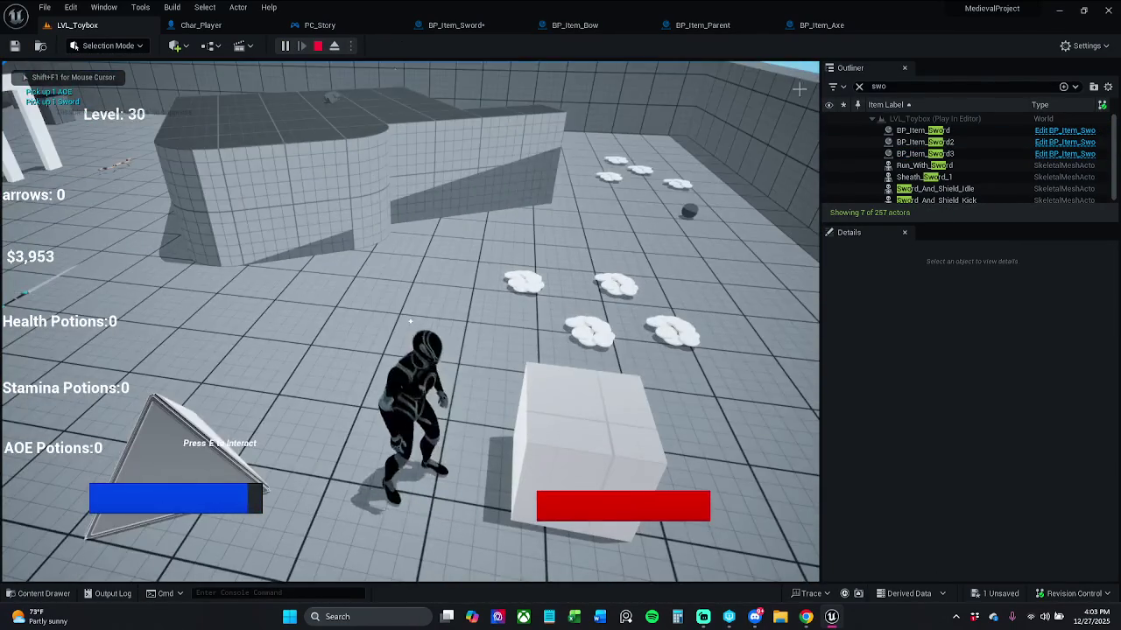
{"action": "key", "text": "Escape"}
Filter the Outliner for 'axe' and delete all five BP_Item_Axe actors.
{"action": "left_click", "coordinate": [944, 86]}
{"action": "key", "text": "BackSpace"}
{"action": "key", "text": "BackSpace"}
{"action": "key", "text": "BackSpace"}
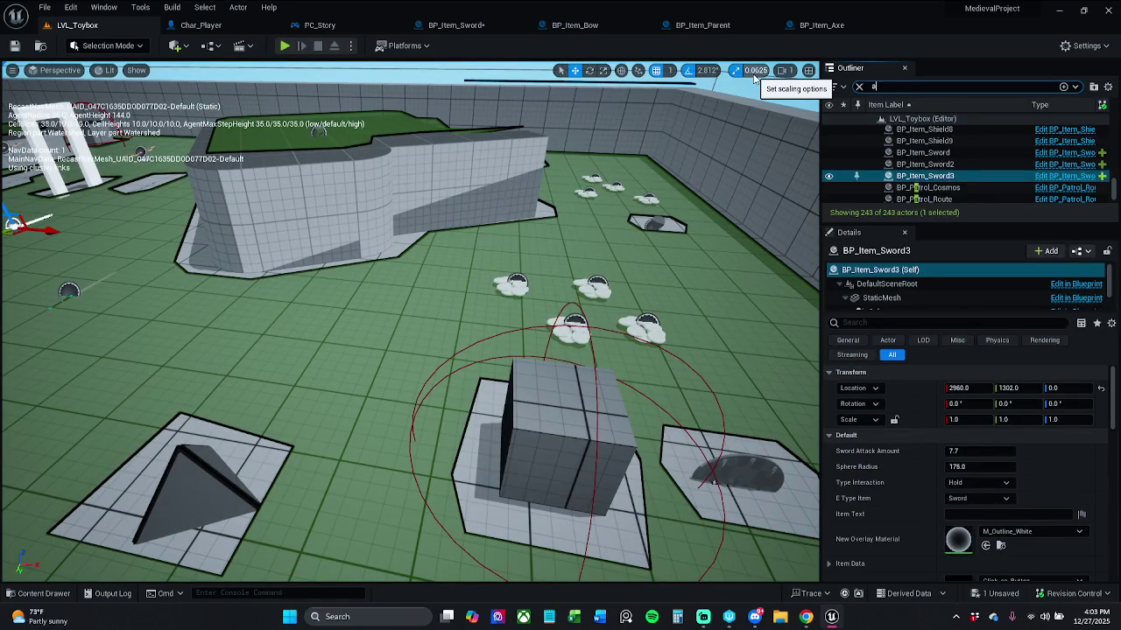
{"action": "type", "text": "xe"}
{"action": "double_click", "coordinate": [920, 131]}
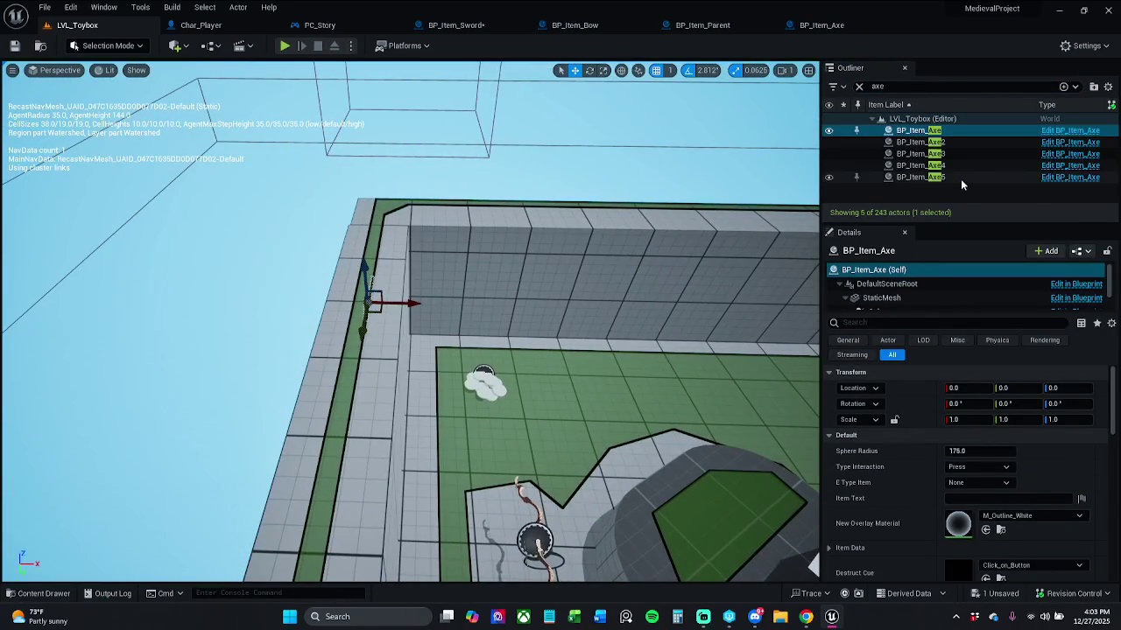
{"action": "left_click", "coordinate": [960, 178], "text": "shift"}
{"action": "key", "text": "Delete"}
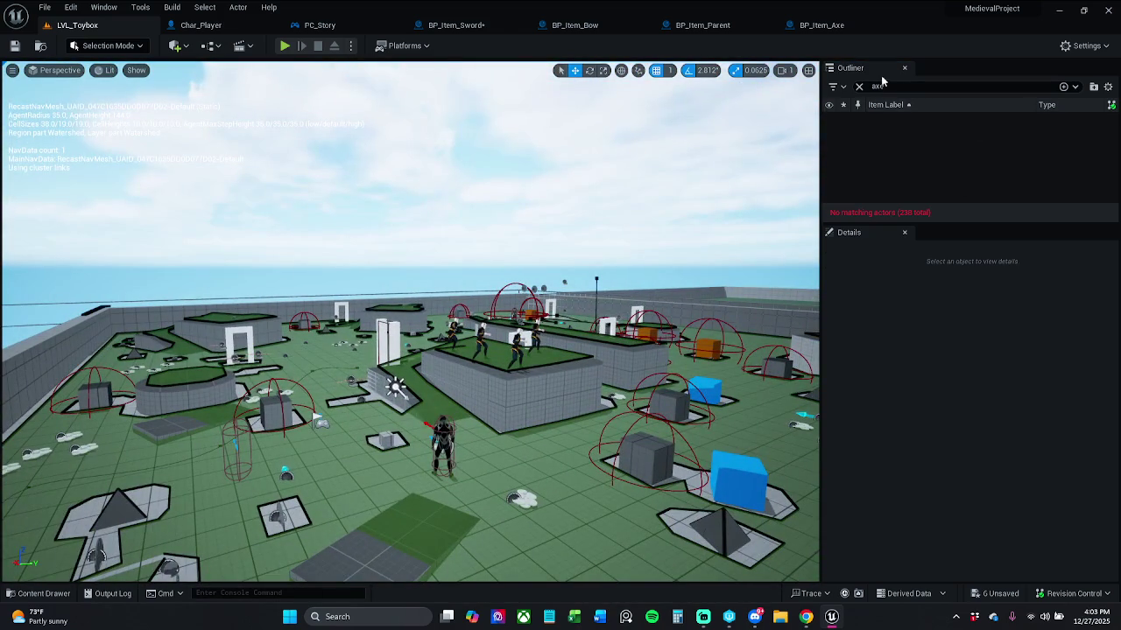
Filter the Outliner for 'swo' to focus the view on BP_Item_Sword, then clear the filter.
{"action": "left_click", "coordinate": [859, 86]}
{"action": "type", "text": "s"}
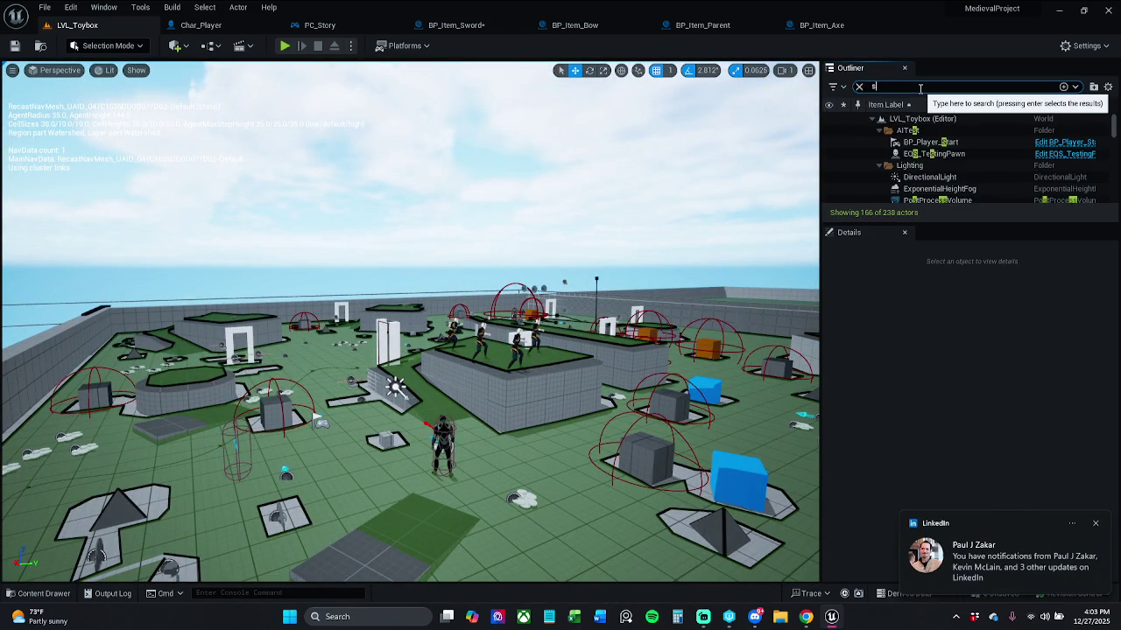
{"action": "type", "text": "wo"}
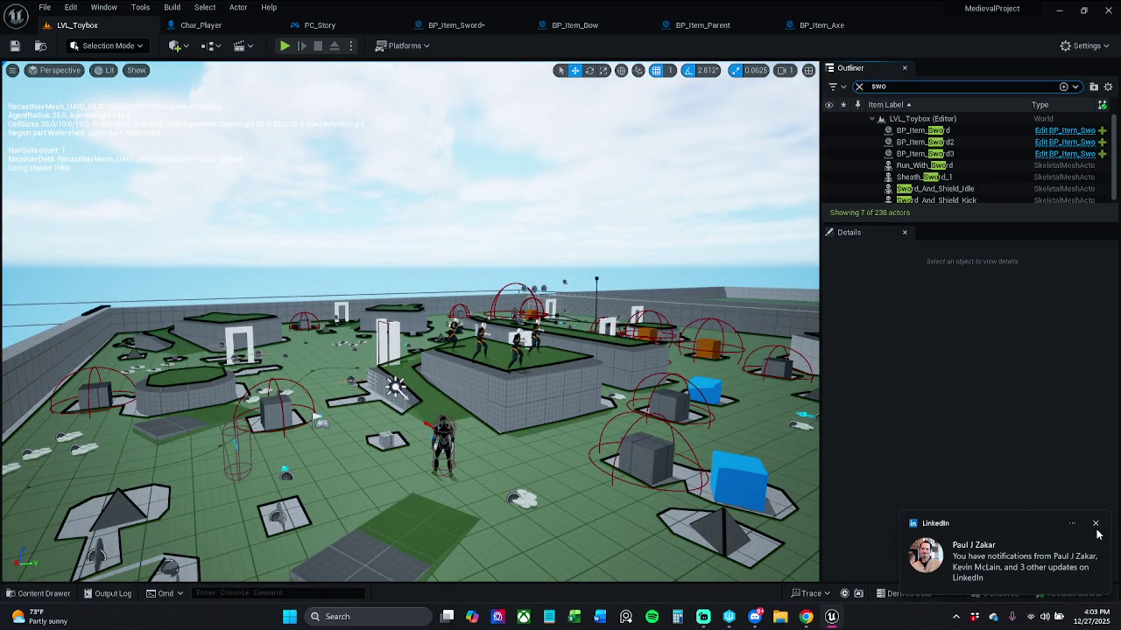
{"action": "left_click", "coordinate": [1095, 525]}
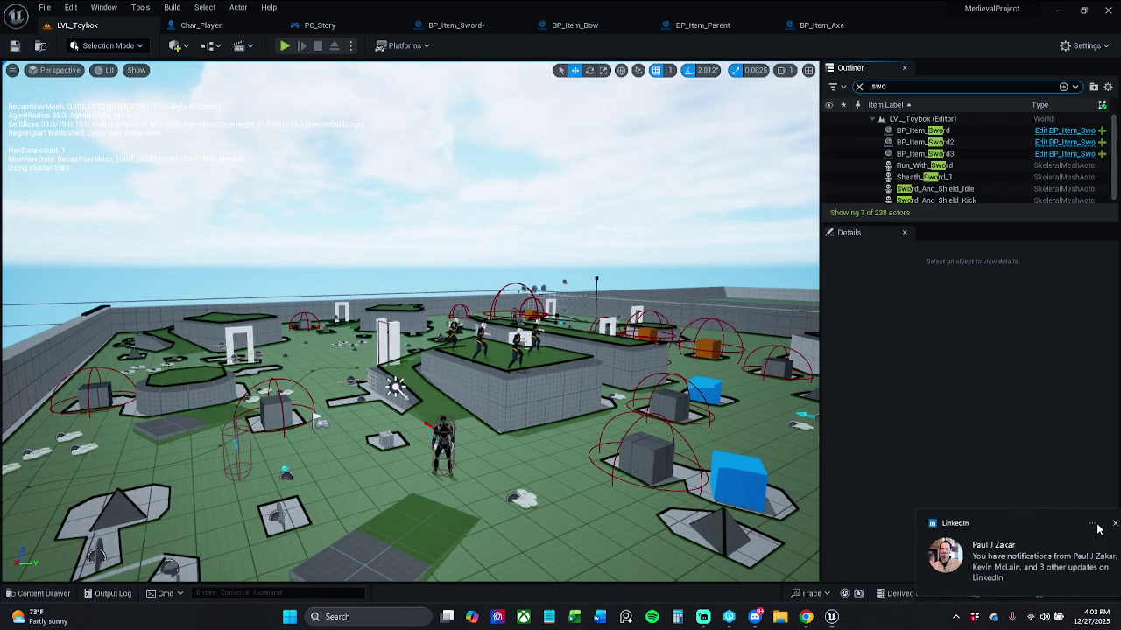
{"action": "double_click", "coordinate": [950, 132]}
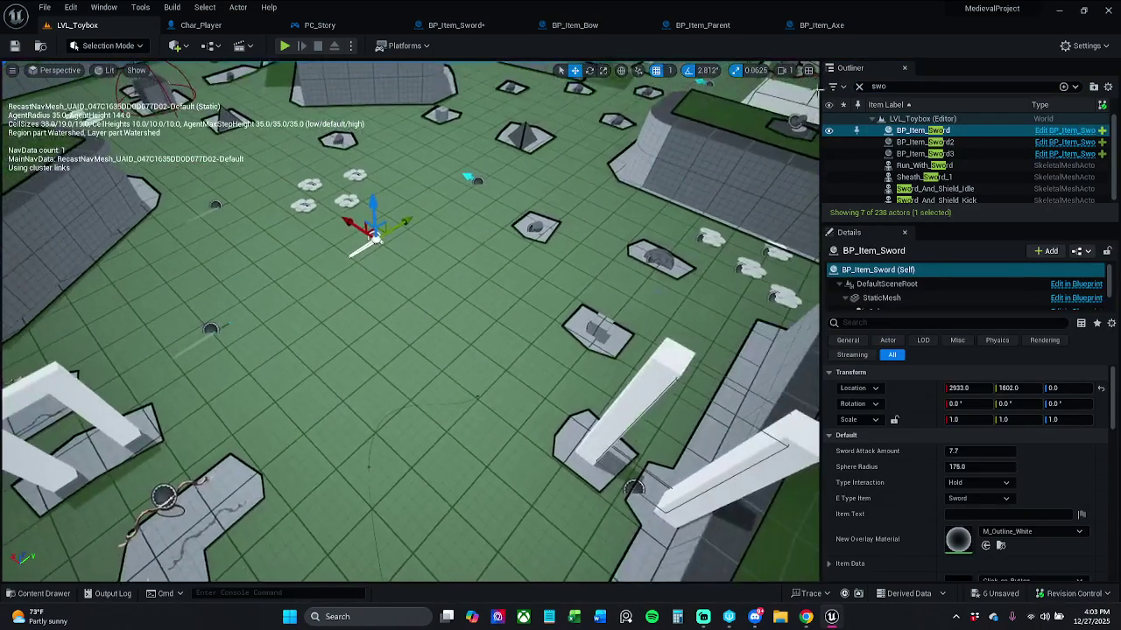
{"action": "left_click", "coordinate": [859, 85]}
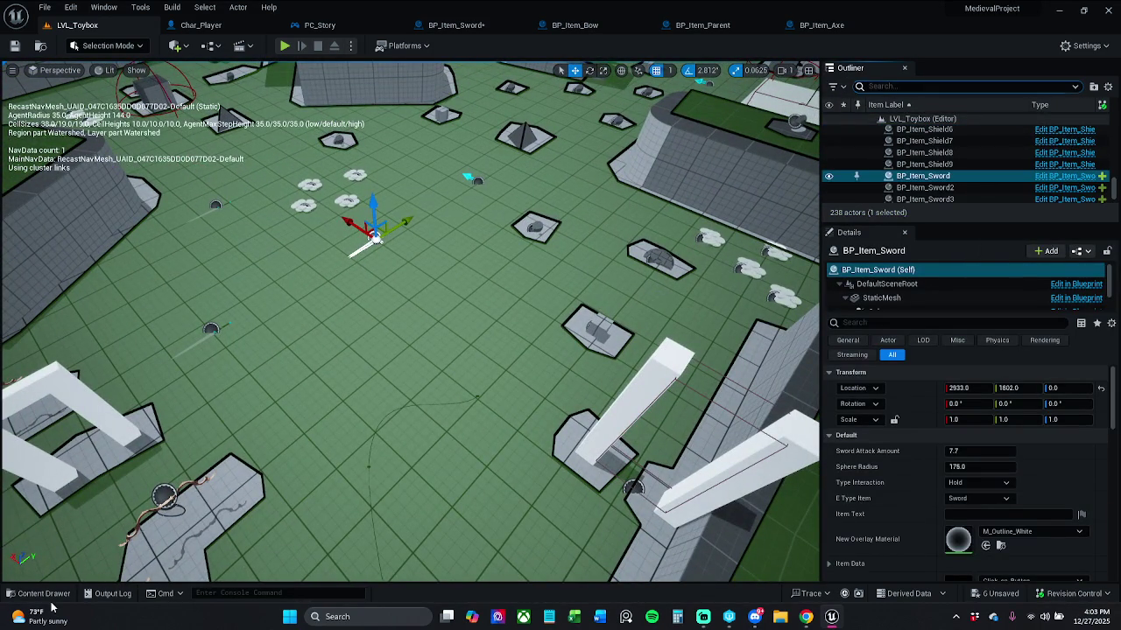
Drag two BP_Item_Axe actors from the Content Drawer near the sword and start play.
{"action": "left_click", "coordinate": [48, 596]}
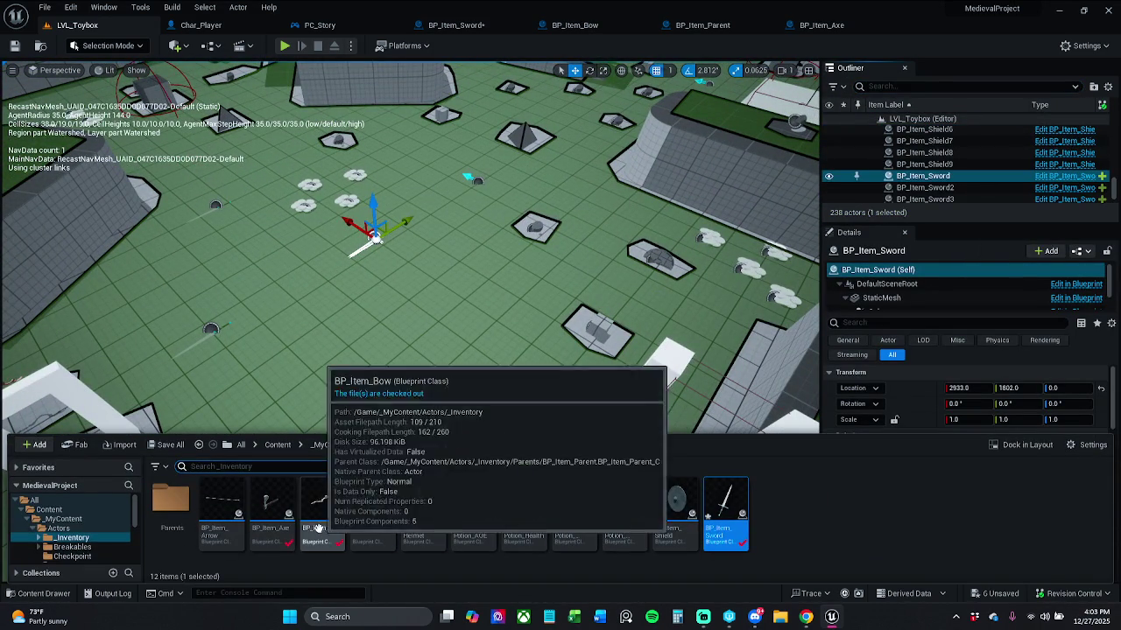
{"action": "left_click_drag", "start_coordinate": [270, 506], "coordinate": [442, 273]}
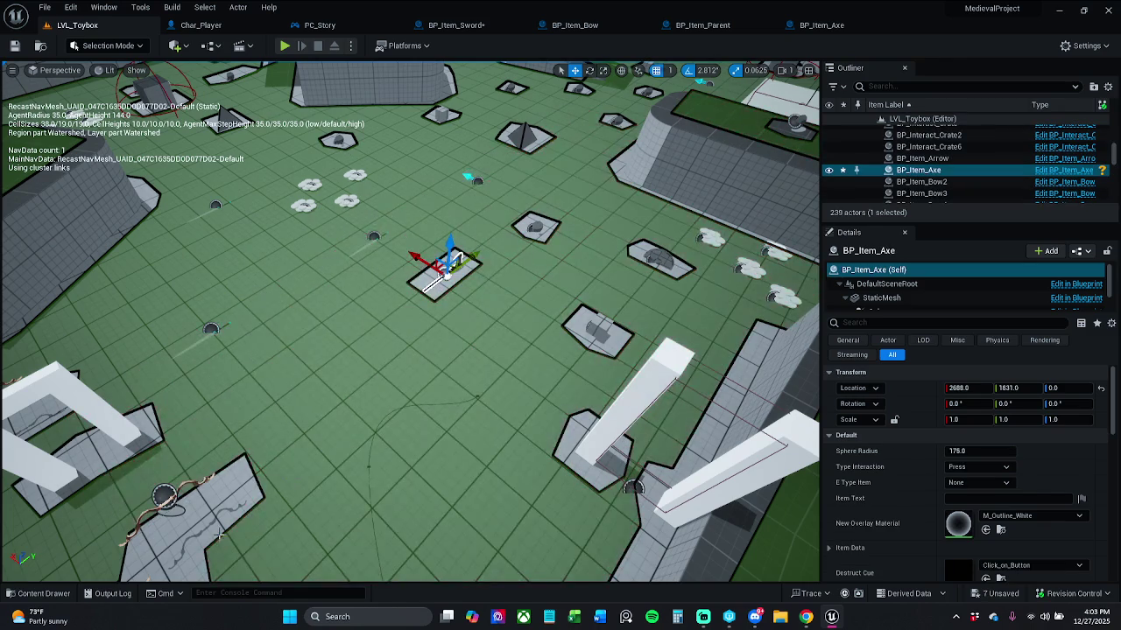
{"action": "left_click", "coordinate": [40, 594]}
{"action": "mouse_move", "coordinate": [263, 512]}
{"action": "left_mouse_down"}
{"action": "mouse_move", "coordinate": [256, 298]}
{"action": "mouse_move", "coordinate": [238, 248]}
{"action": "left_mouse_up"}
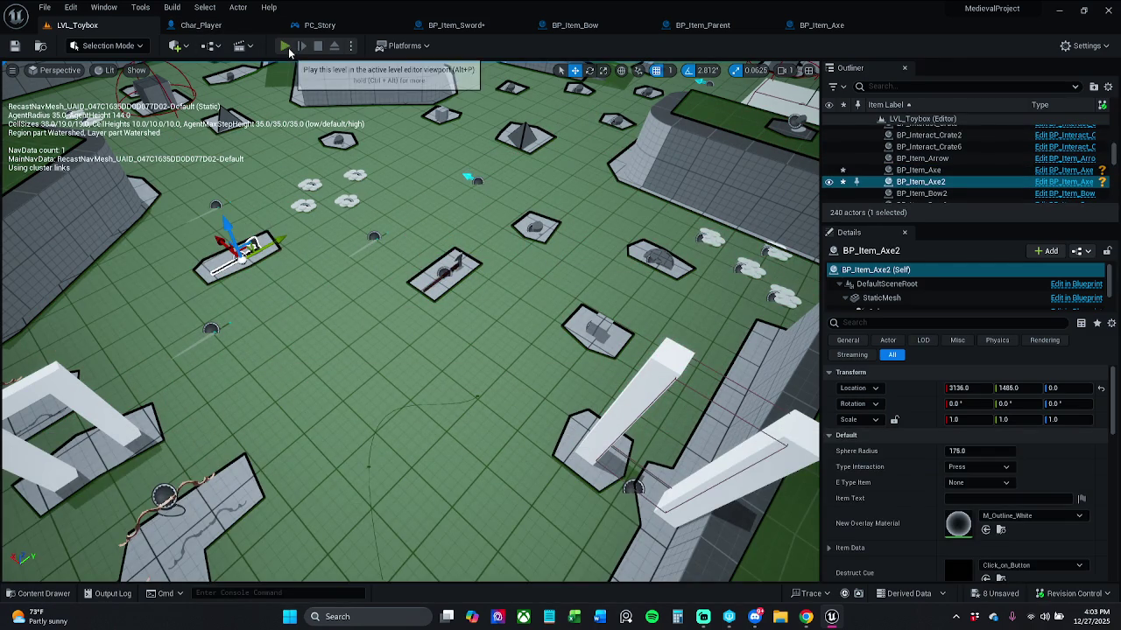
{"action": "left_click", "coordinate": [286, 48]}
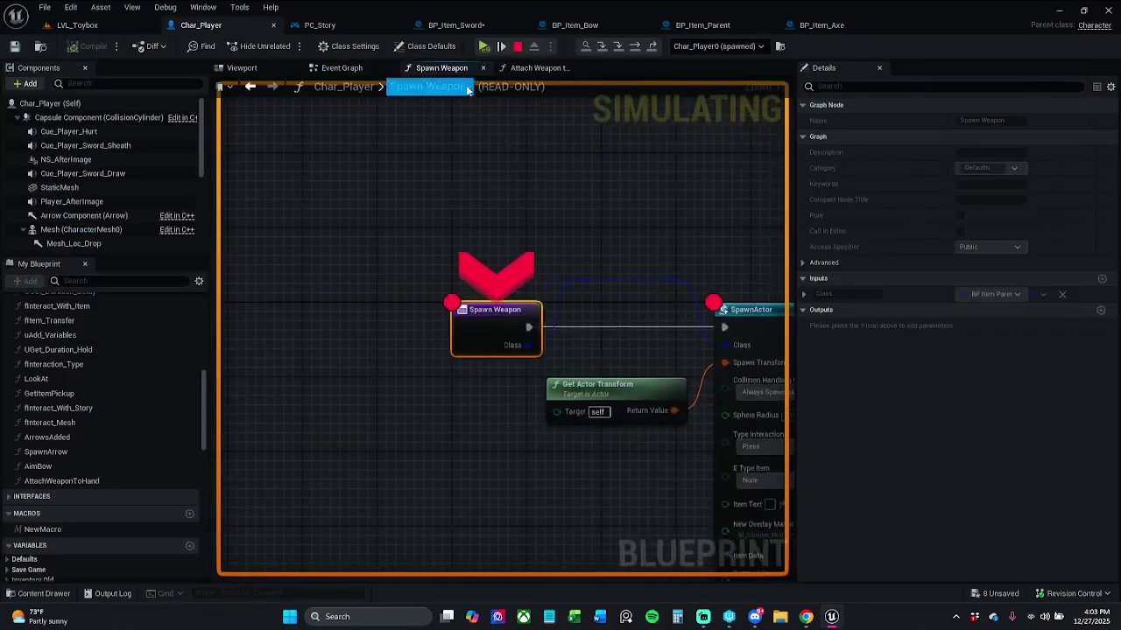
Step past the Spawn Weapon breakpoint and resume the game.
{"action": "left_click", "coordinate": [483, 45]}
{"action": "left_click", "coordinate": [483, 45]}
{"action": "left_click", "coordinate": [483, 46]}
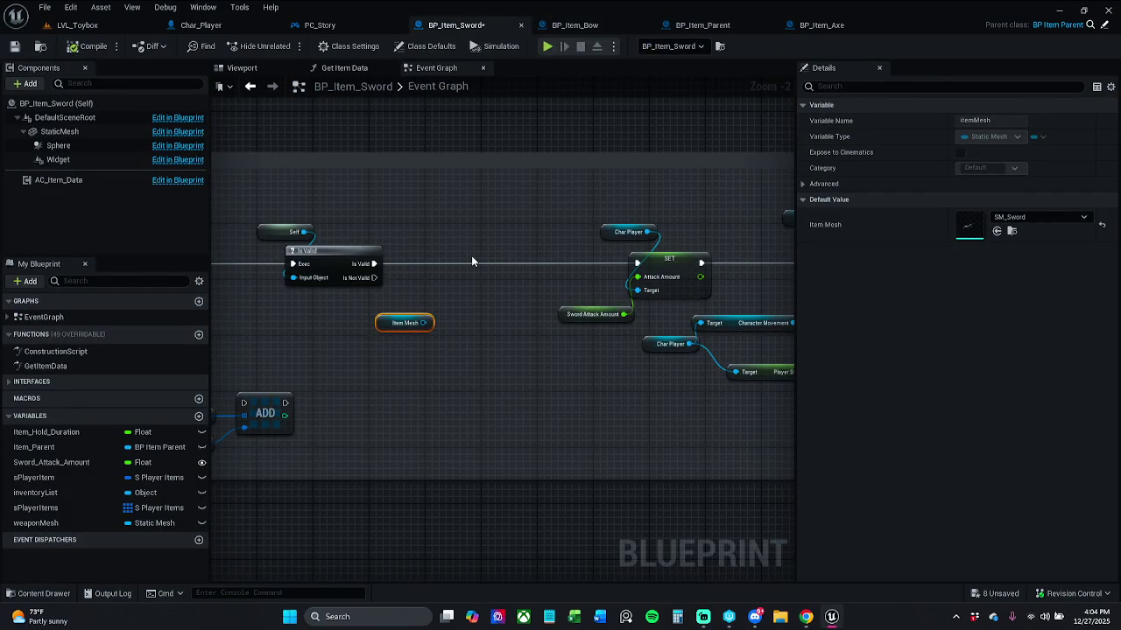
Check BP_Item_Bow's Item Mesh default via a 'temMesh' details search, leaving it None.
{"action": "left_click", "coordinate": [578, 26]}
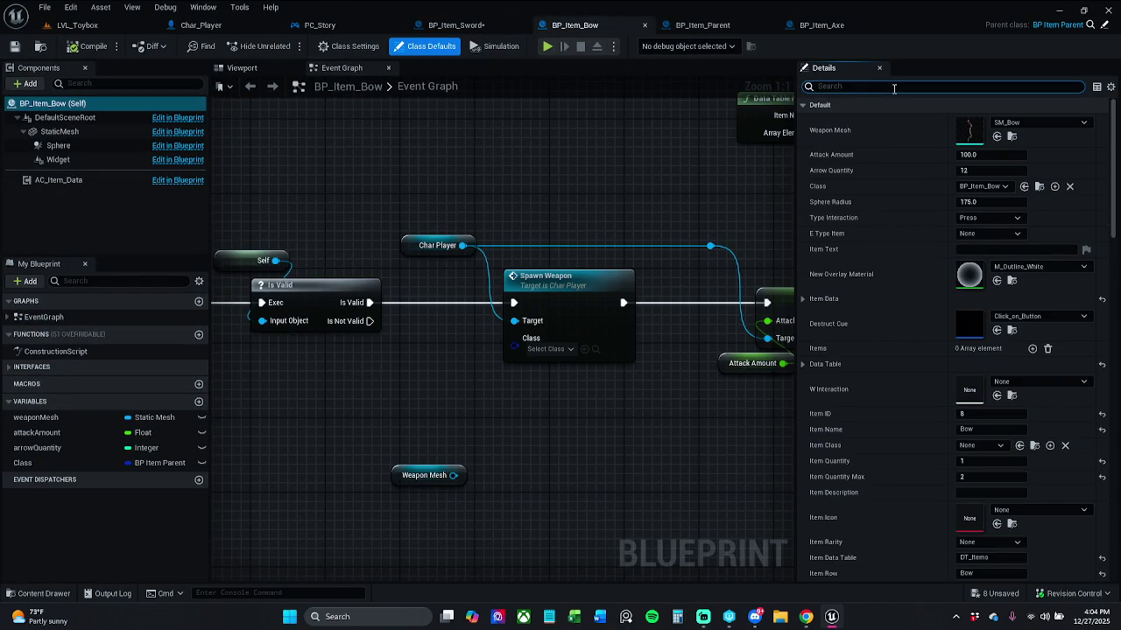
{"action": "left_click", "coordinate": [944, 87]}
{"action": "type", "text": "ItemMe"}
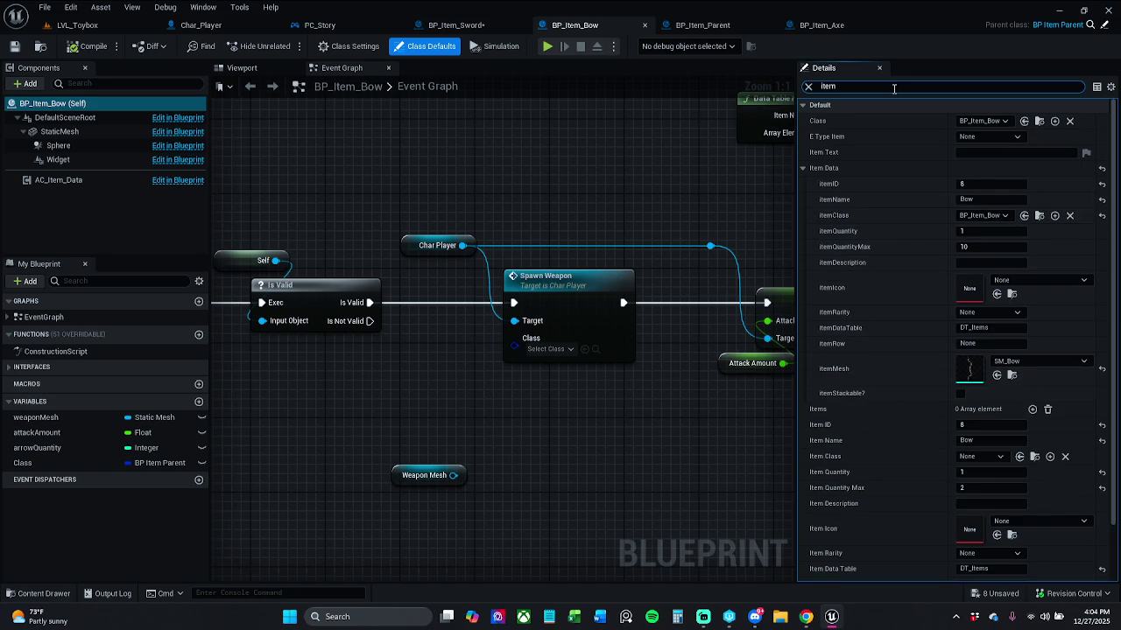
{"action": "type", "text": "sh"}
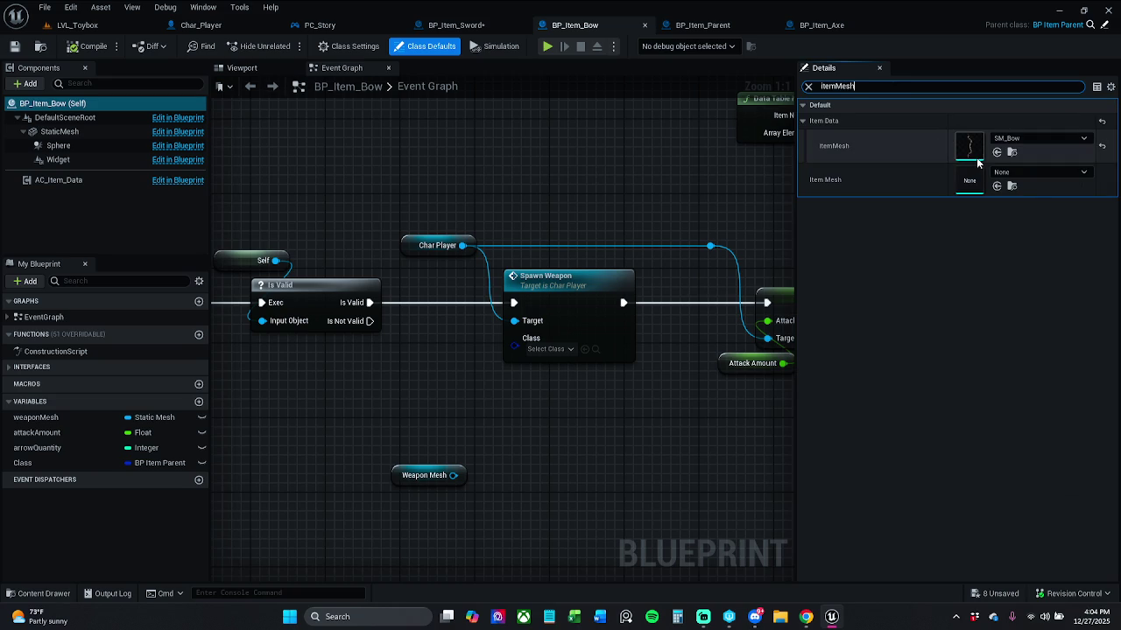
{"action": "left_click", "coordinate": [1027, 171]}
{"action": "left_click", "coordinate": [1029, 174]}
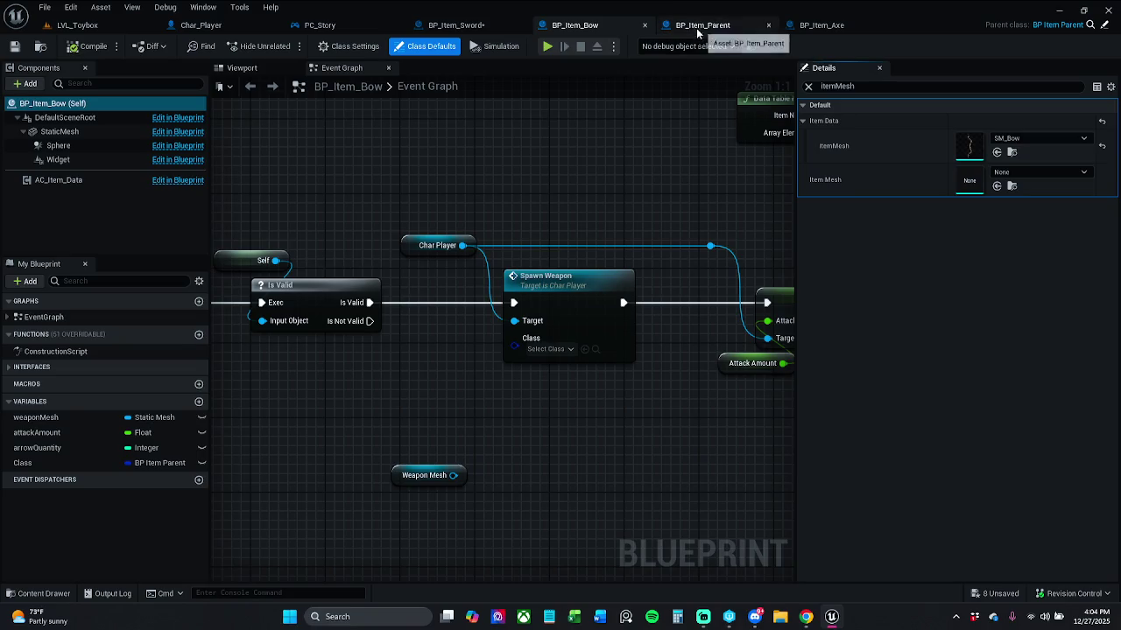
Compare BP_Item_Sword's class defaults for 'ite' with BP_Item_Bow and BP_Item_Parent.
{"action": "left_click", "coordinate": [472, 26]}
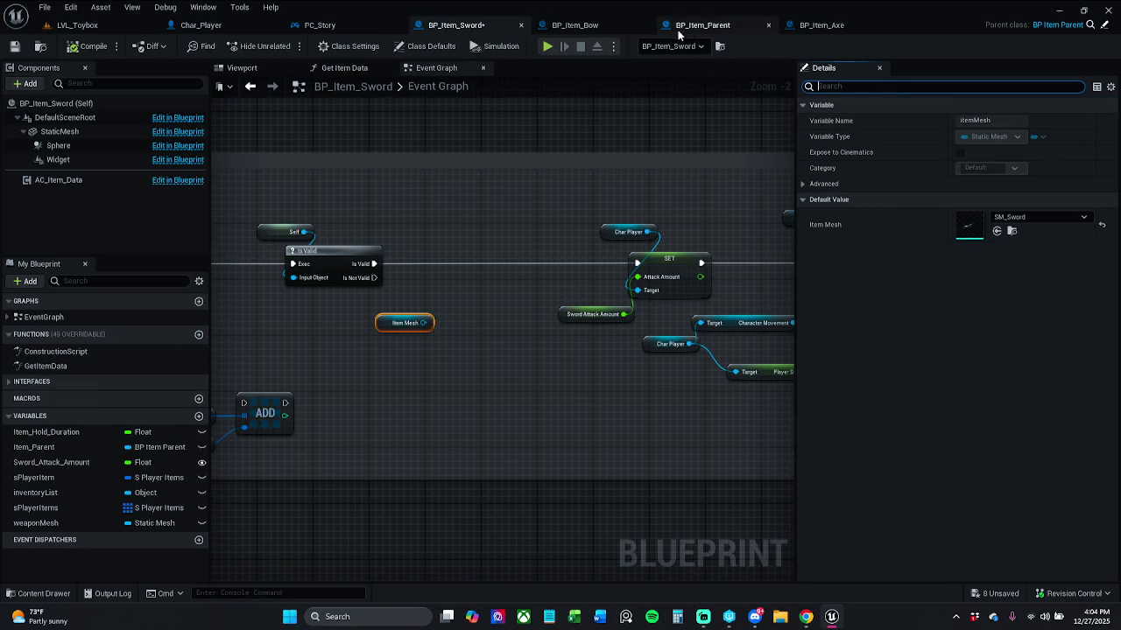
{"action": "left_click", "coordinate": [602, 28]}
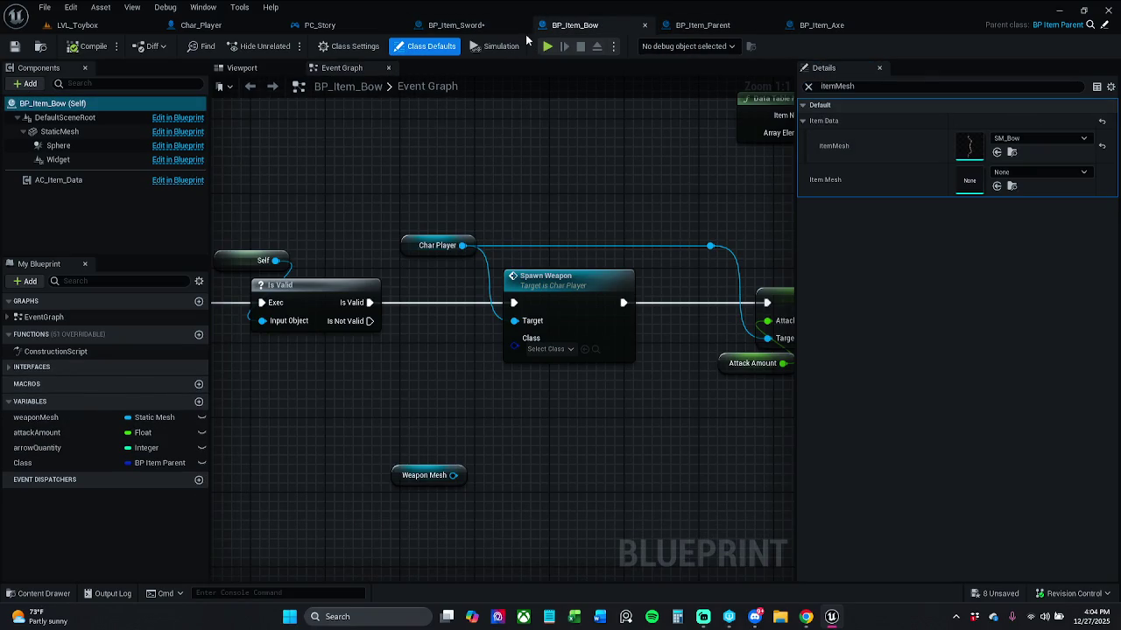
{"action": "left_click", "coordinate": [460, 26]}
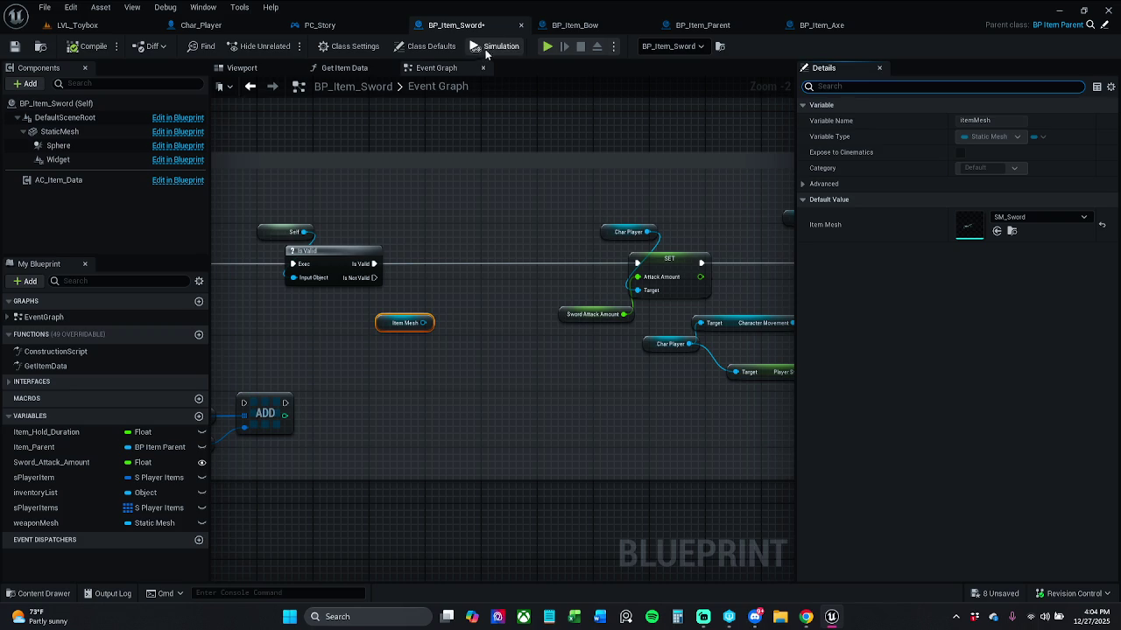
{"action": "type", "text": "itemMesh"}
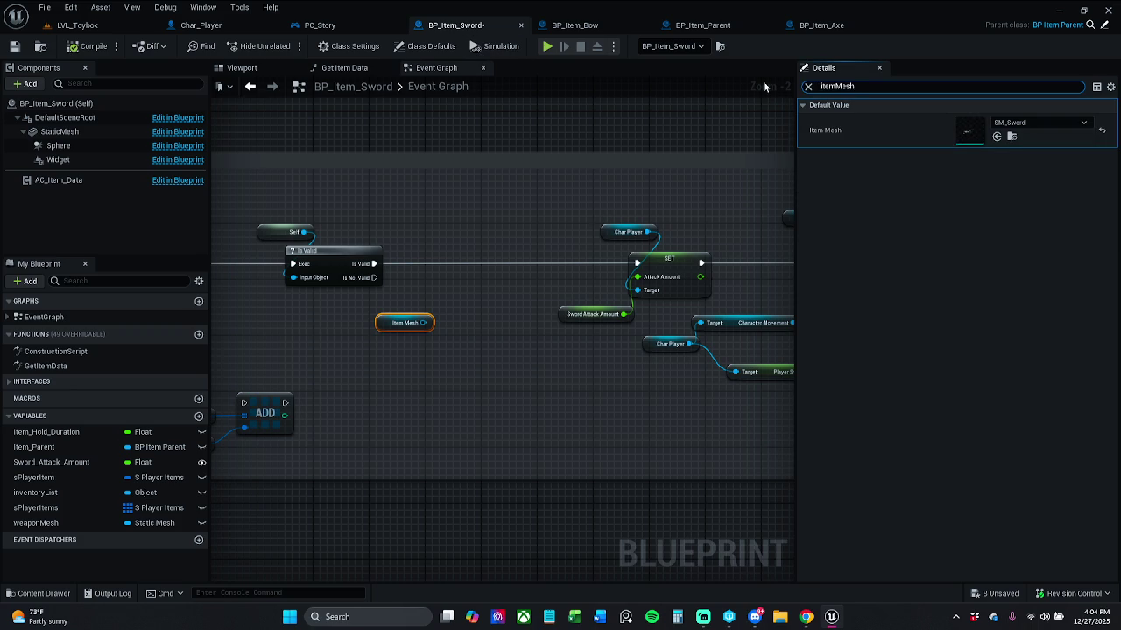
{"action": "left_click", "coordinate": [428, 46]}
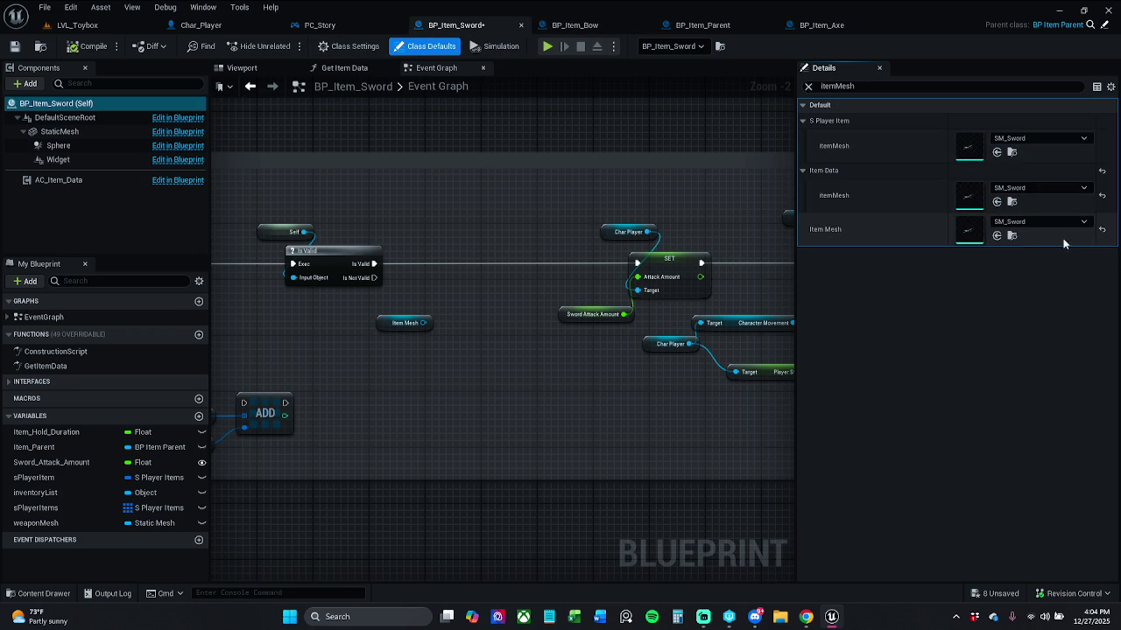
{"action": "left_click", "coordinate": [703, 25]}
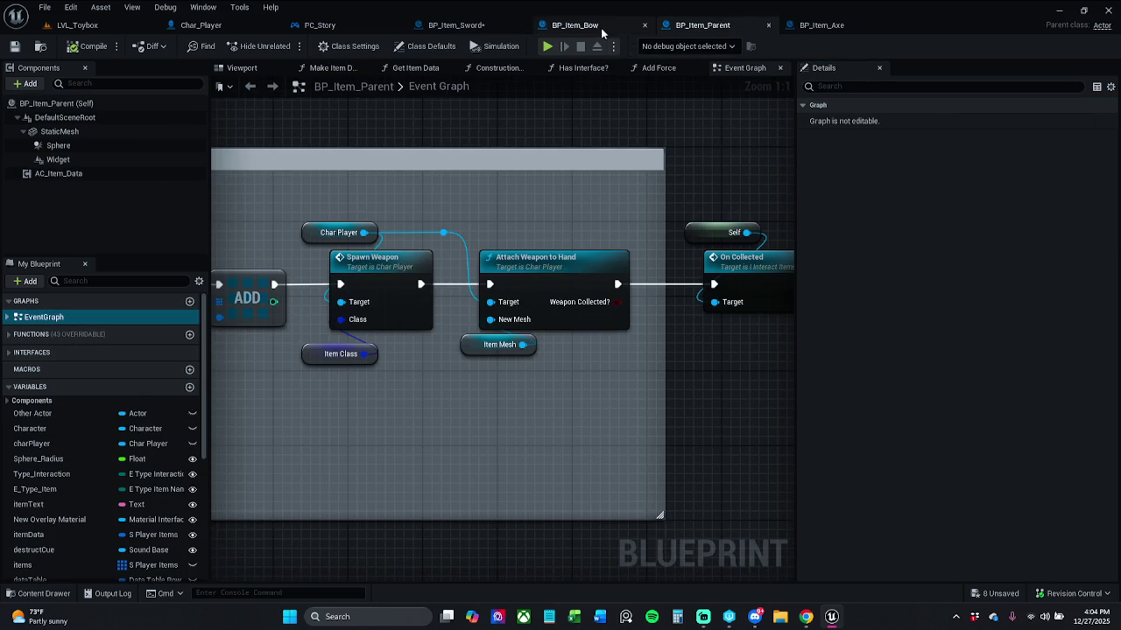
{"action": "left_click", "coordinate": [603, 28]}
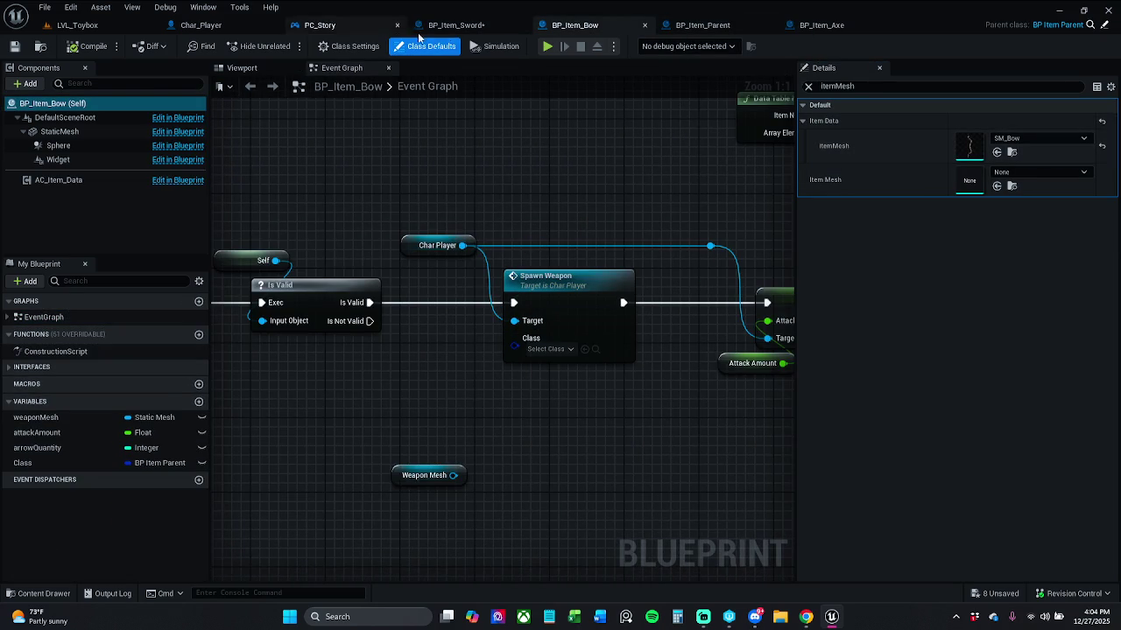
{"action": "left_click", "coordinate": [453, 26]}
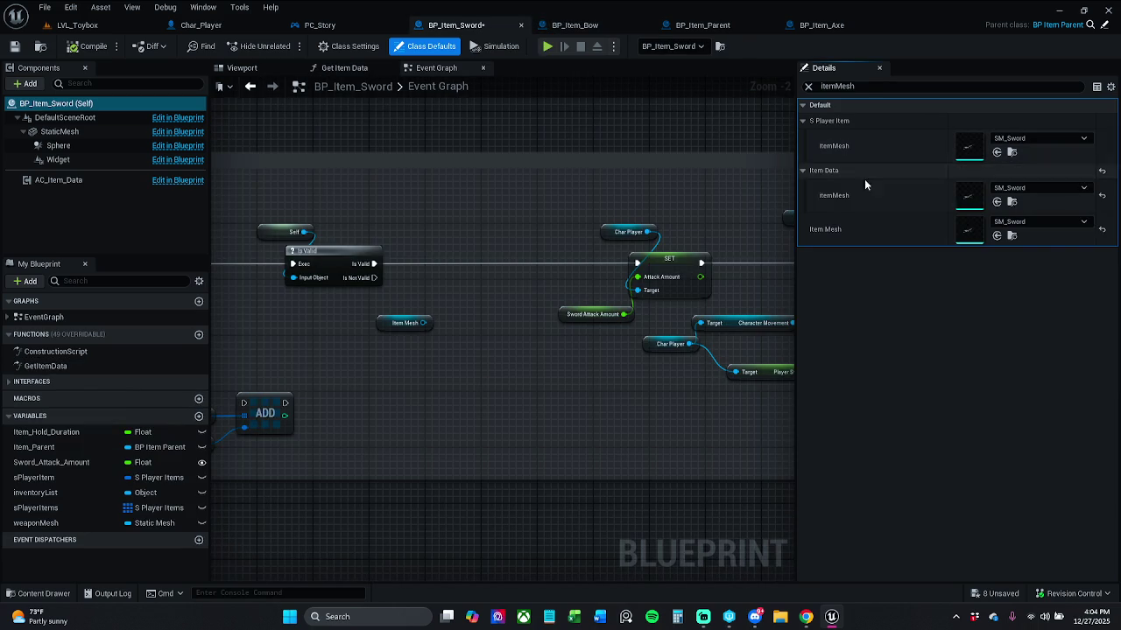
Reset the sword's Item Mesh to None while keeping Item Data's mesh SM_Sword, then return to LVL_Toybox.
{"action": "left_click", "coordinate": [1102, 197]}
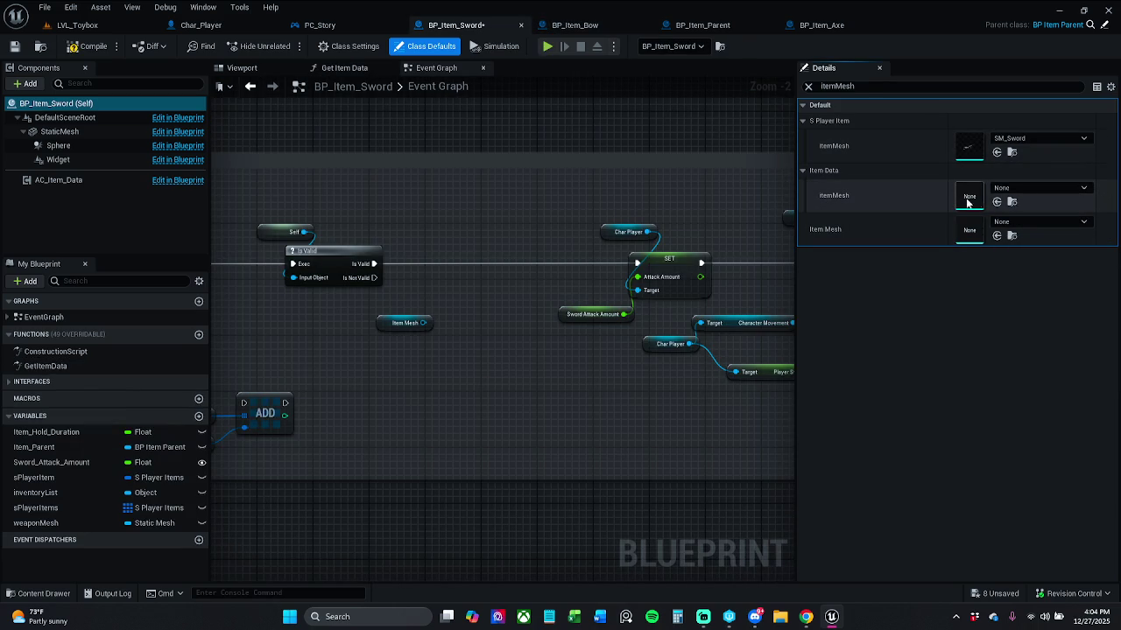
{"action": "key", "text": "ctrl+z"}
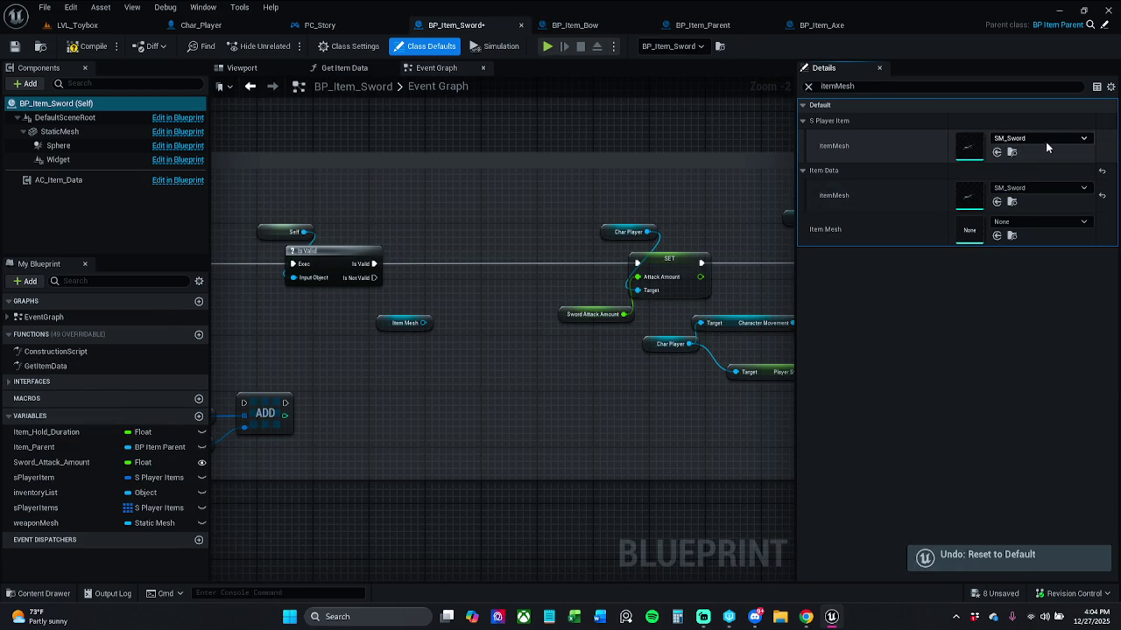
{"action": "left_click", "coordinate": [1036, 140]}
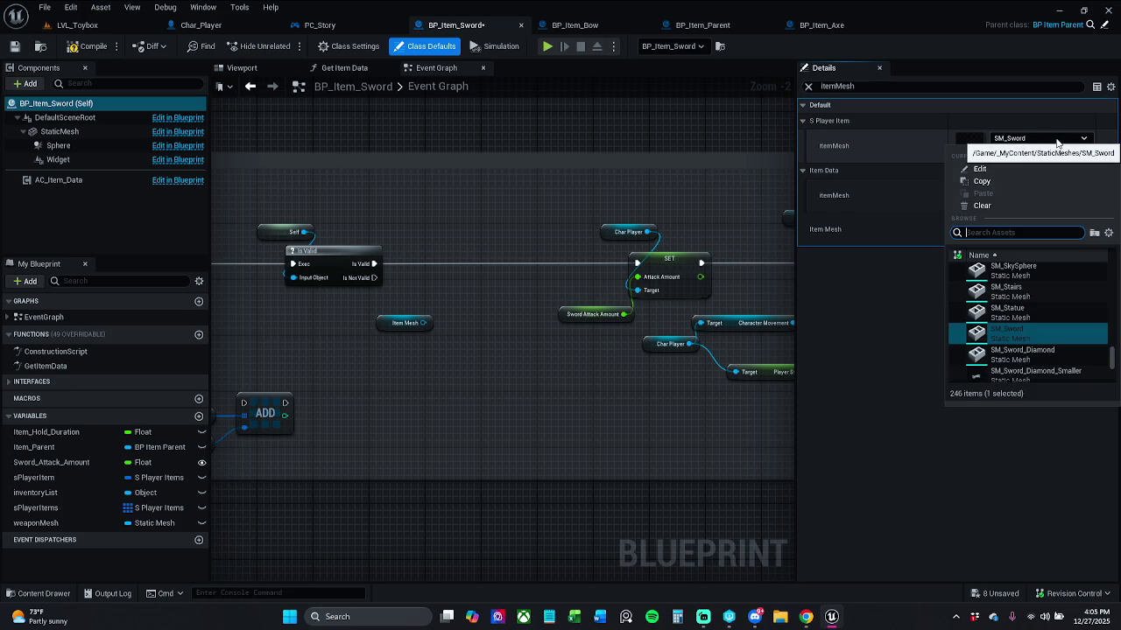
{"action": "left_click", "coordinate": [1057, 142]}
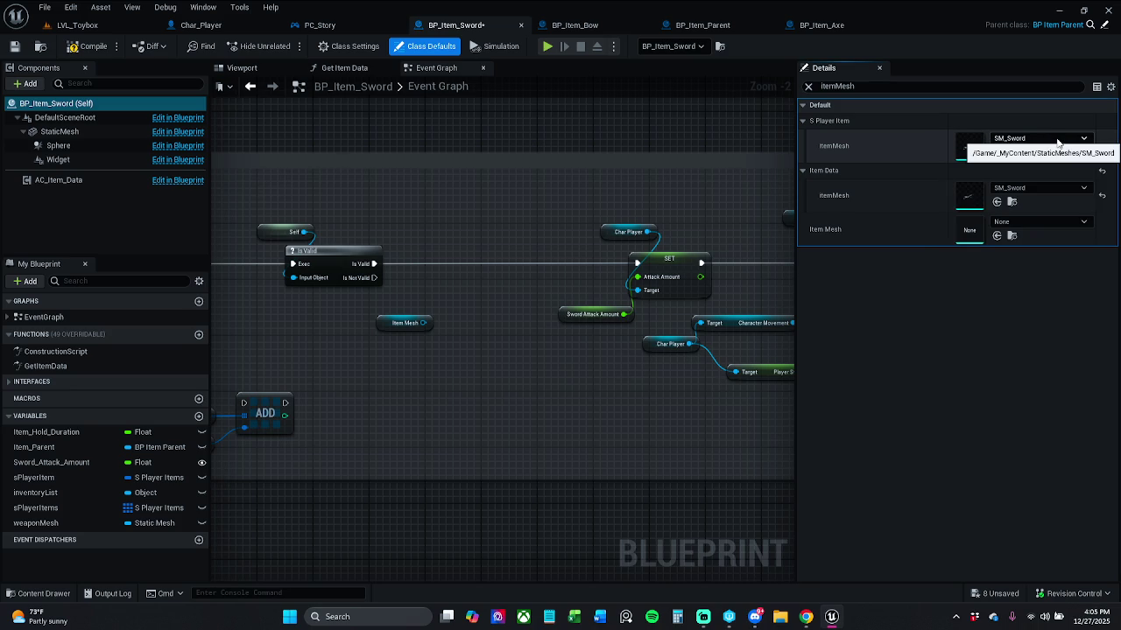
{"action": "double_click", "coordinate": [438, 86]}
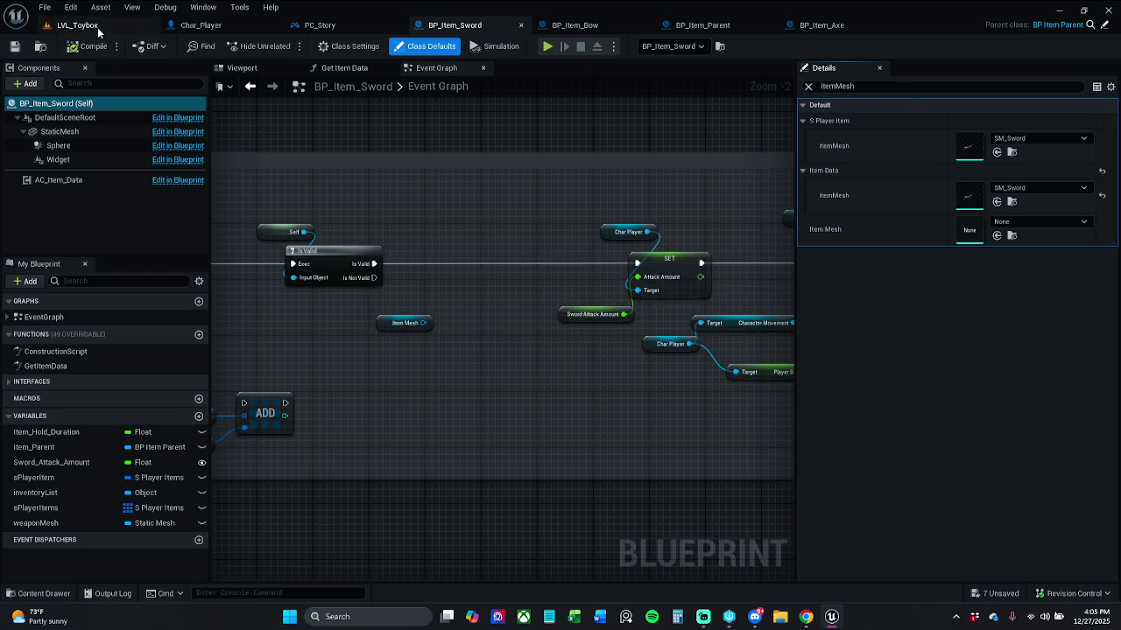
{"action": "left_click", "coordinate": [98, 26]}
Play the level, pick up the nearby sword, and stop.
{"action": "left_click", "coordinate": [285, 47]}
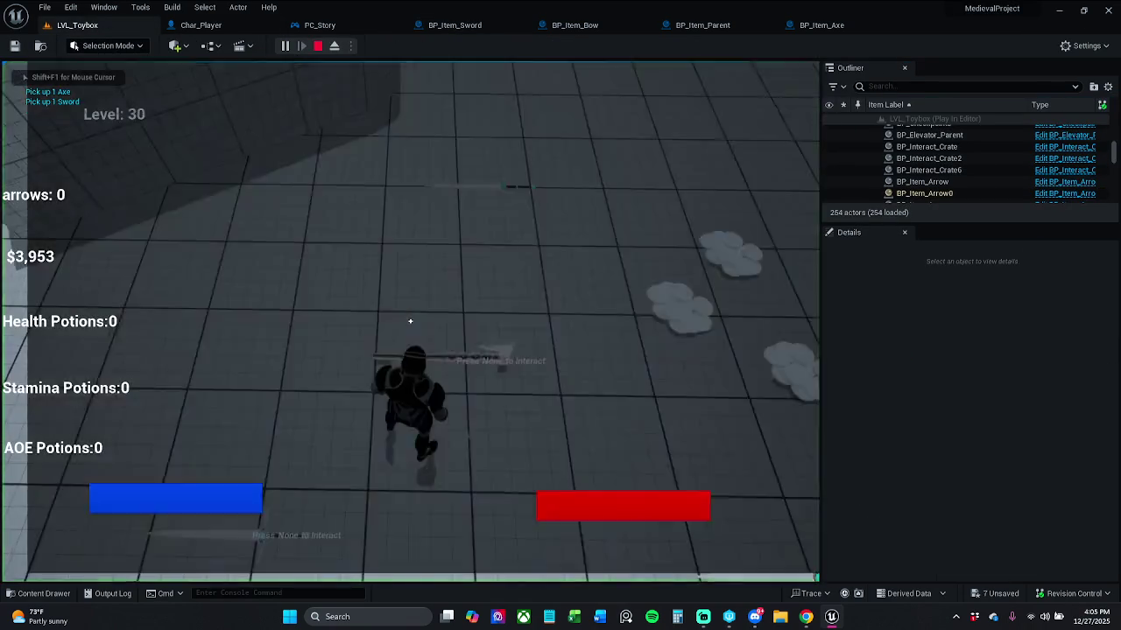
{"action": "key", "text": "e"}
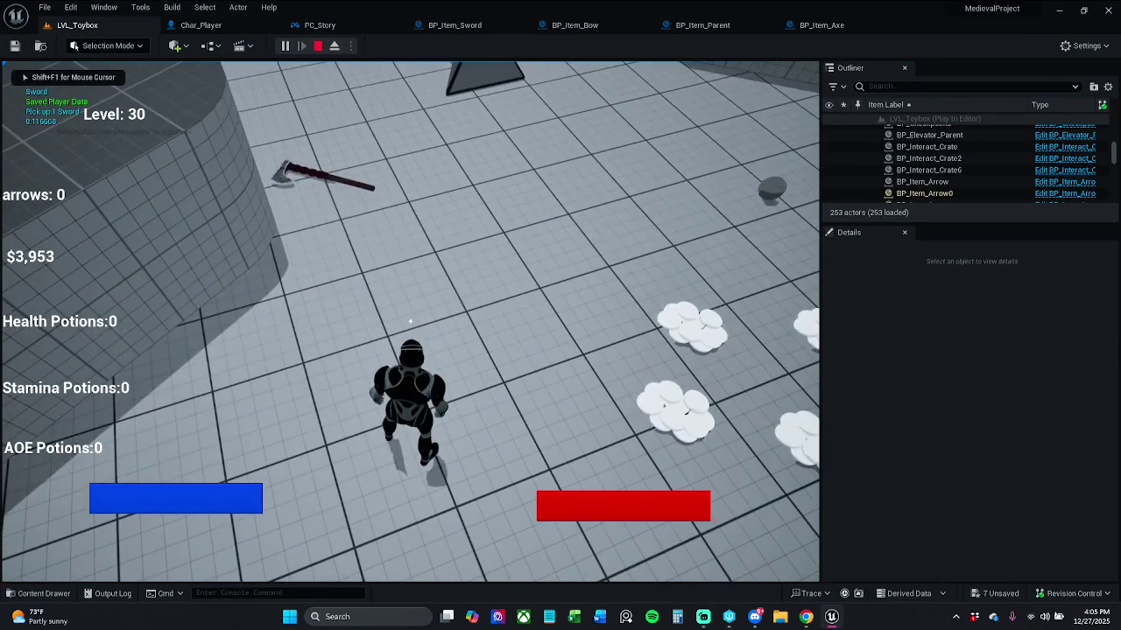
{"action": "left_click", "coordinate": [317, 46]}
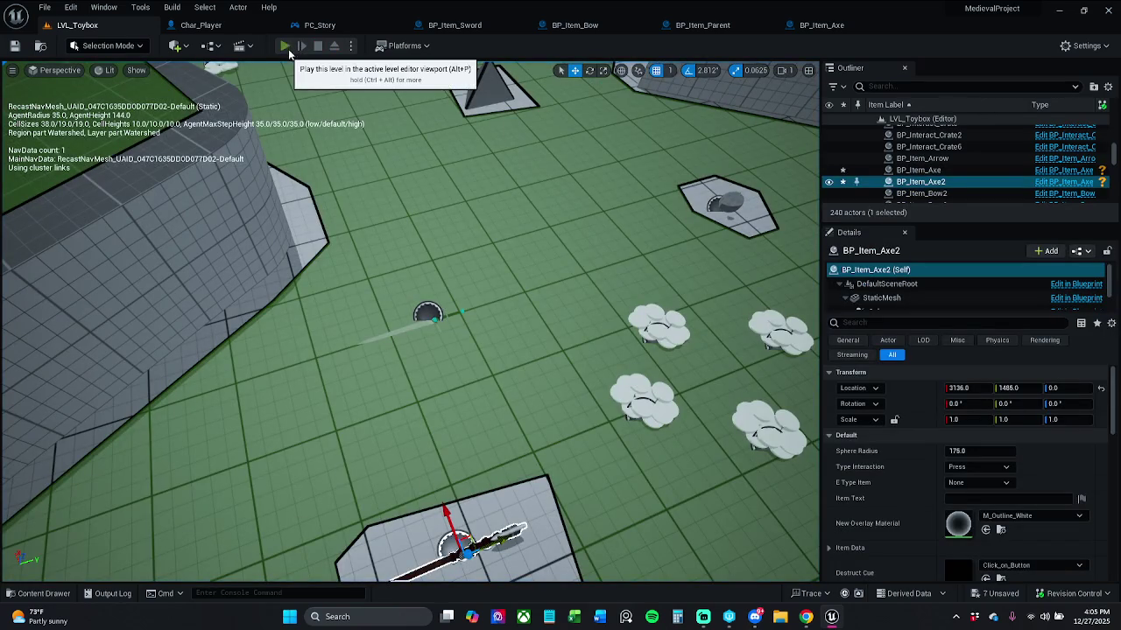
Replay to collect an AOE potion and the sword, stop, then view BP_Item_Sword.
{"action": "left_click", "coordinate": [287, 47]}
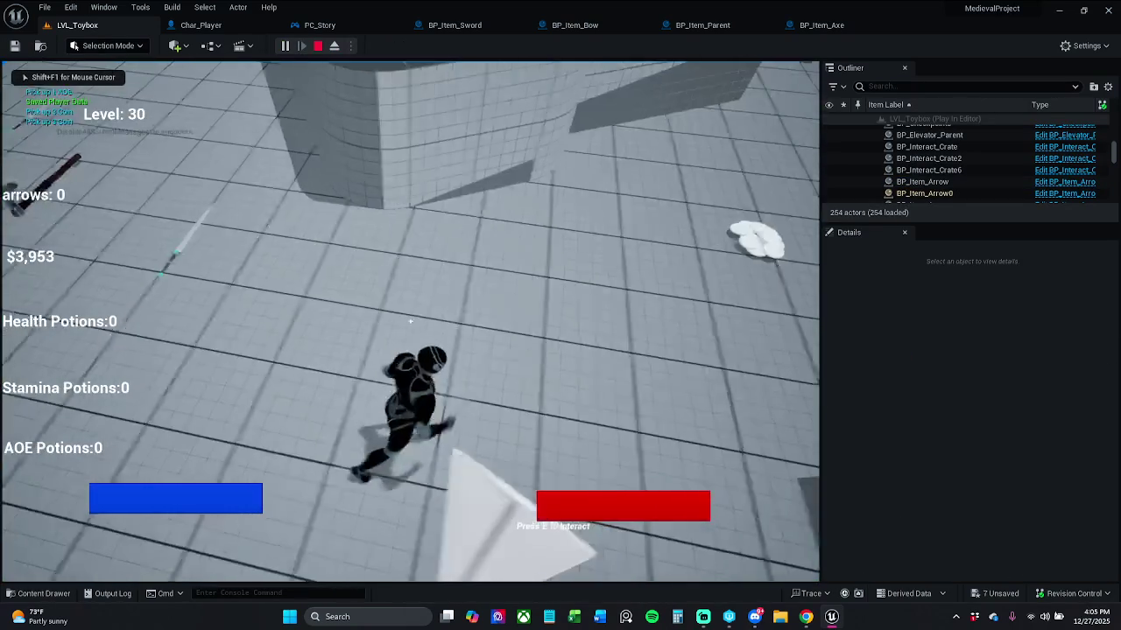
{"action": "key", "text": "e"}
{"action": "key", "text": "w"}
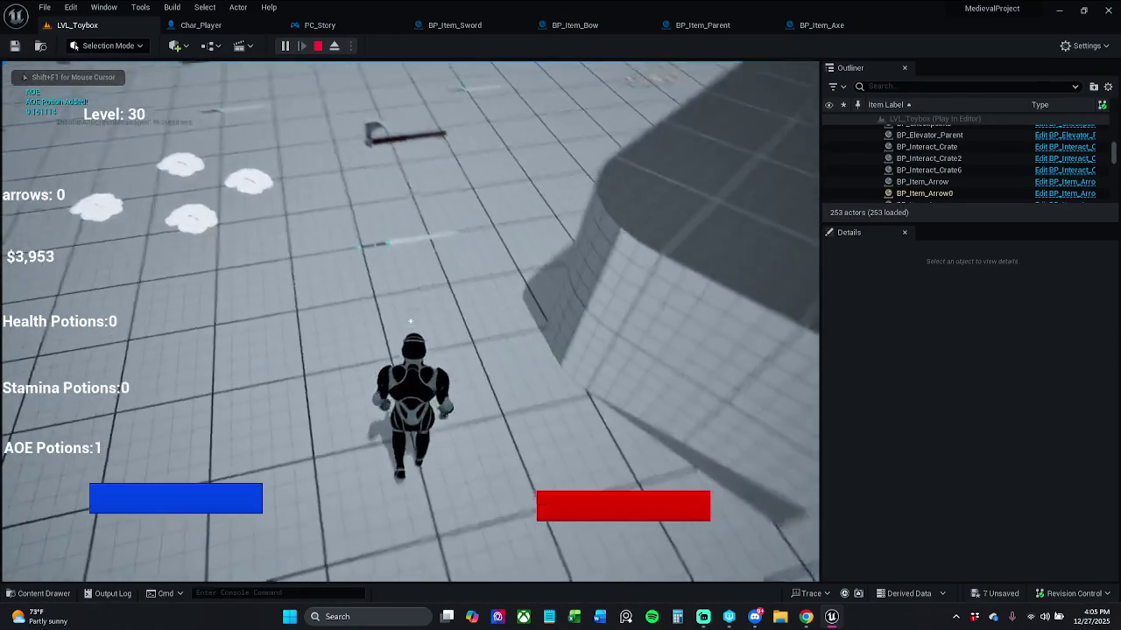
{"action": "key", "text": "e"}
{"action": "key", "text": "Escape"}
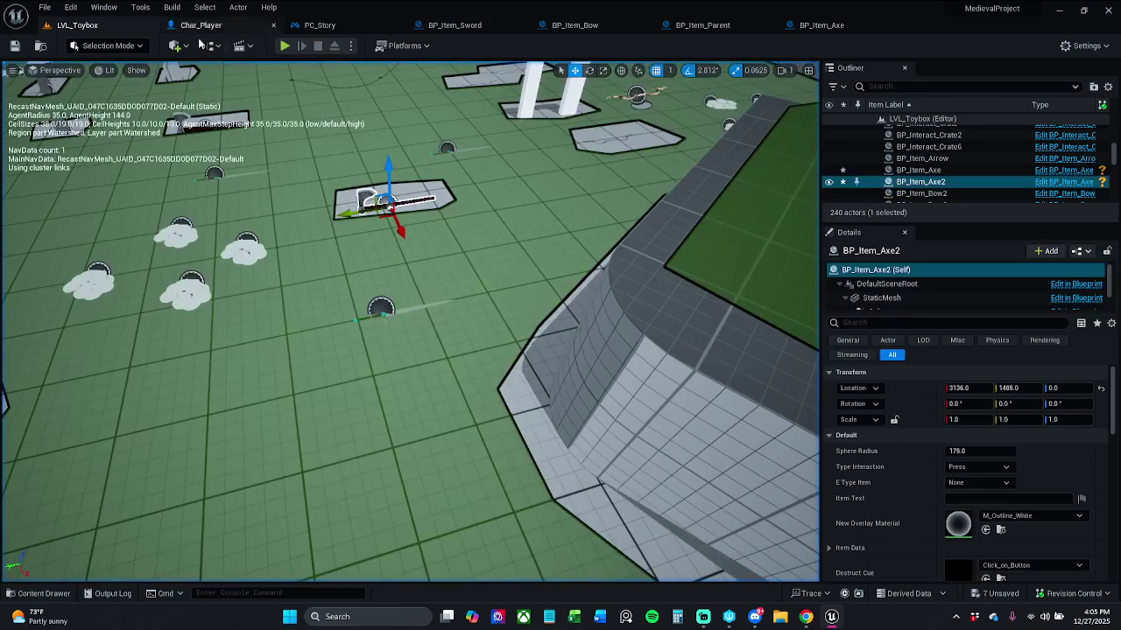
{"action": "left_click", "coordinate": [455, 25]}
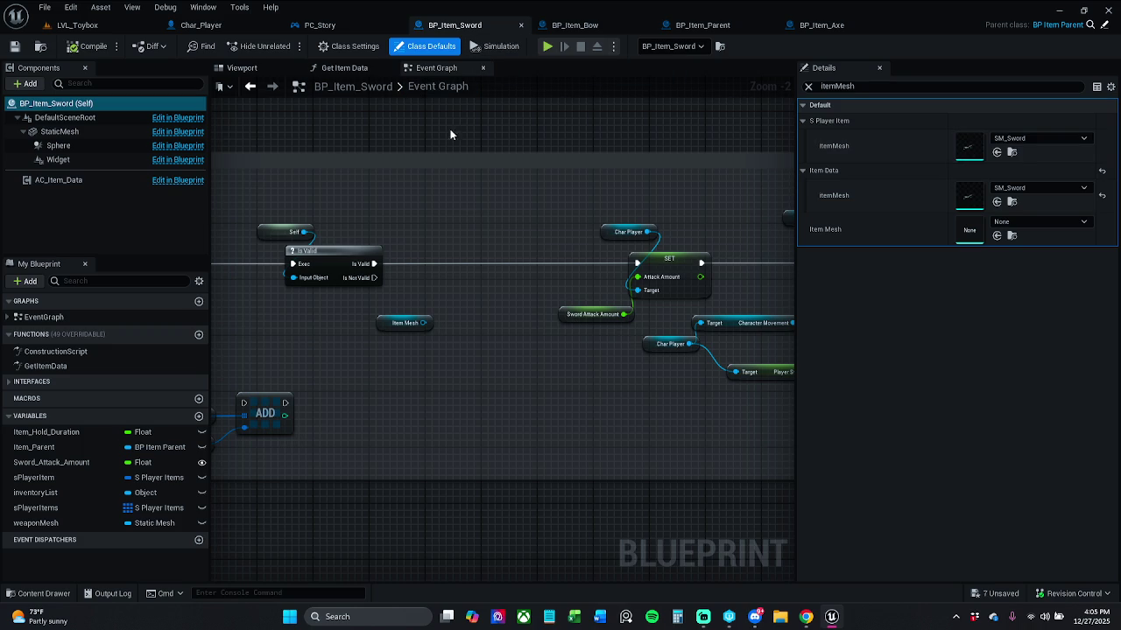
In BP_Item_Bow's event graph, move the Weapon Mesh node up and left.
{"action": "left_click", "coordinate": [337, 30]}
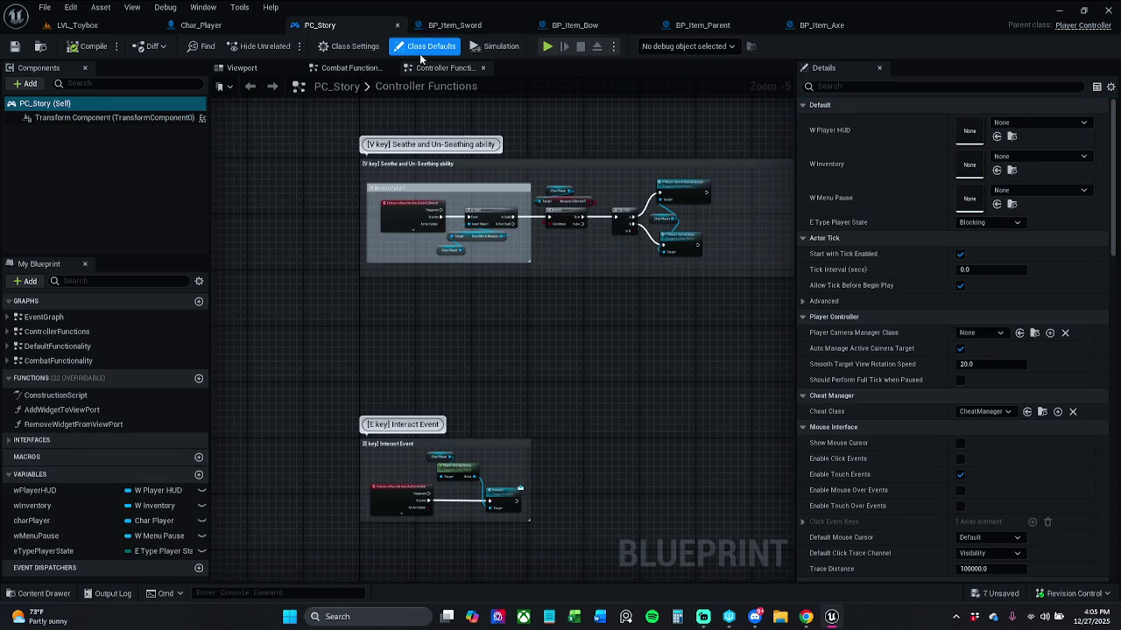
{"action": "left_click", "coordinate": [574, 24]}
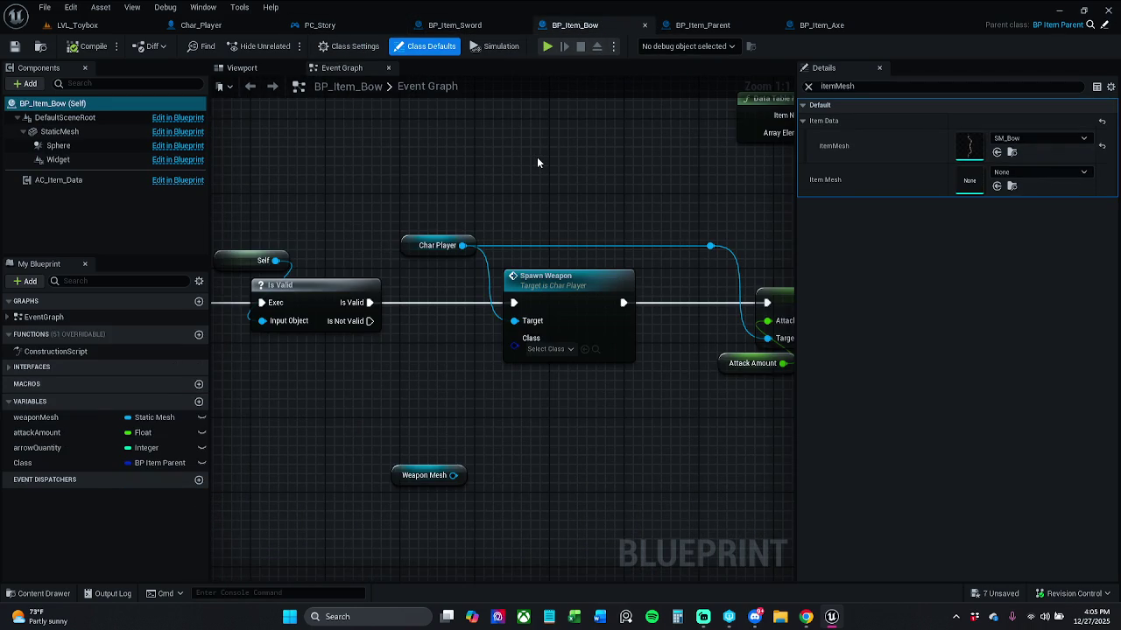
{"action": "mouse_move", "coordinate": [536, 157]}
{"action": "left_mouse_down"}
{"action": "mouse_move", "coordinate": [601, 160]}
{"action": "mouse_move", "coordinate": [555, 182]}
{"action": "left_mouse_up"}
{"action": "scroll", "coordinate": [601, 160], "scroll_direction": "down", "scroll_amount": 1}
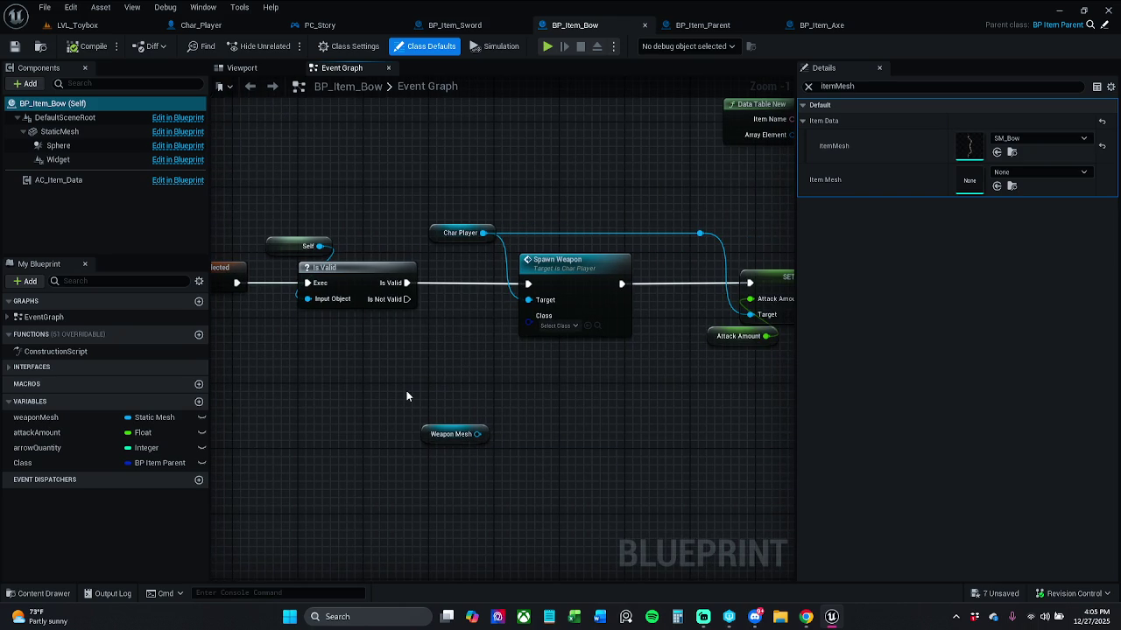
{"action": "mouse_move", "coordinate": [414, 411]}
{"action": "left_mouse_down"}
{"action": "mouse_move", "coordinate": [459, 462]}
{"action": "mouse_move", "coordinate": [383, 414]}
{"action": "left_mouse_up"}
{"action": "left_click", "coordinate": [425, 374]}
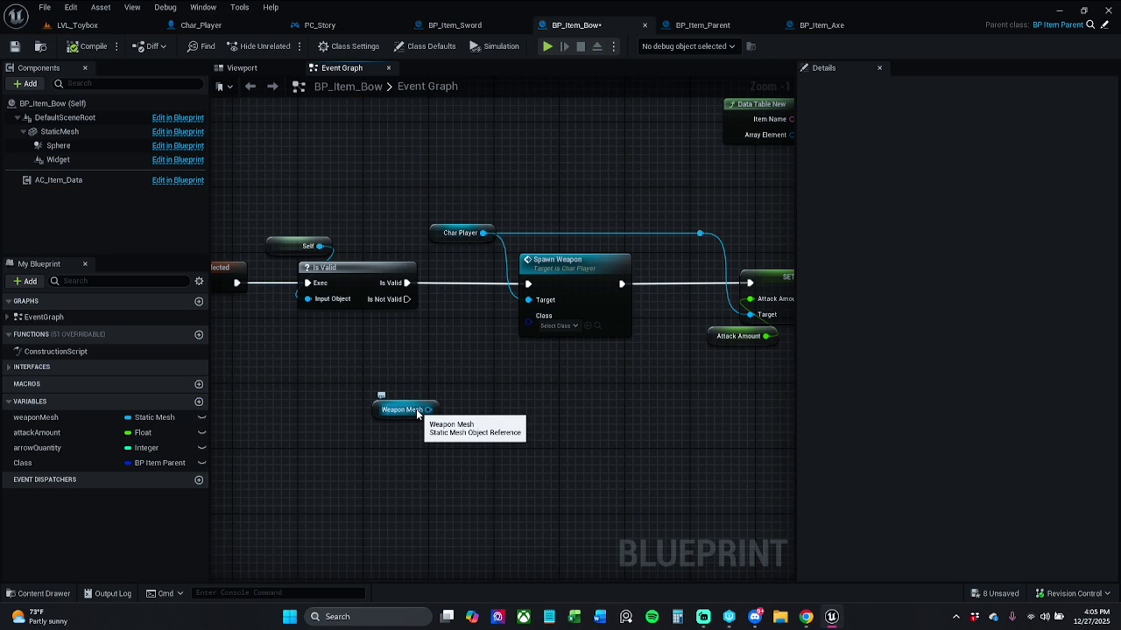
Search 'spawn' actions from BP_Item_Sword's Item Mesh and Is Valid without adding a node, then view BP_Item_Parent.
{"action": "left_click", "coordinate": [453, 25]}
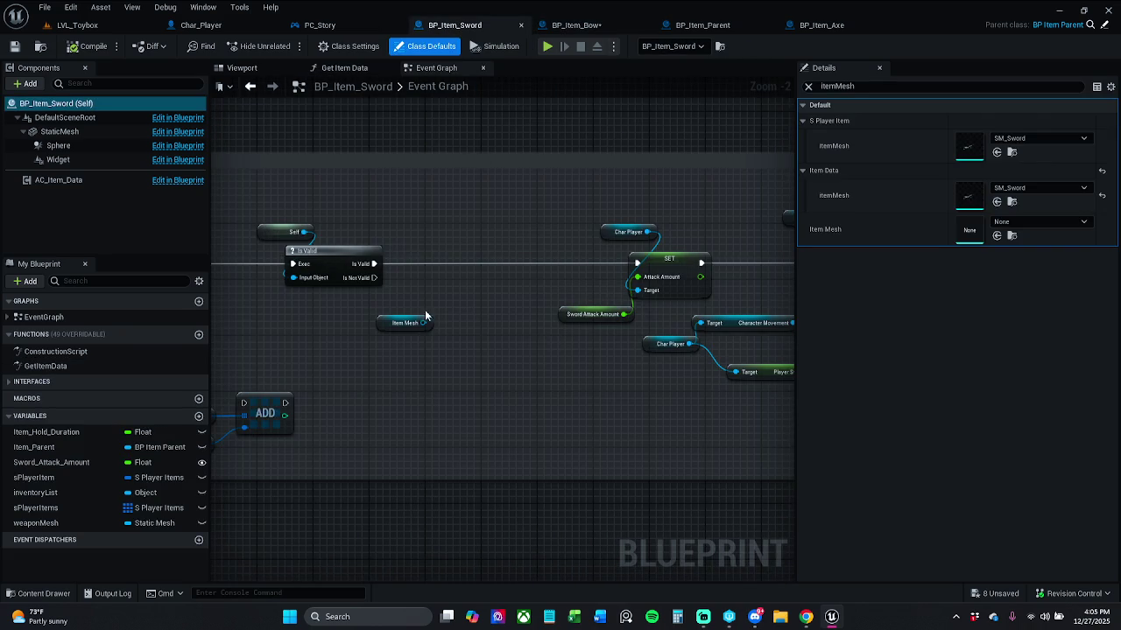
{"action": "left_click_drag", "start_coordinate": [422, 323], "coordinate": [416, 296]}
{"action": "type", "text": "spa"}
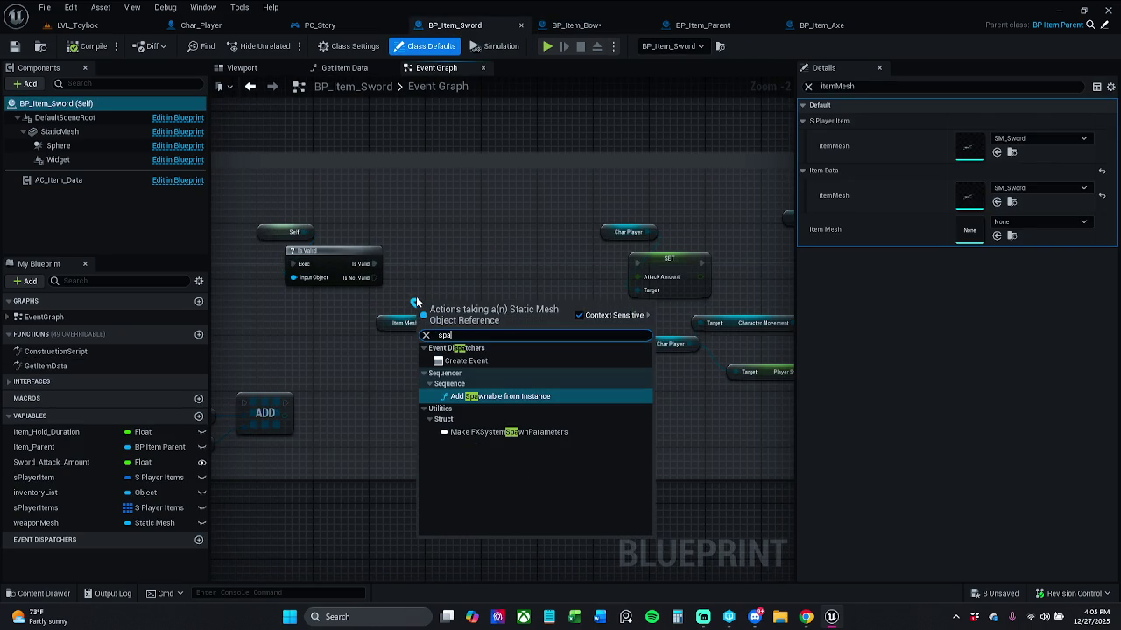
{"action": "left_click", "coordinate": [400, 264]}
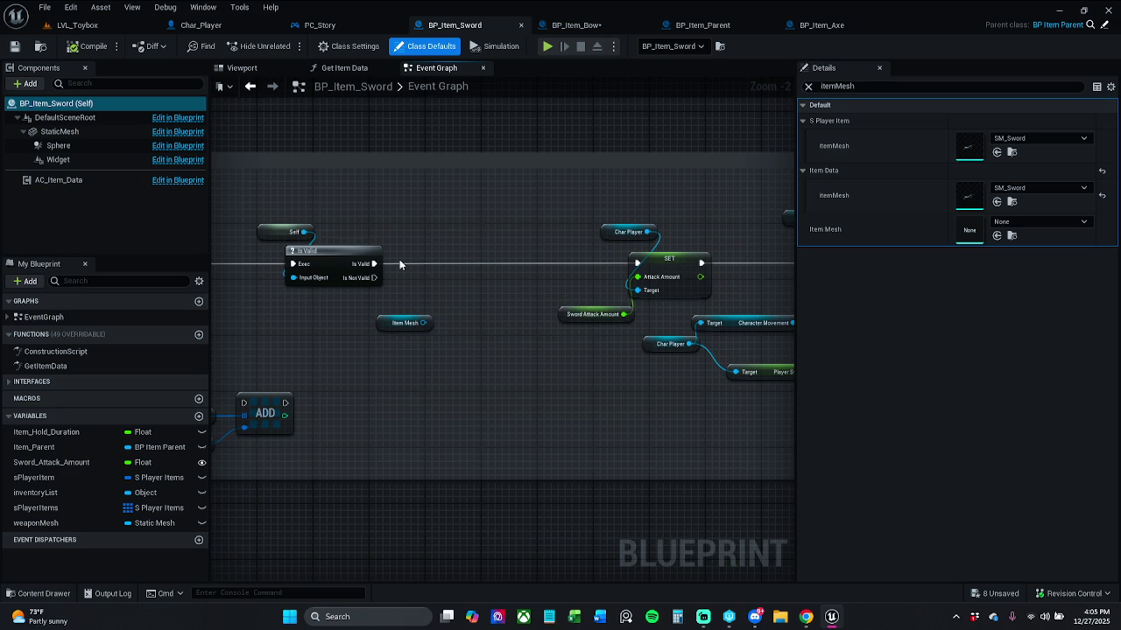
{"action": "left_click_drag", "start_coordinate": [374, 264], "coordinate": [432, 265]}
{"action": "type", "text": "spawn"}
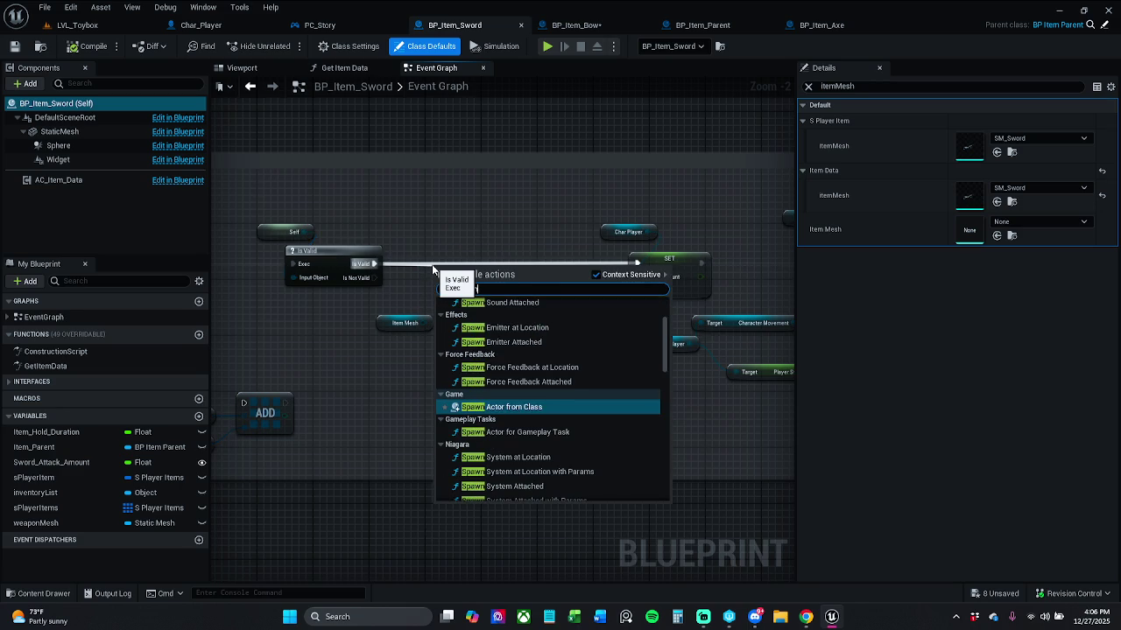
{"action": "left_click", "coordinate": [456, 247]}
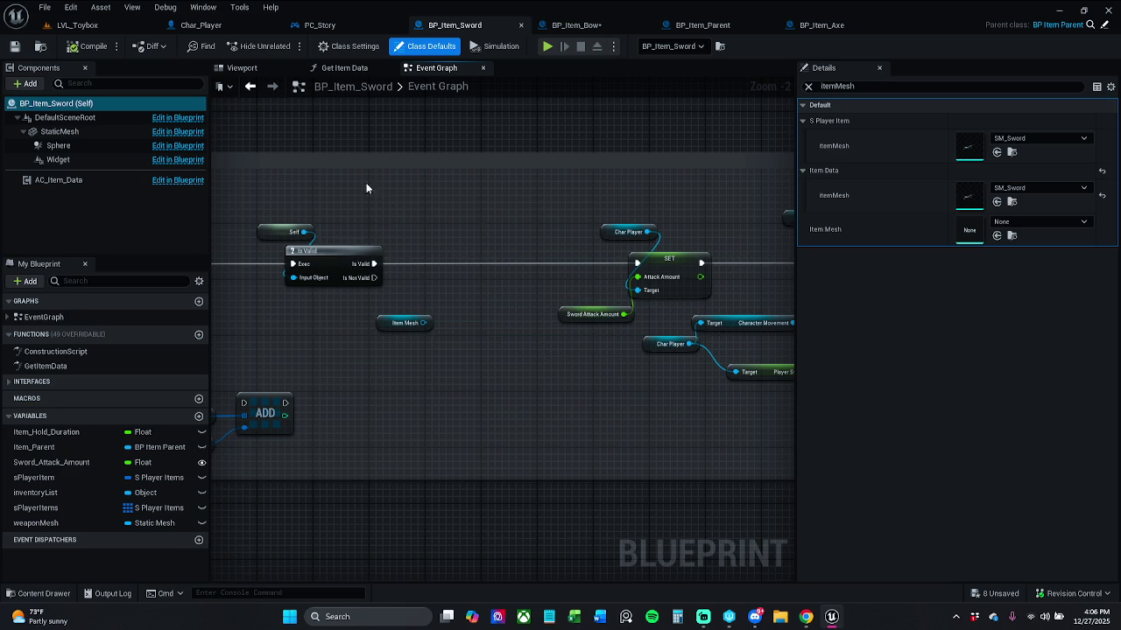
{"action": "left_click", "coordinate": [574, 24]}
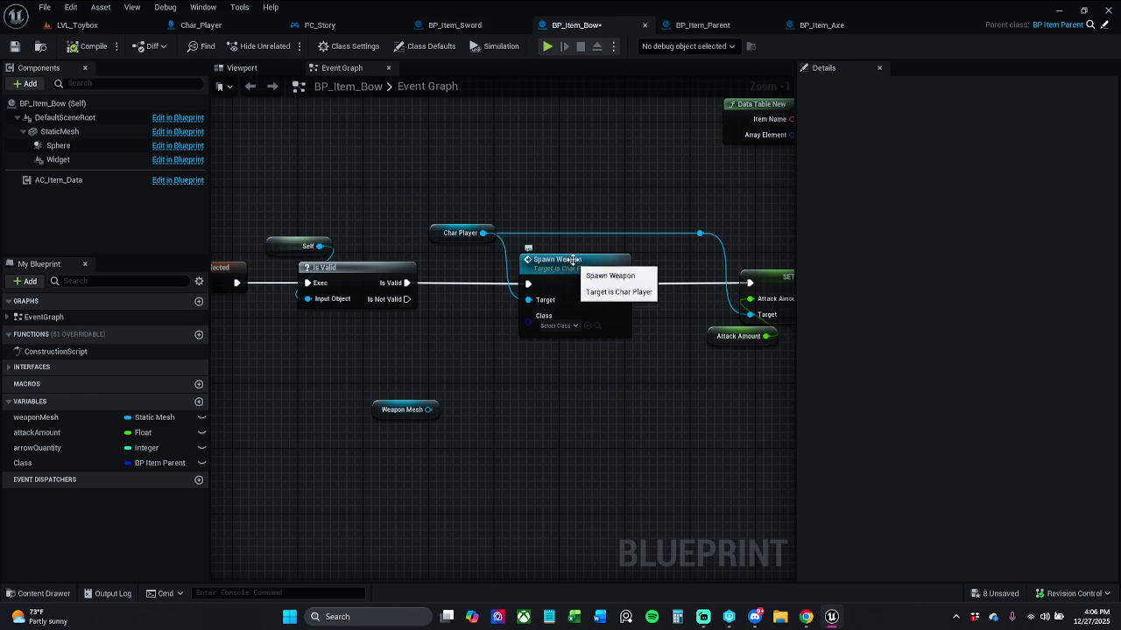
{"action": "left_click", "coordinate": [702, 25]}
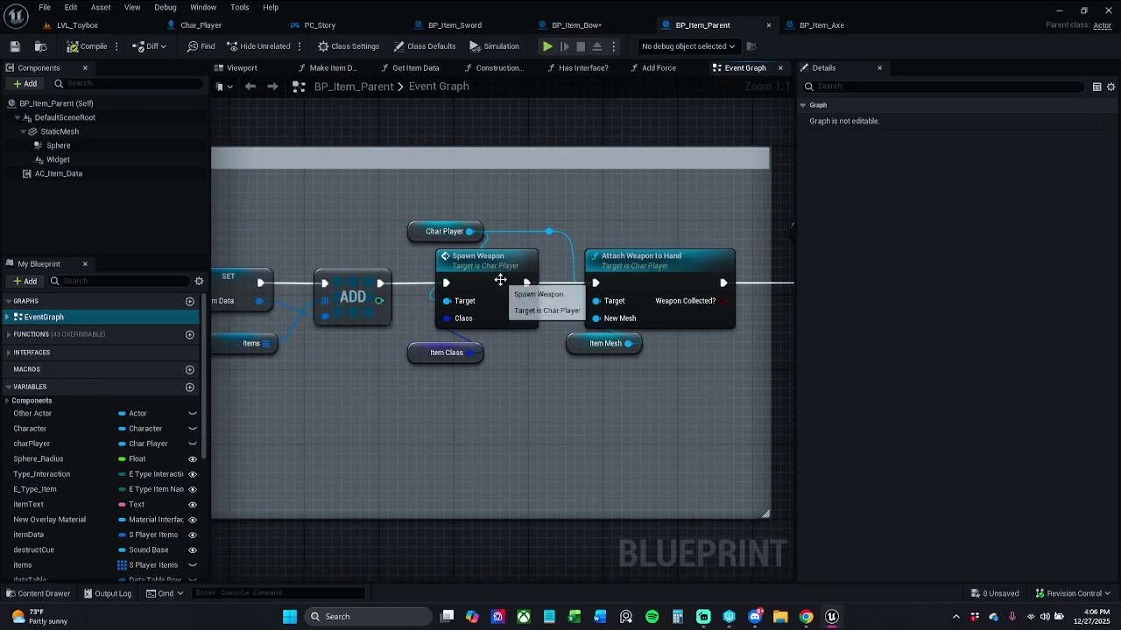
Toggle a breakpoint on Spawn Weapon and set BP_Item_Bow's Spawn Weapon class to BP_Item_Bow.
{"action": "right_click", "coordinate": [498, 289]}
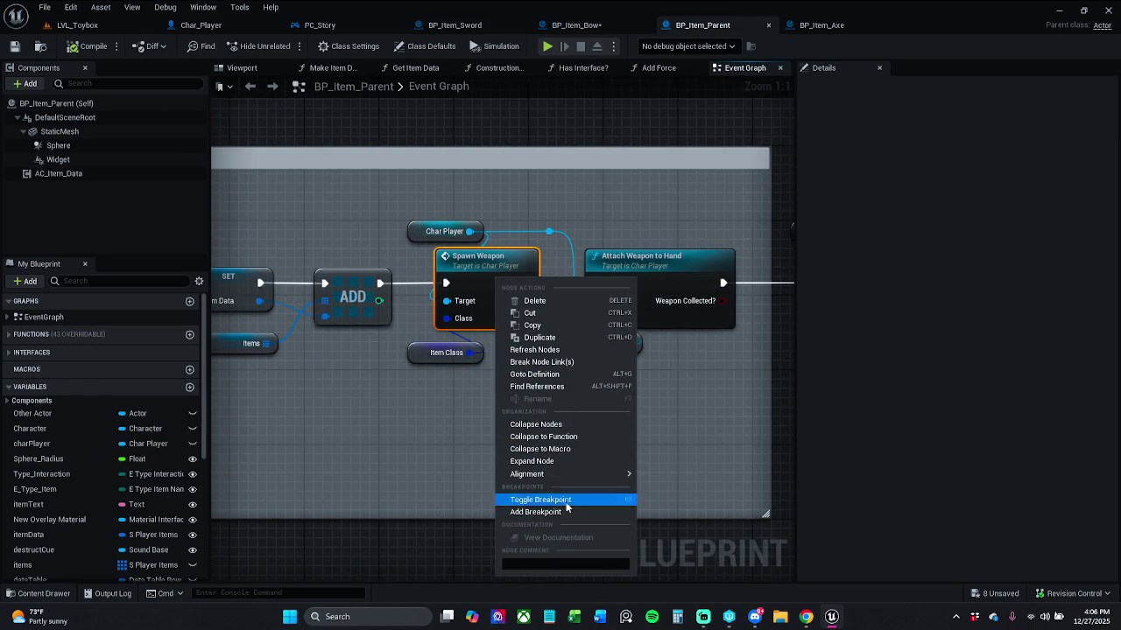
{"action": "left_click", "coordinate": [540, 499]}
{"action": "left_click", "coordinate": [596, 24]}
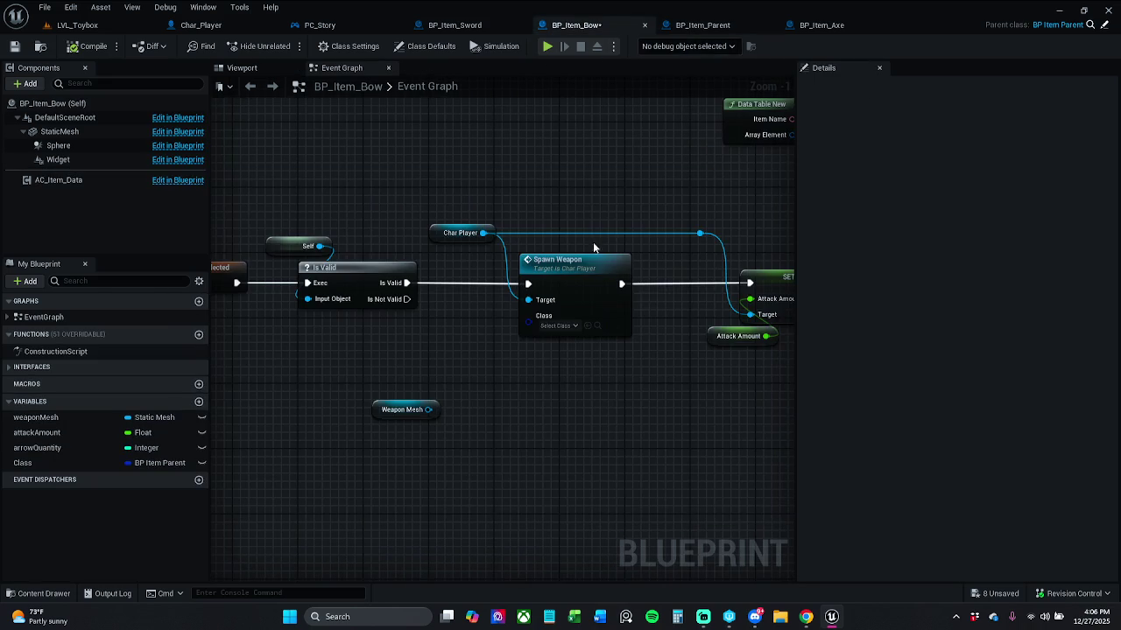
{"action": "left_click", "coordinate": [570, 315]}
{"action": "left_click", "coordinate": [578, 197]}
{"action": "left_click", "coordinate": [565, 325]}
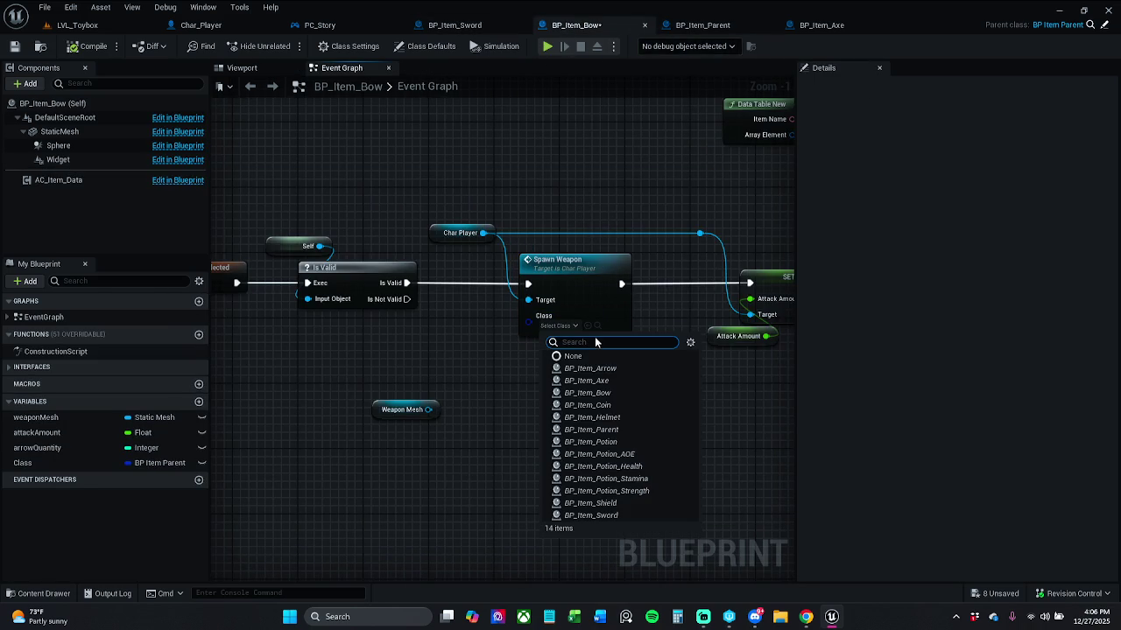
{"action": "left_click", "coordinate": [613, 393]}
Compile and save BP_Item_Bow, then return to LVL_Toybox.
{"action": "left_click", "coordinate": [87, 46]}
{"action": "left_click", "coordinate": [14, 45]}
{"action": "left_click", "coordinate": [77, 24]}
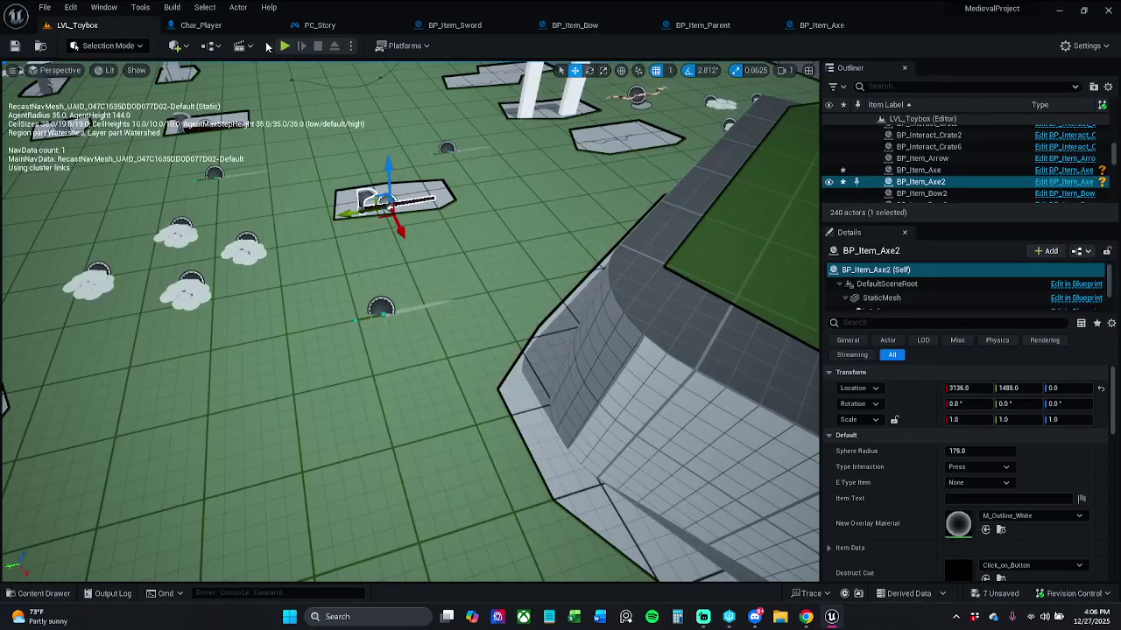
Play, pick up the bow for 12 arrows, resume past the breakpoint, and stop the session.
{"action": "left_click", "coordinate": [286, 46]}
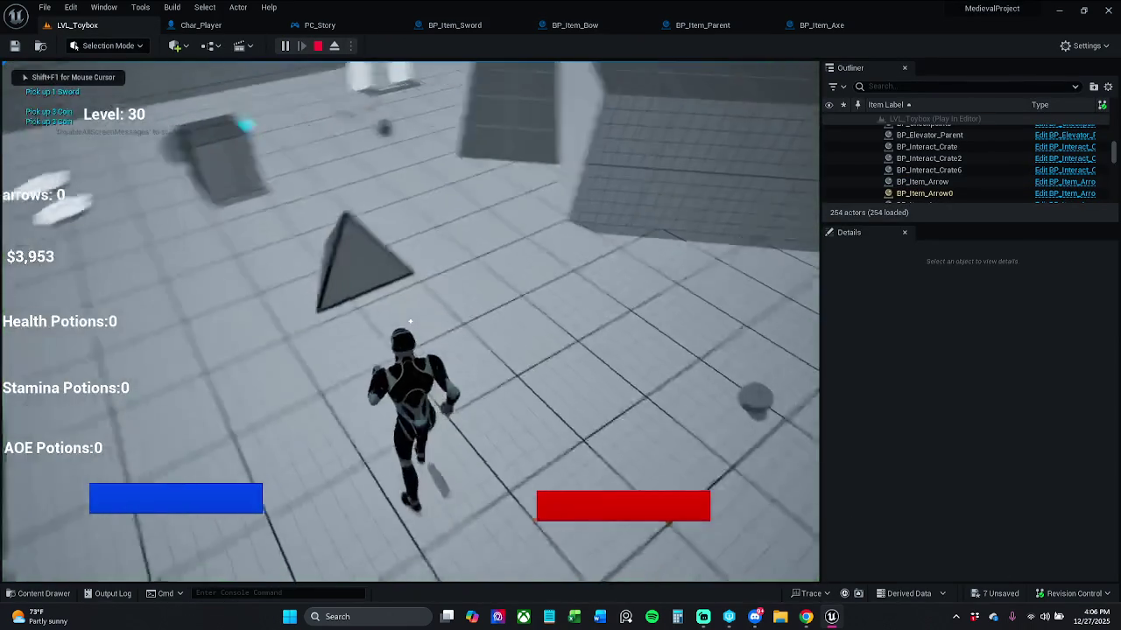
{"action": "key", "text": "w"}
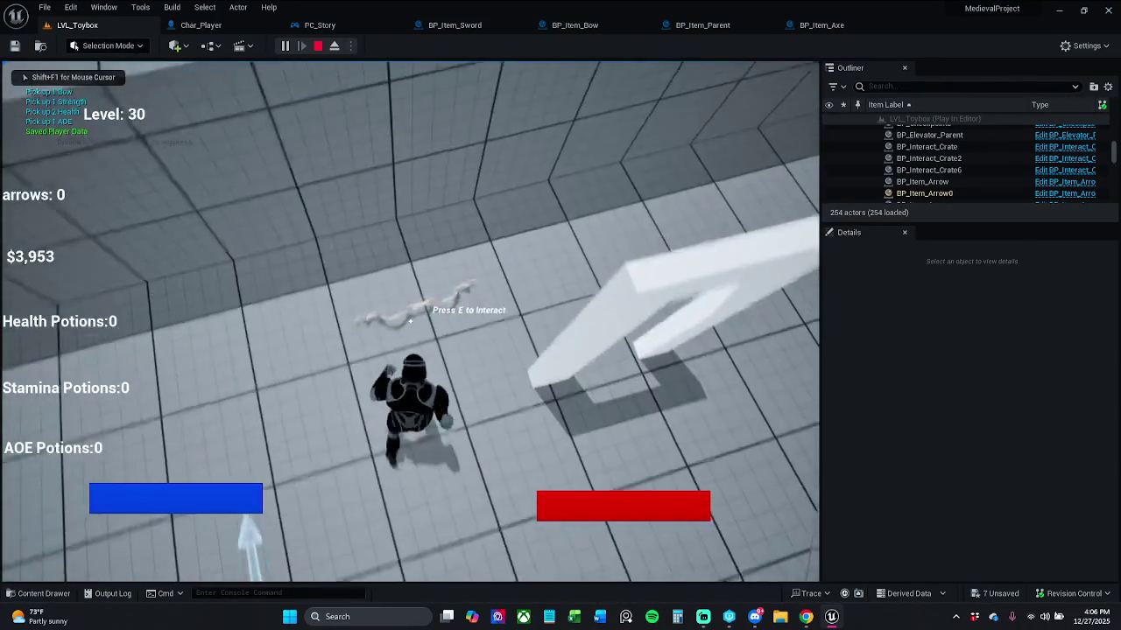
{"action": "key", "text": "e"}
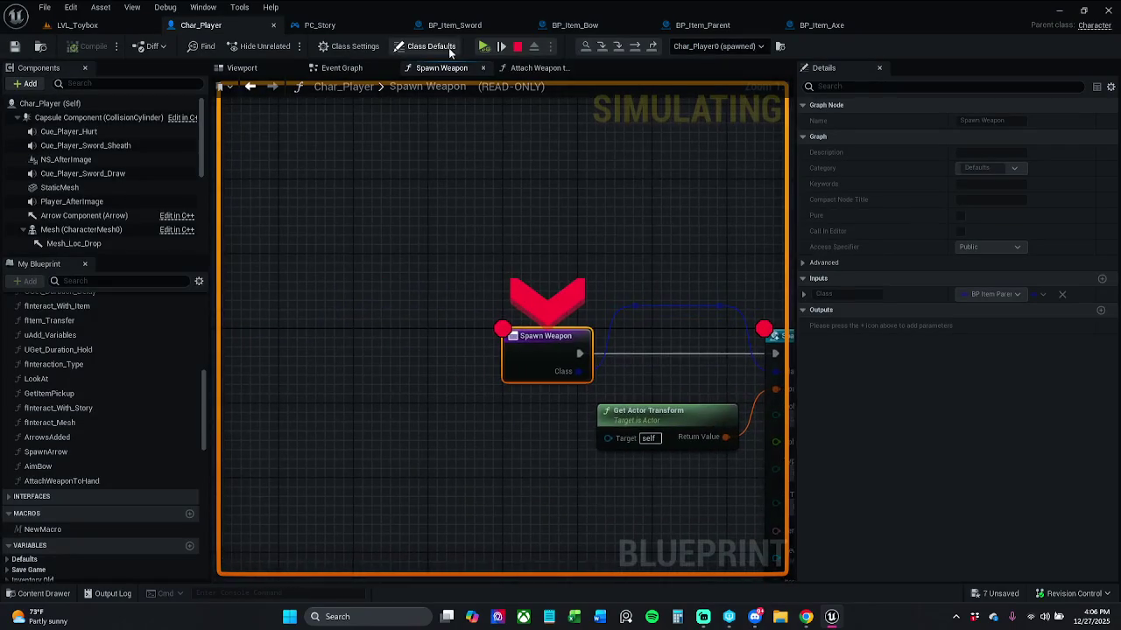
{"action": "left_click", "coordinate": [484, 45]}
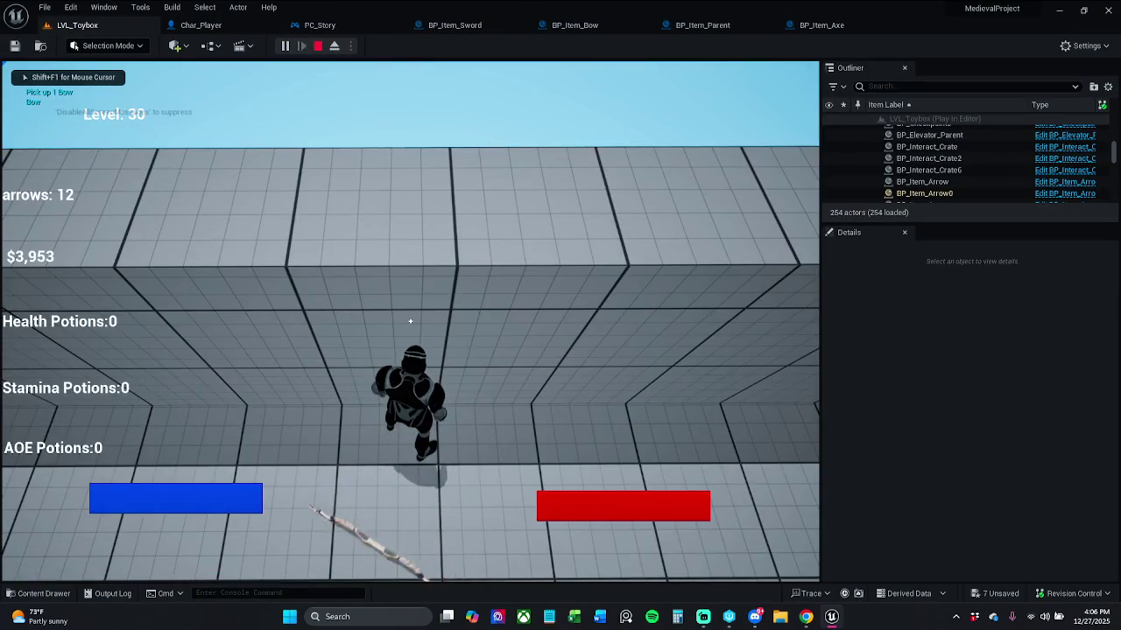
{"action": "key", "text": "w"}
{"action": "key", "text": "w"}
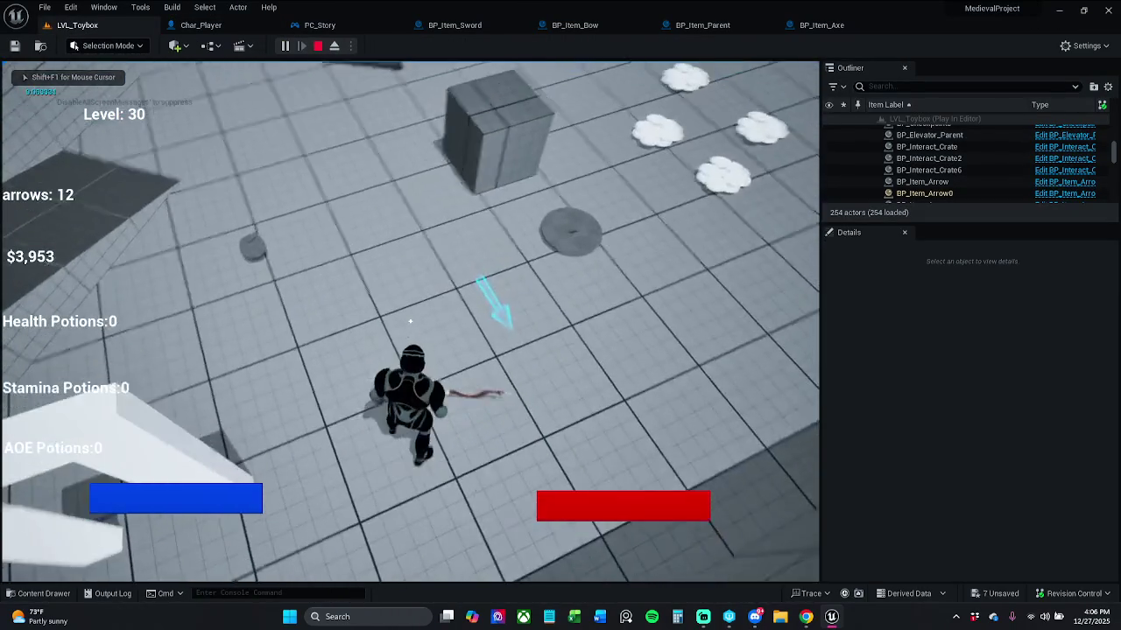
{"action": "key", "text": "e"}
{"action": "key", "text": "w"}
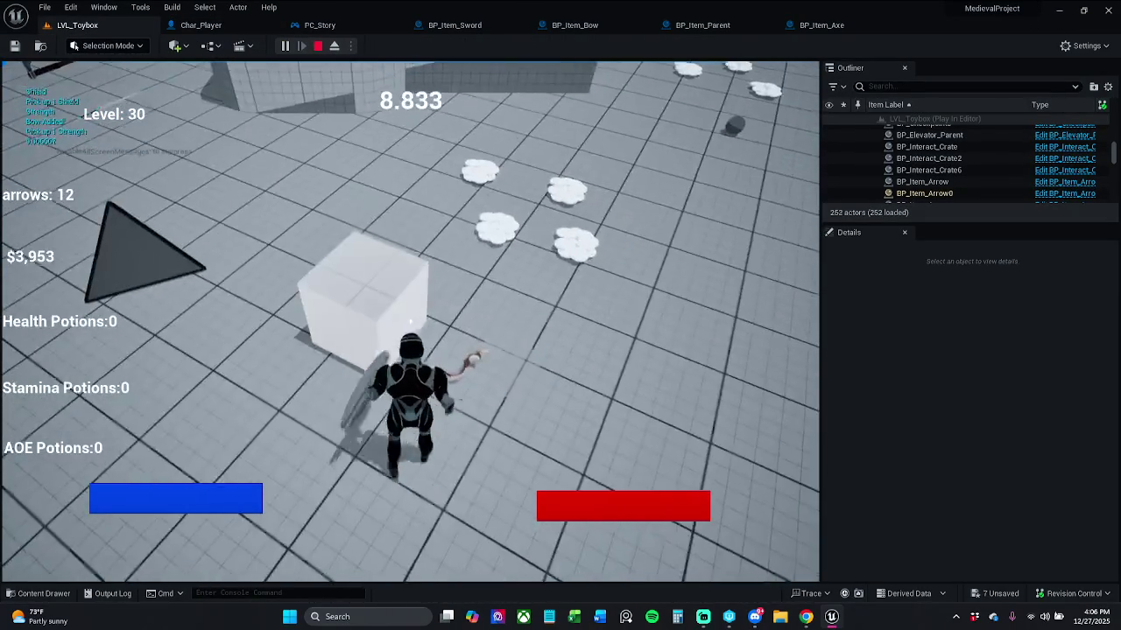
{"action": "key", "text": "Escape"}
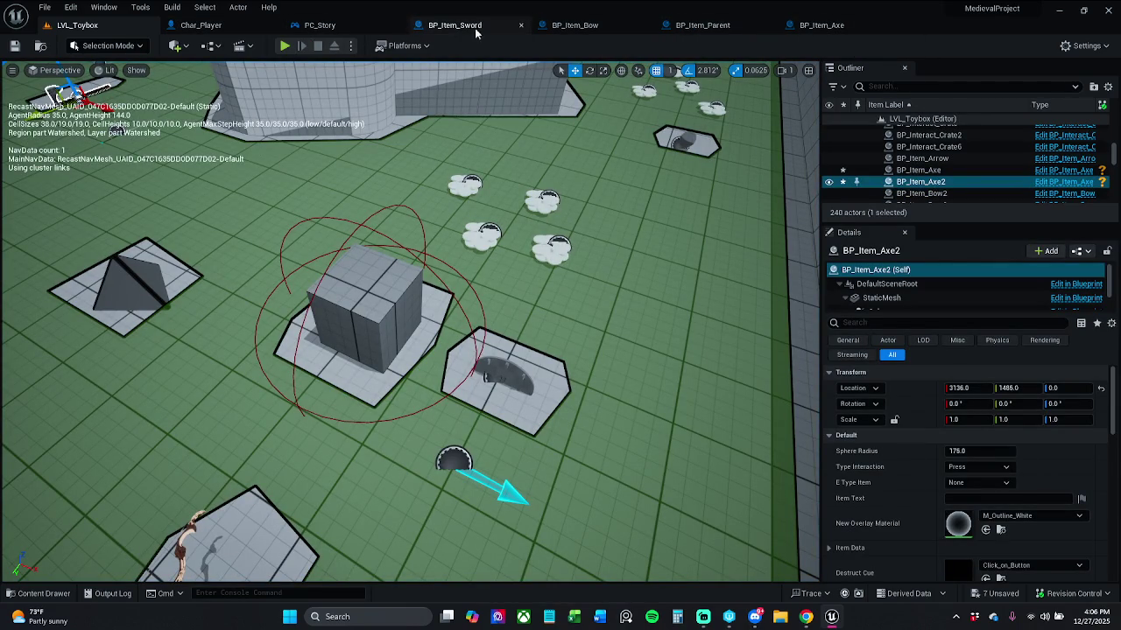
In BP_Item_Bow, shift the nodes after Spawn Weapon right to make room.
{"action": "left_click", "coordinate": [604, 26]}
{"action": "left_click_drag", "start_coordinate": [544, 280], "coordinate": [440, 160]}
{"action": "scroll", "coordinate": [357, 195], "scroll_direction": "down", "scroll_amount": 2}
{"action": "mouse_move", "coordinate": [338, 189]}
{"action": "left_mouse_down"}
{"action": "mouse_move", "coordinate": [729, 342]}
{"action": "mouse_move", "coordinate": [815, 404]}
{"action": "mouse_move", "coordinate": [674, 394]}
{"action": "left_mouse_up"}
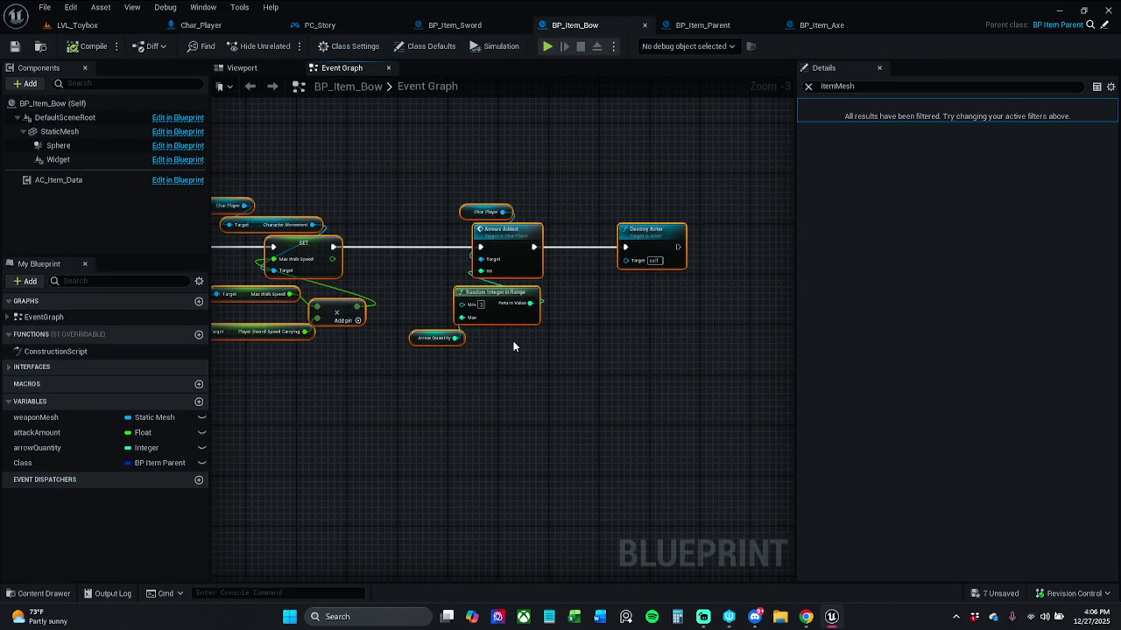
{"action": "left_click_drag", "start_coordinate": [471, 271], "coordinate": [890, 254]}
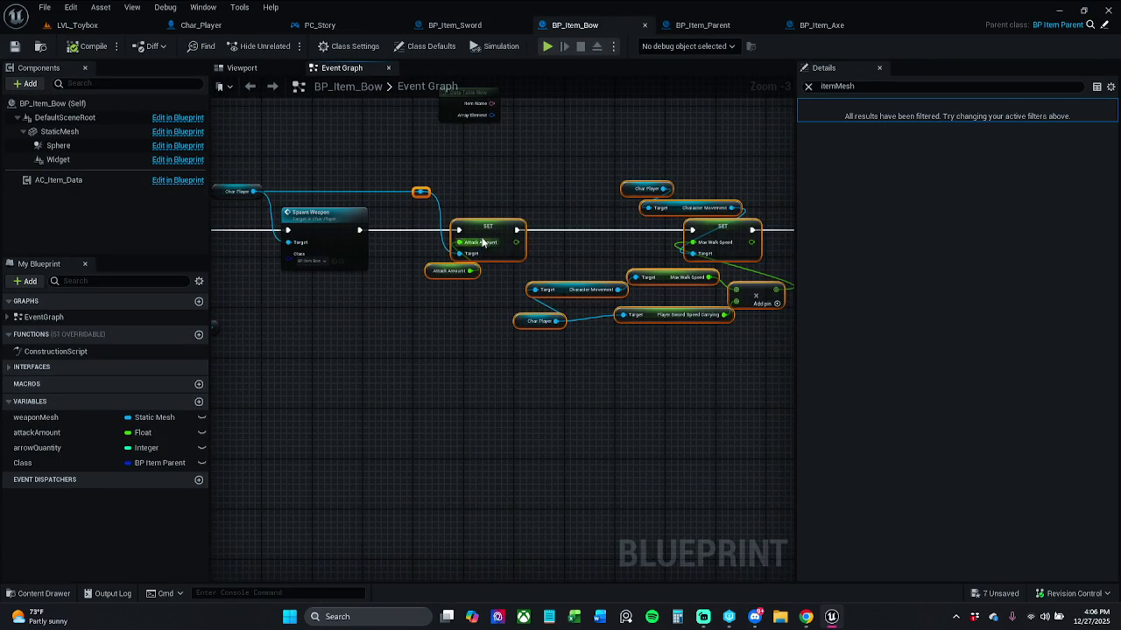
{"action": "left_click_drag", "start_coordinate": [495, 241], "coordinate": [614, 241]}
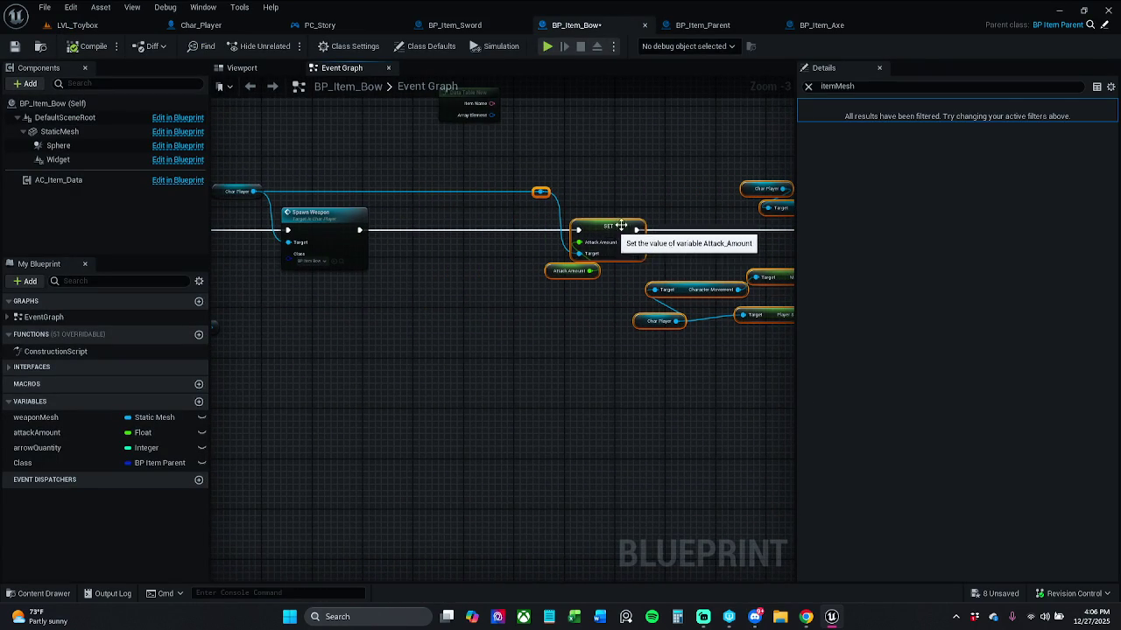
Clear the ItemMesh Details filter and bring up BP_Item_Parent's event graph.
{"action": "left_click", "coordinate": [808, 87]}
{"action": "left_click", "coordinate": [525, 175]}
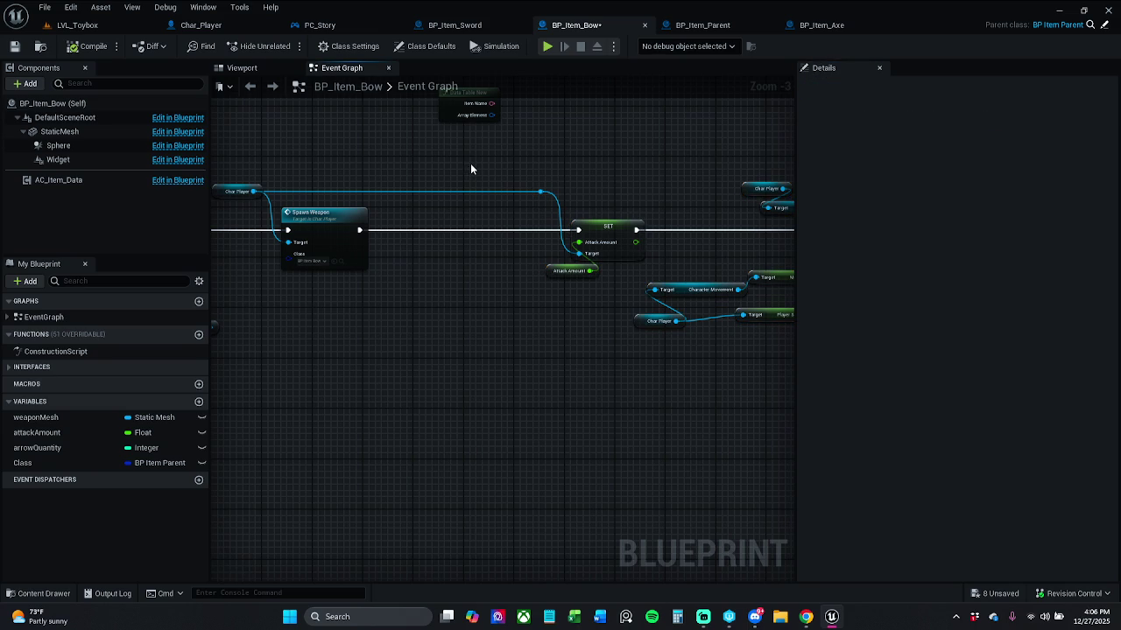
{"action": "left_click", "coordinate": [724, 26]}
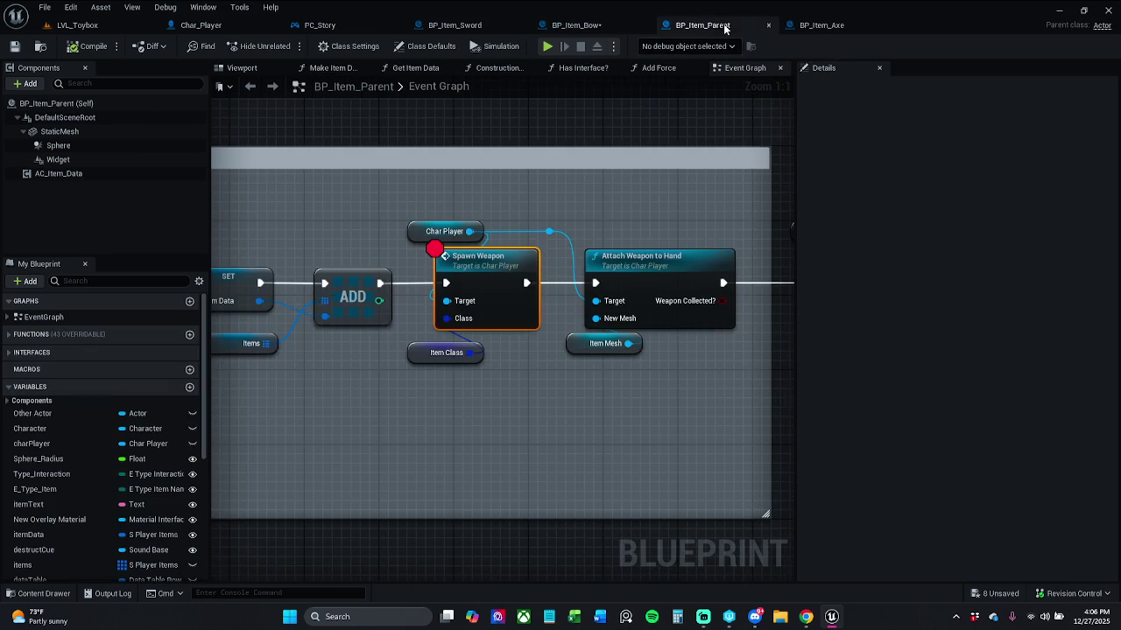
Copy the Attach Weapon to Hand and Item Mesh nodes from BP_Item_Parent into BP_Item_Bow.
{"action": "left_click_drag", "start_coordinate": [558, 269], "coordinate": [518, 358]}
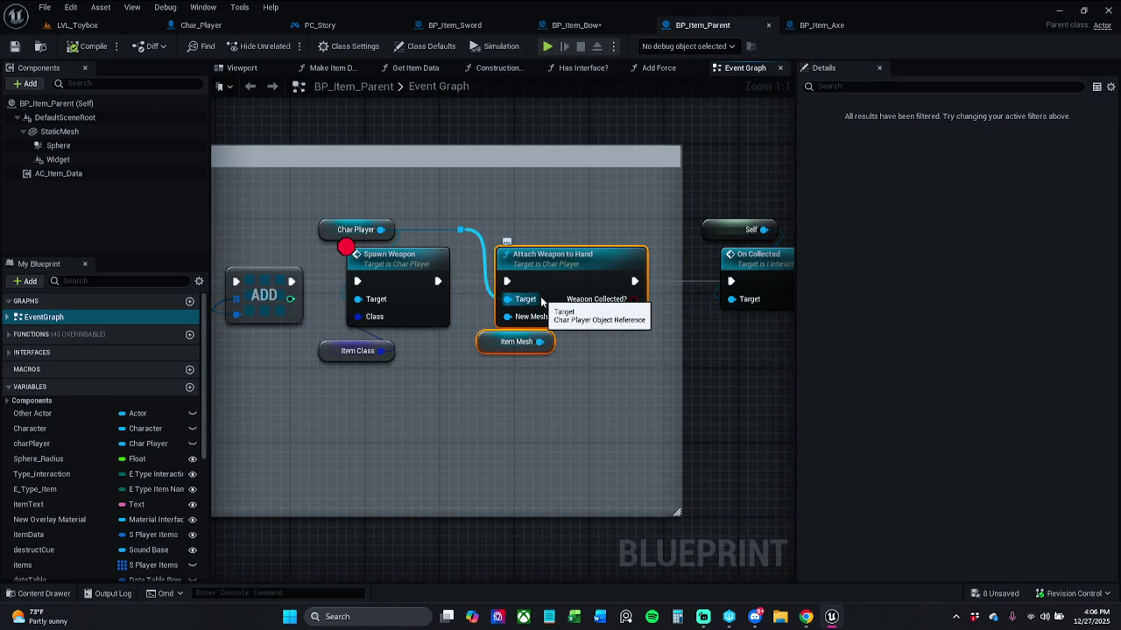
{"action": "left_click", "coordinate": [576, 25]}
{"action": "key", "text": "ctrl+v"}
Chain execution Spawn Weapon → Attach Weapon to Hand → SET, then refresh the nodes.
{"action": "left_click_drag", "start_coordinate": [408, 230], "coordinate": [365, 231]}
{"action": "scroll", "coordinate": [482, 350], "scroll_direction": "down", "scroll_amount": 3}
{"action": "left_click", "coordinate": [506, 231]}
{"action": "left_click_drag", "start_coordinate": [506, 230], "coordinate": [578, 231]}
{"action": "mouse_move", "coordinate": [408, 230]}
{"action": "left_mouse_down"}
{"action": "mouse_move", "coordinate": [385, 242]}
{"action": "mouse_move", "coordinate": [358, 235]}
{"action": "left_mouse_up"}
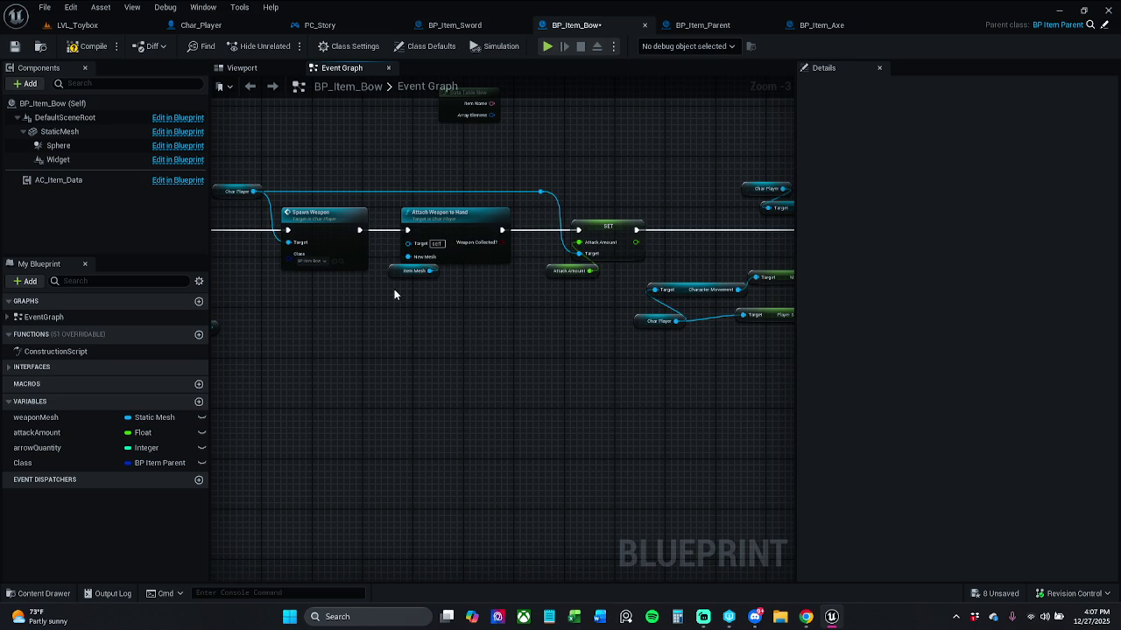
{"action": "scroll", "coordinate": [403, 267], "scroll_direction": "down", "scroll_amount": 5}
{"action": "mouse_move", "coordinate": [362, 322]}
{"action": "left_mouse_down"}
{"action": "mouse_move", "coordinate": [815, 215]}
{"action": "mouse_move", "coordinate": [628, 233]}
{"action": "left_mouse_up"}
{"action": "right_click", "coordinate": [584, 251]}
{"action": "left_click", "coordinate": [643, 318]}
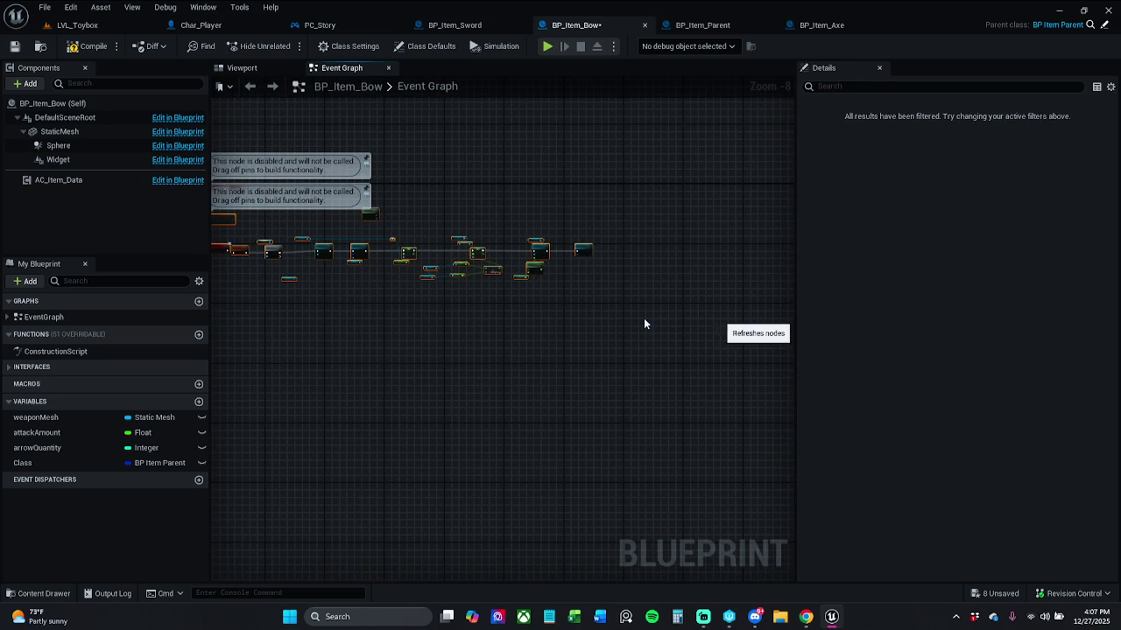
Compile the bow Blueprint and inspect the node reported in the error.
{"action": "left_click", "coordinate": [89, 48]}
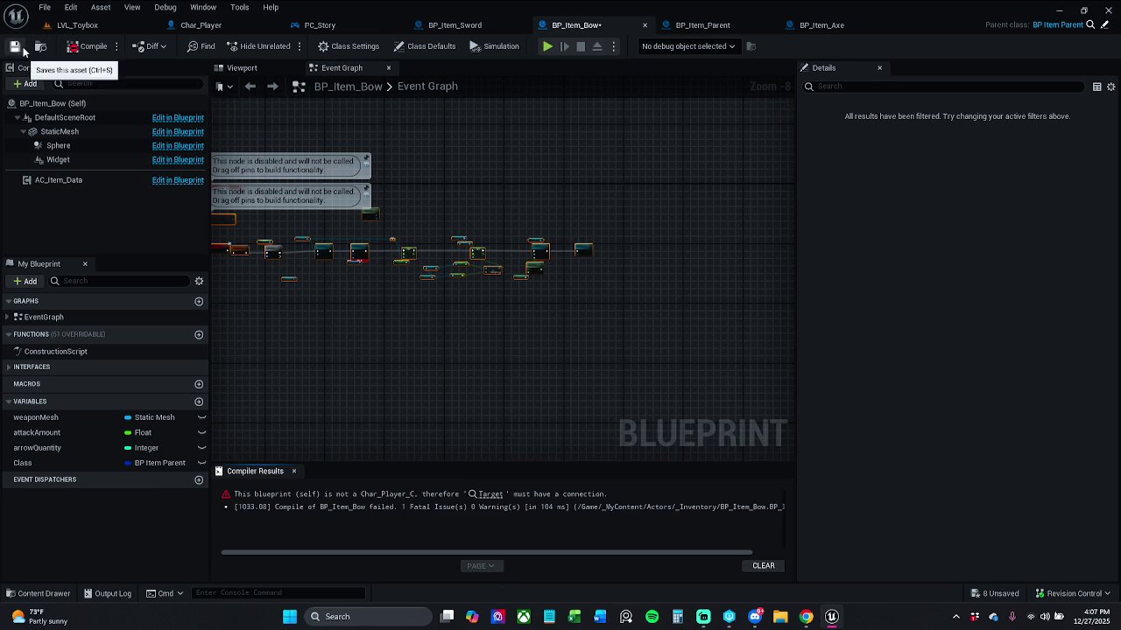
{"action": "left_click", "coordinate": [496, 496]}
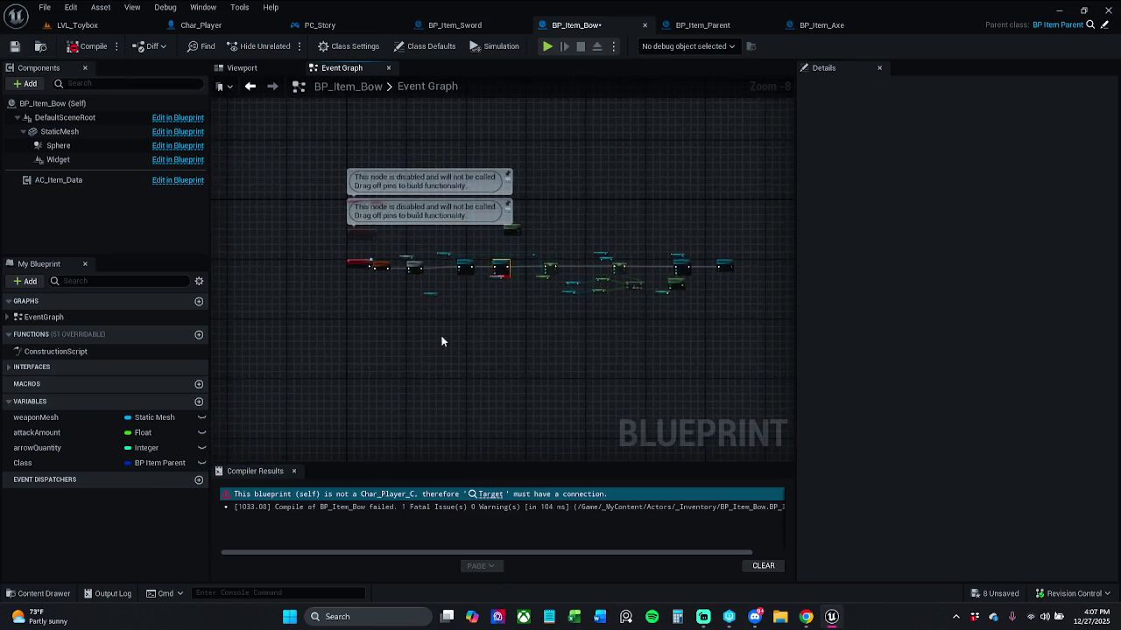
{"action": "left_click", "coordinate": [294, 470]}
{"action": "left_click", "coordinate": [443, 334]}
{"action": "mouse_move", "coordinate": [306, 224]}
{"action": "left_mouse_down"}
{"action": "mouse_move", "coordinate": [525, 225]}
{"action": "mouse_move", "coordinate": [306, 225]}
{"action": "left_mouse_up"}
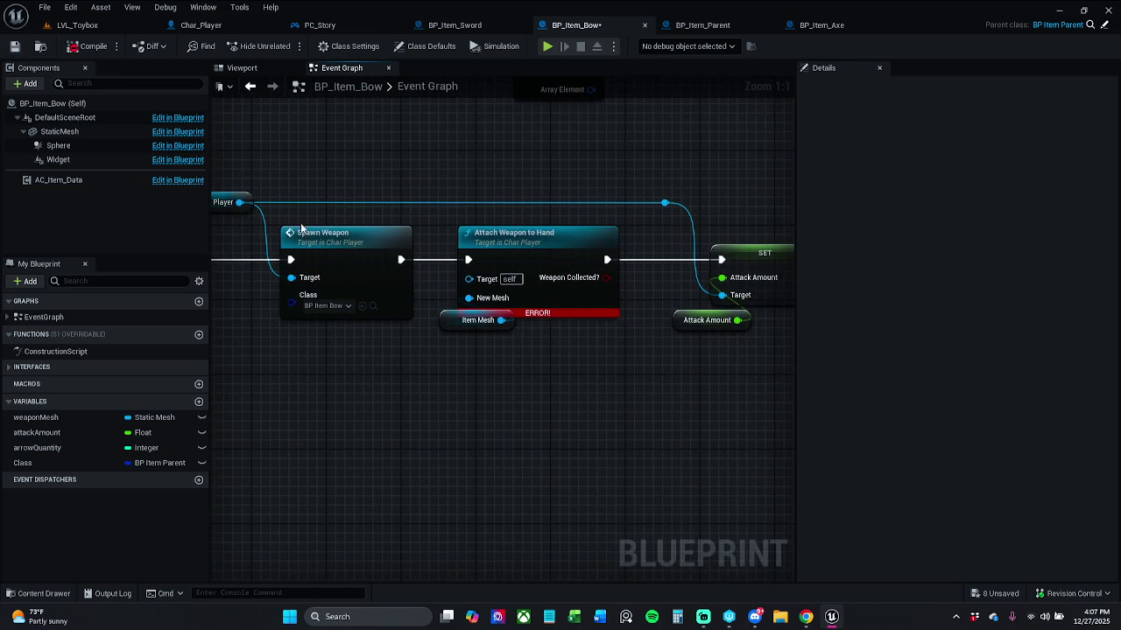
Feed Char Player through aligned reroute points into Attach Weapon to Hand's Target.
{"action": "left_click_drag", "start_coordinate": [239, 202], "coordinate": [470, 279]}
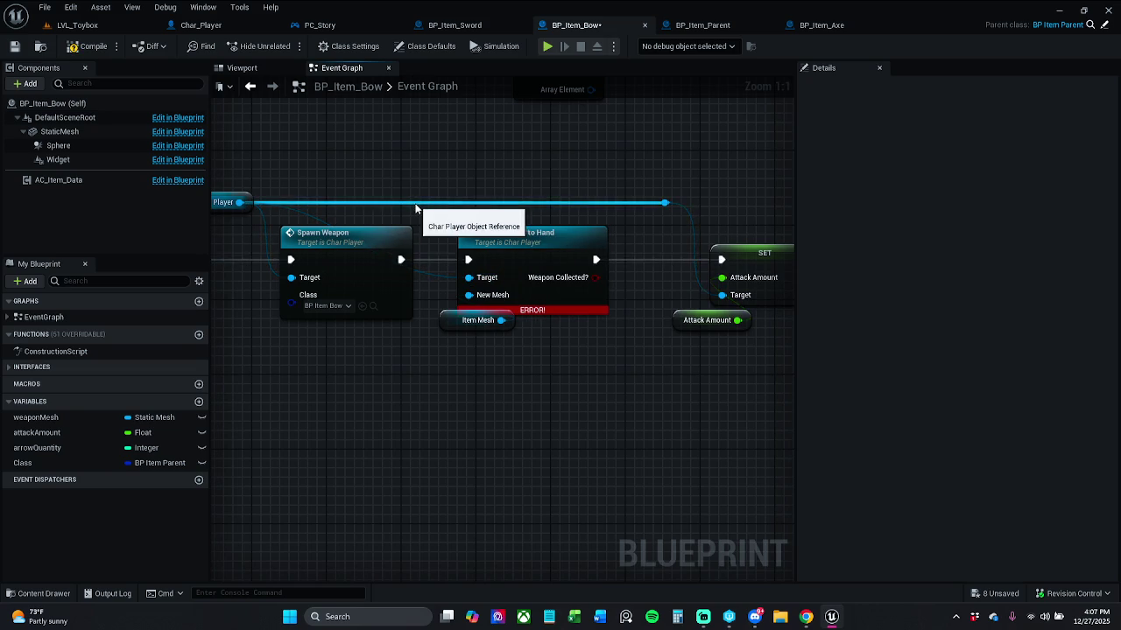
{"action": "double_click", "coordinate": [407, 204]}
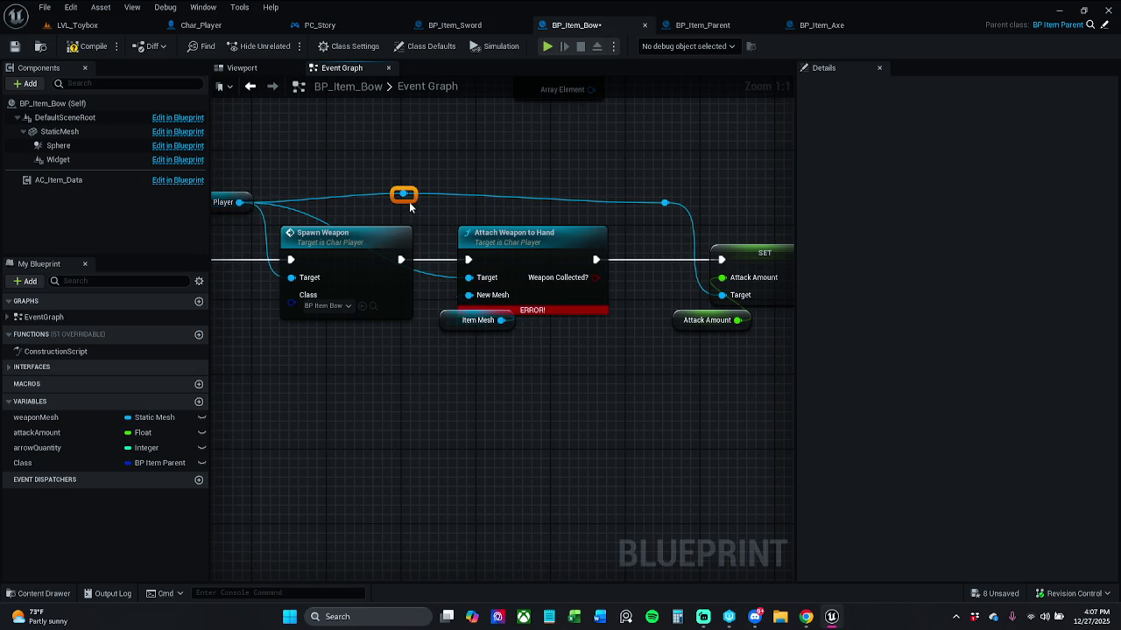
{"action": "left_click", "coordinate": [470, 278], "text": "alt"}
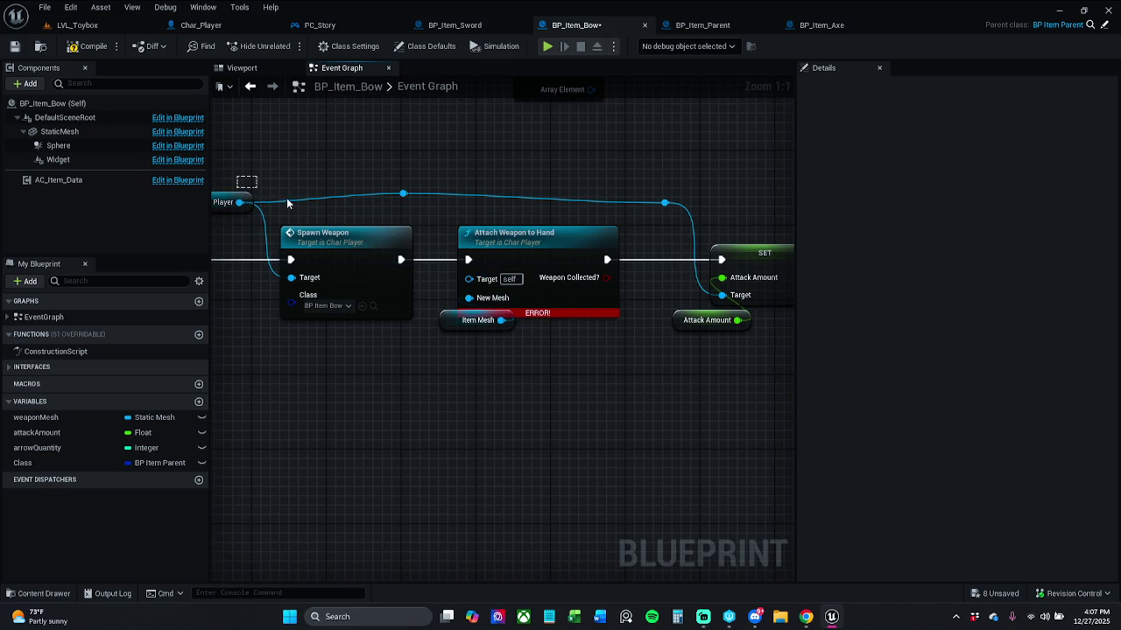
{"action": "left_click_drag", "start_coordinate": [600, 208], "coordinate": [740, 213]}
{"action": "key", "text": "q"}
{"action": "left_click", "coordinate": [683, 215]}
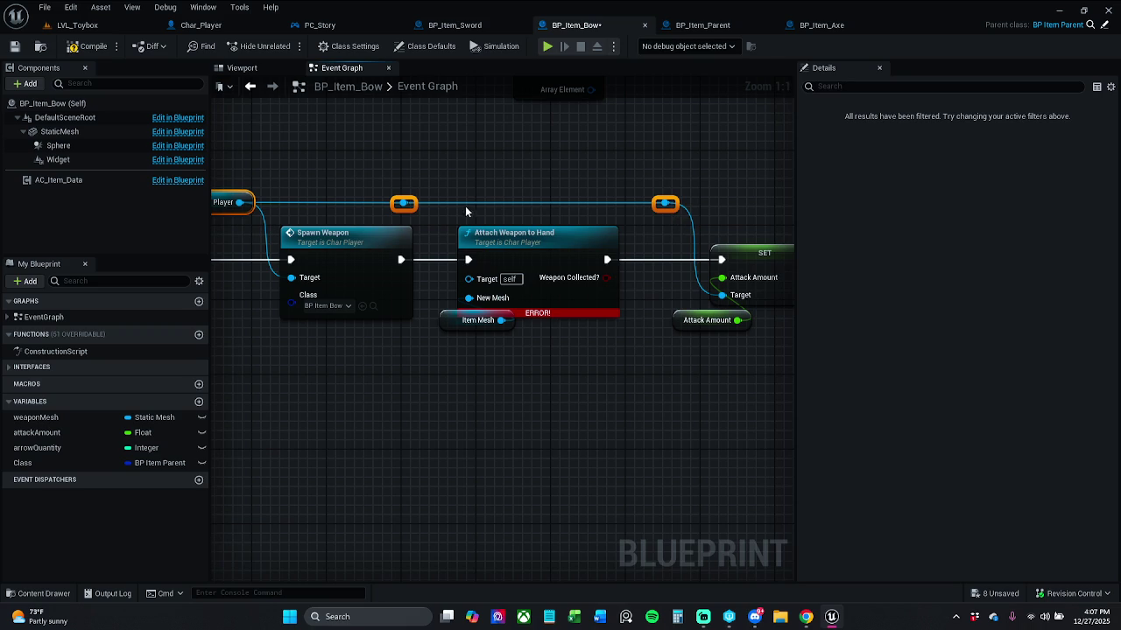
{"action": "left_click_drag", "start_coordinate": [403, 203], "coordinate": [470, 278]}
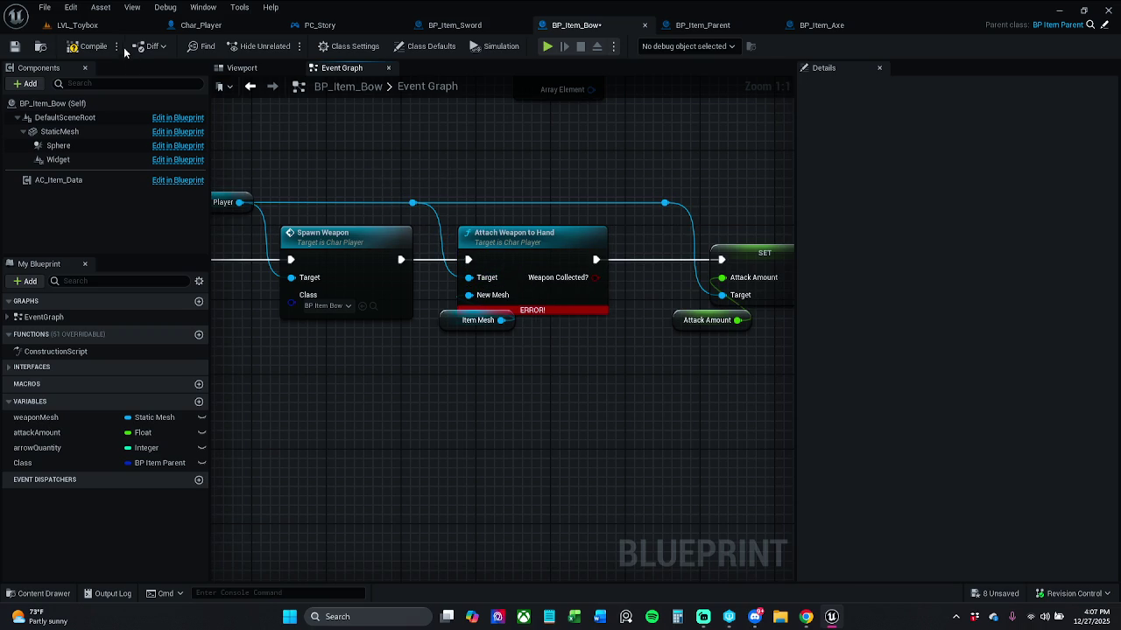
Compile and save BP_Item_Bow, then return to LVL_Toybox.
{"action": "left_click", "coordinate": [94, 45]}
{"action": "left_click", "coordinate": [14, 45]}
{"action": "left_click", "coordinate": [77, 25]}
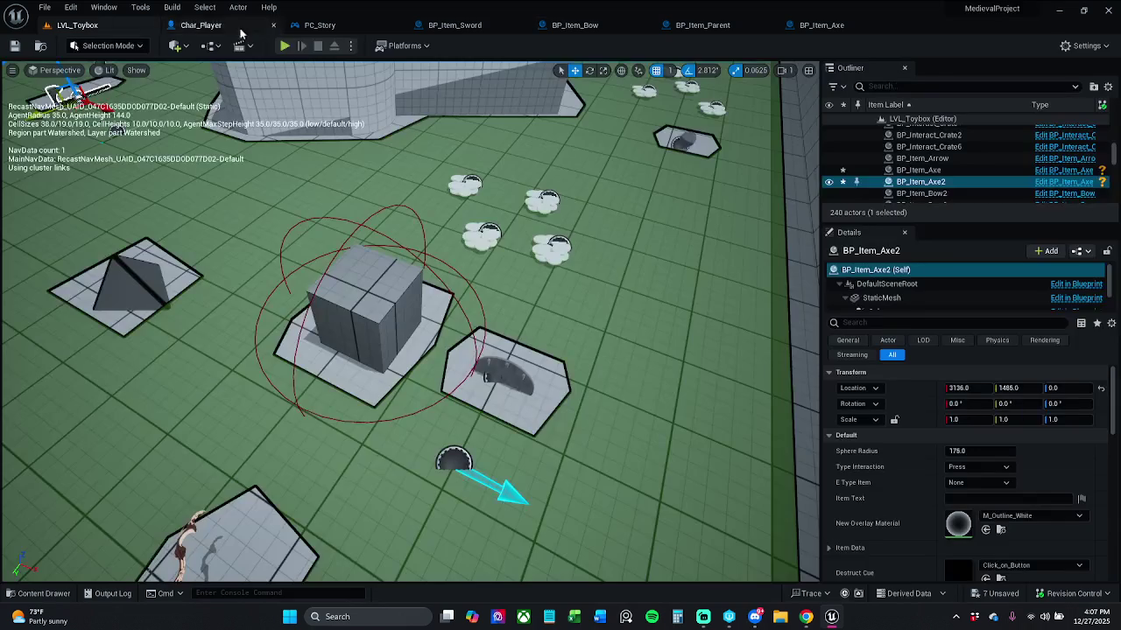
Play the level, walk to the bow and pick it up, resume past both breakpoints, then stop.
{"action": "left_click", "coordinate": [287, 47]}
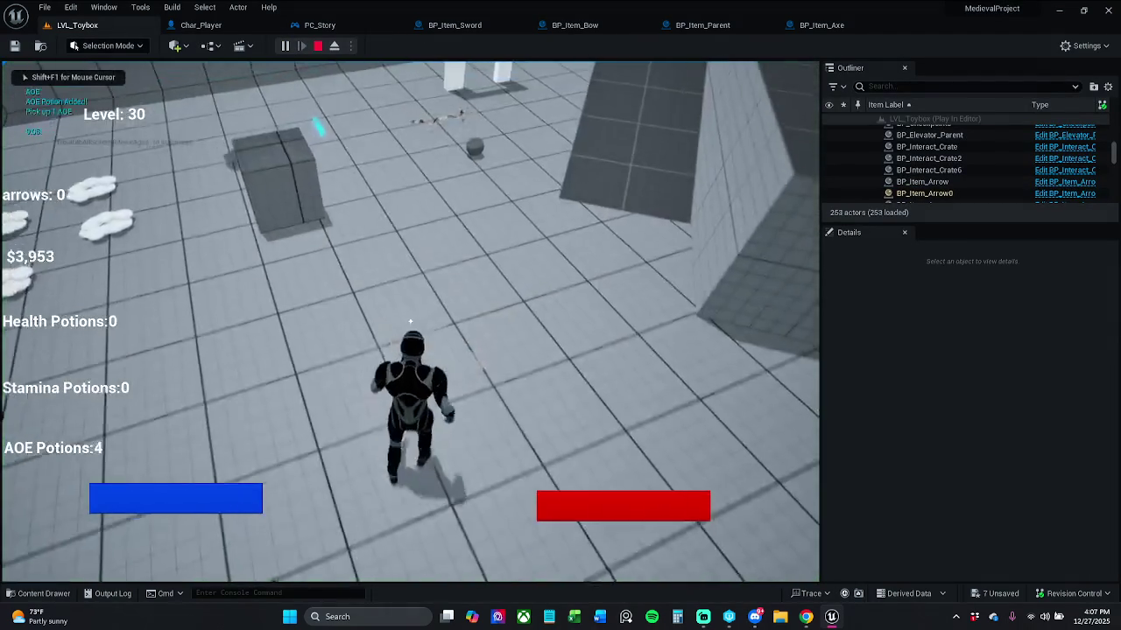
{"action": "key", "text": "w"}
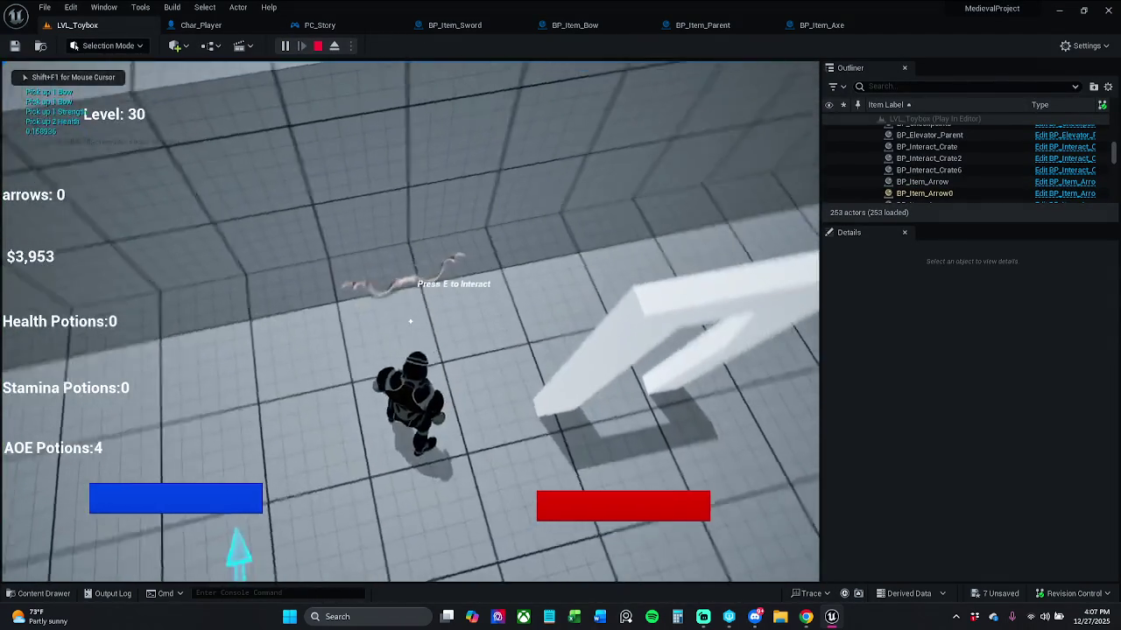
{"action": "key", "text": "e"}
{"action": "left_click", "coordinate": [488, 47]}
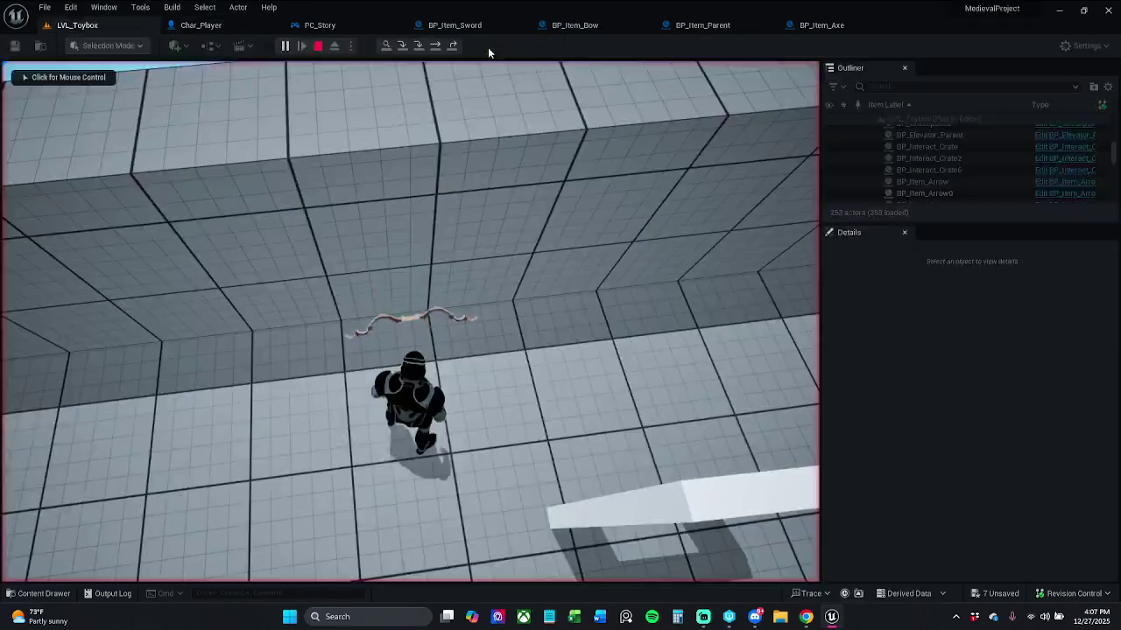
{"action": "left_click", "coordinate": [487, 48]}
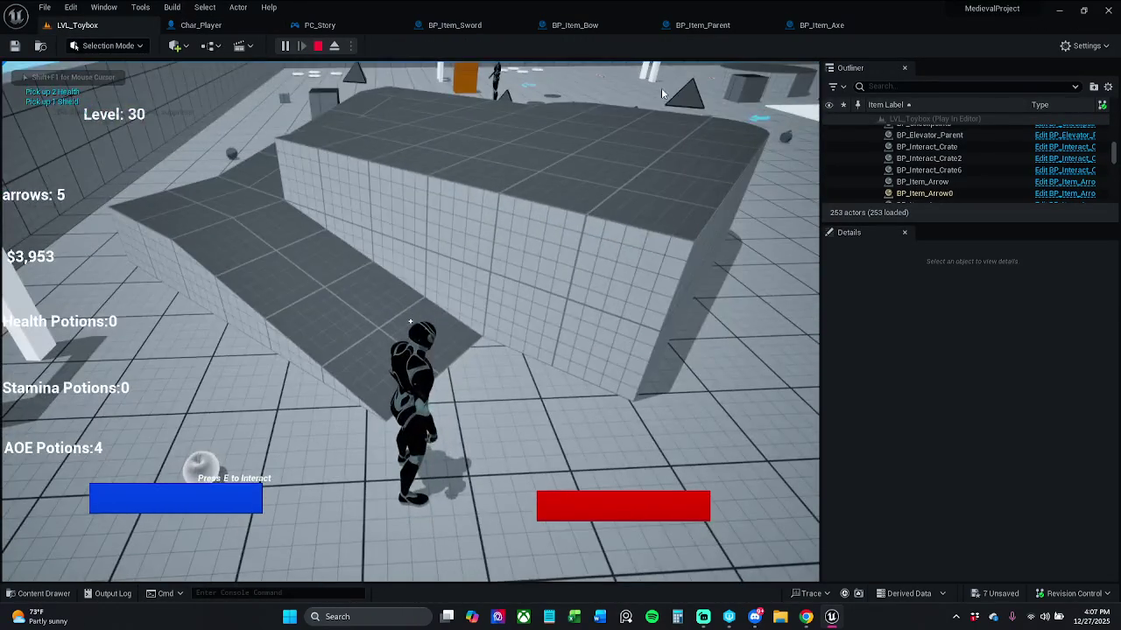
{"action": "key", "text": "Escape"}
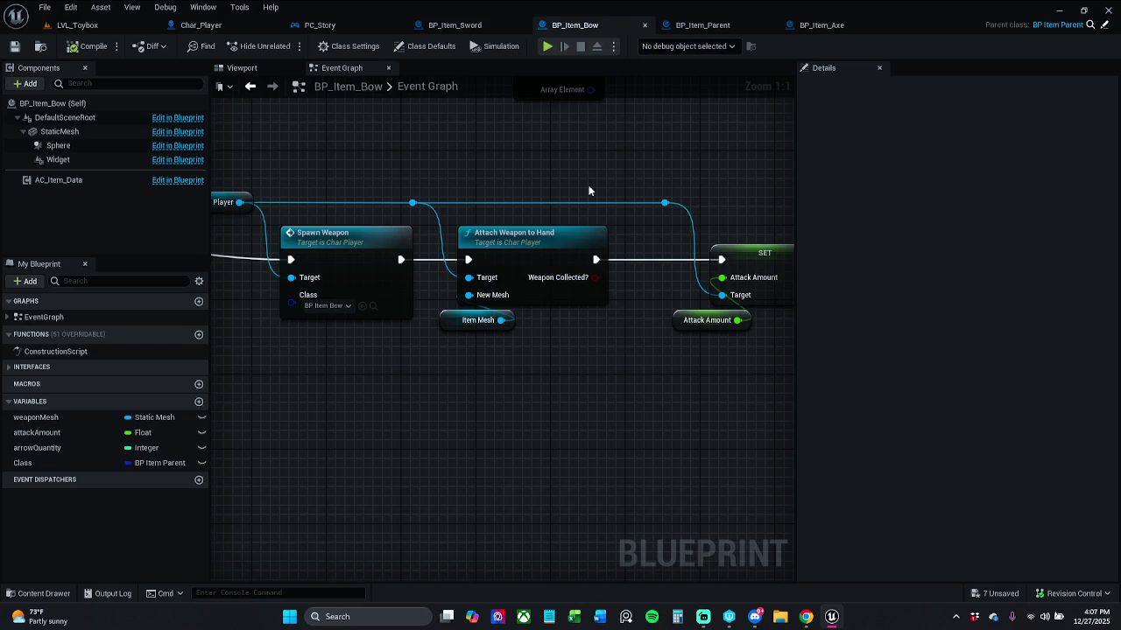
Inspect the Attach Weapon to Hand function's Return Node, then come back to BP_Item_Bow.
{"action": "double_click", "coordinate": [523, 264]}
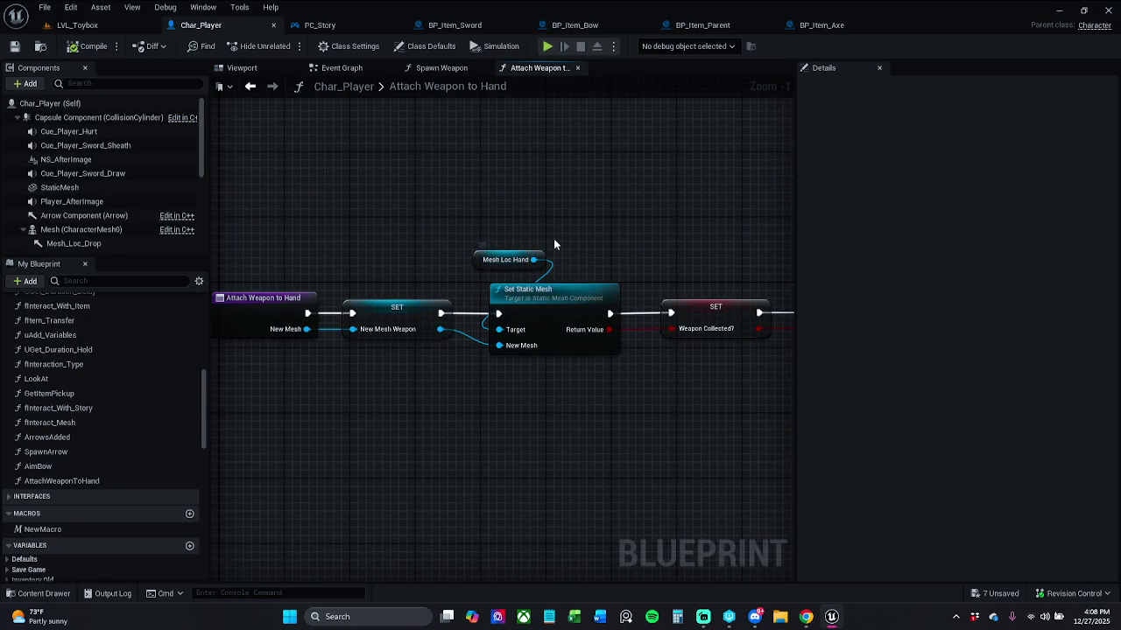
{"action": "scroll", "coordinate": [547, 238], "scroll_direction": "down", "scroll_amount": 1}
{"action": "left_click_drag", "start_coordinate": [547, 238], "coordinate": [497, 240]}
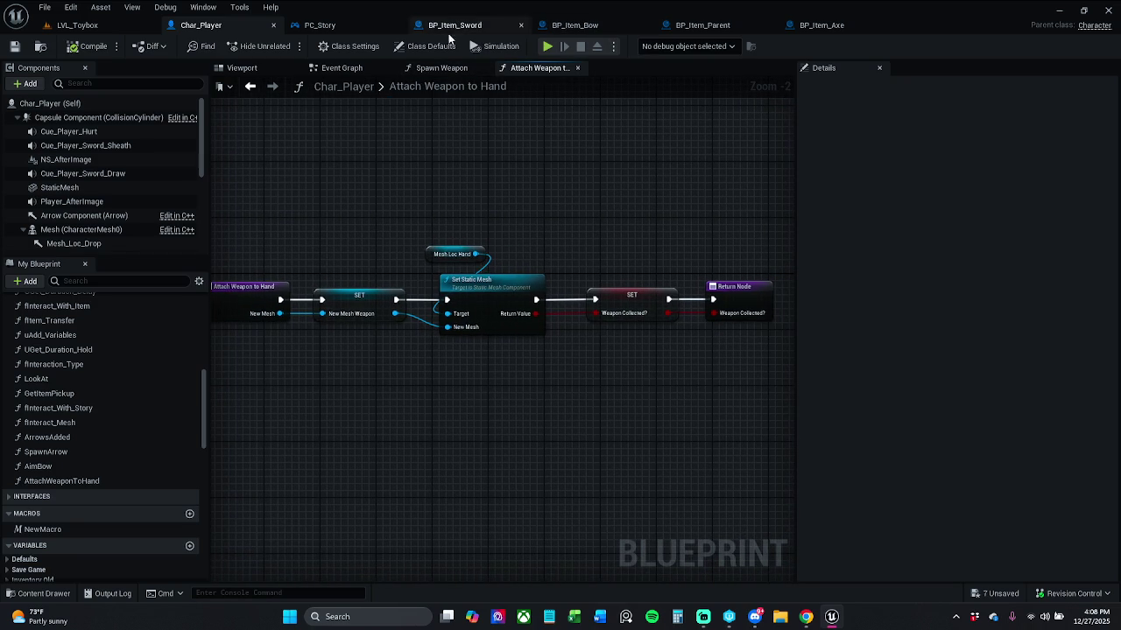
{"action": "left_click", "coordinate": [333, 25]}
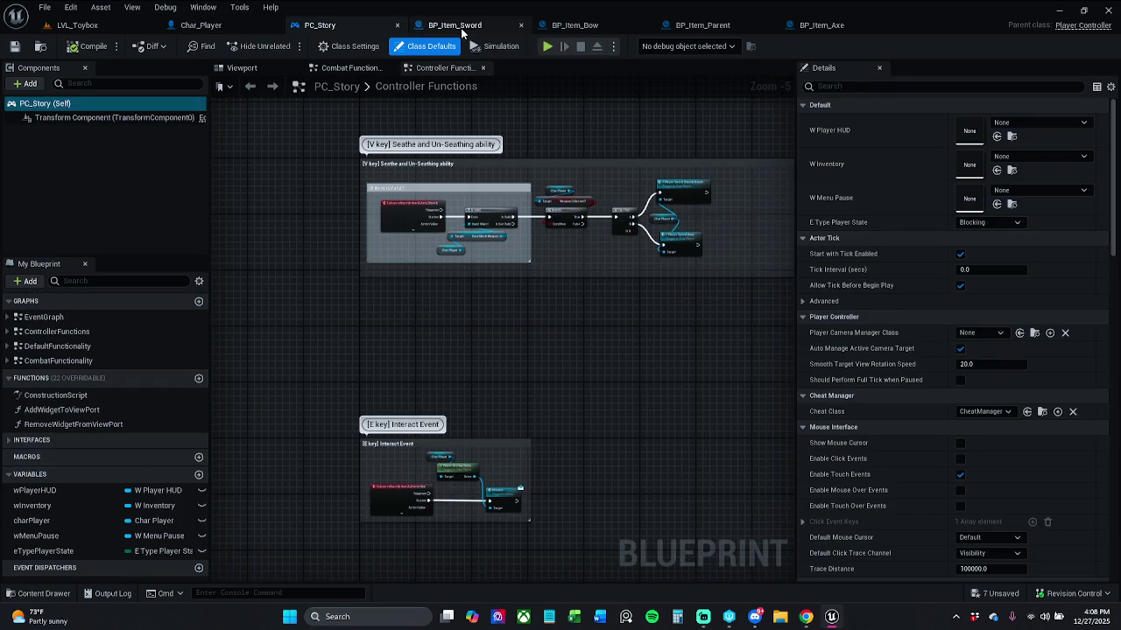
{"action": "left_click", "coordinate": [457, 26]}
{"action": "left_click", "coordinate": [574, 26]}
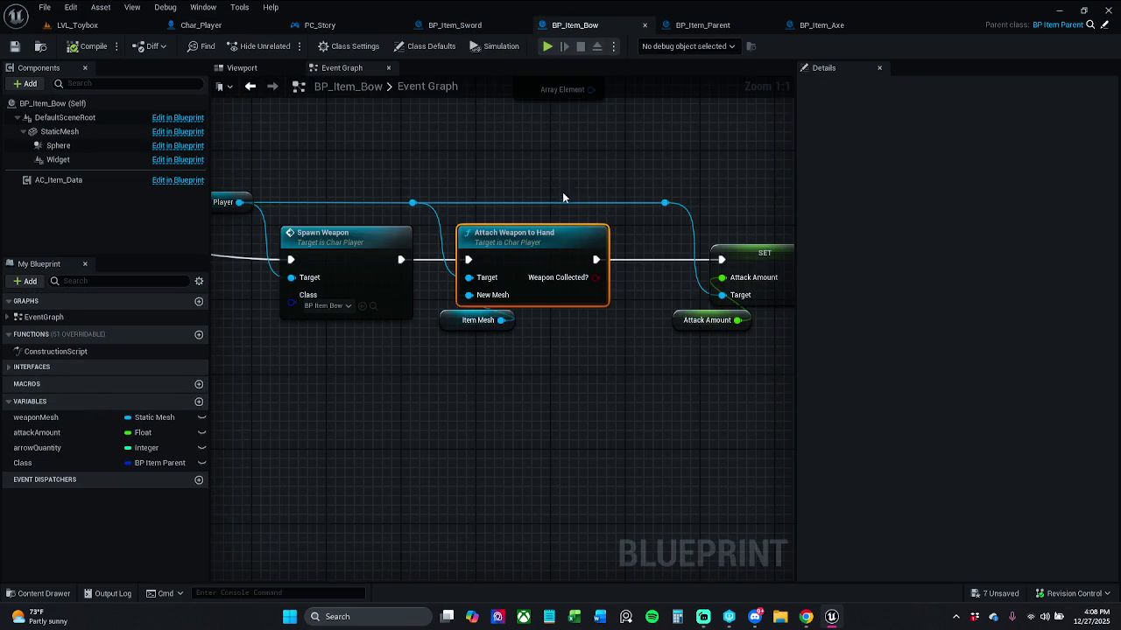
Set the bow's Item Mesh variable default to SM_Bow, discarding a trial StaticMesh getter.
{"action": "left_click_drag", "start_coordinate": [536, 346], "coordinate": [618, 317]}
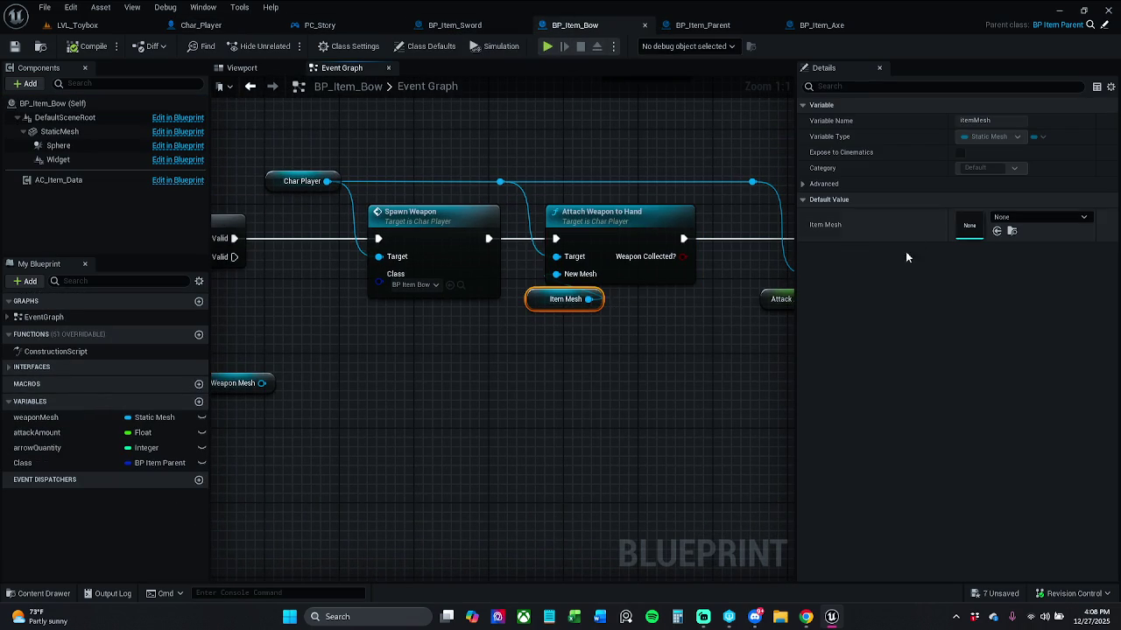
{"action": "left_click", "coordinate": [1007, 217]}
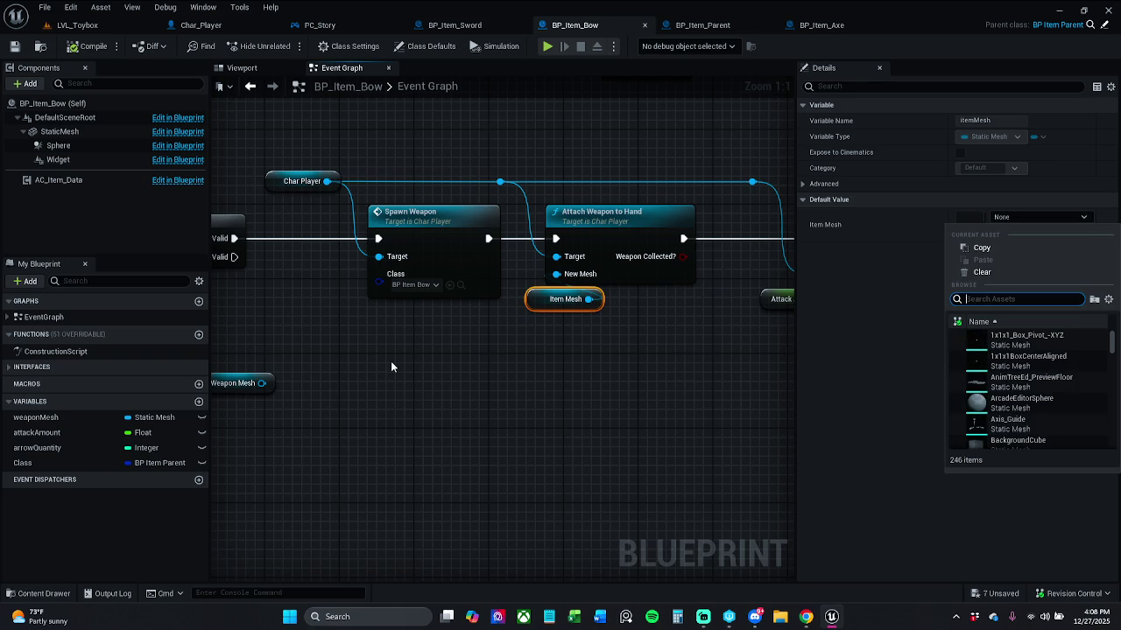
{"action": "left_click", "coordinate": [74, 133]}
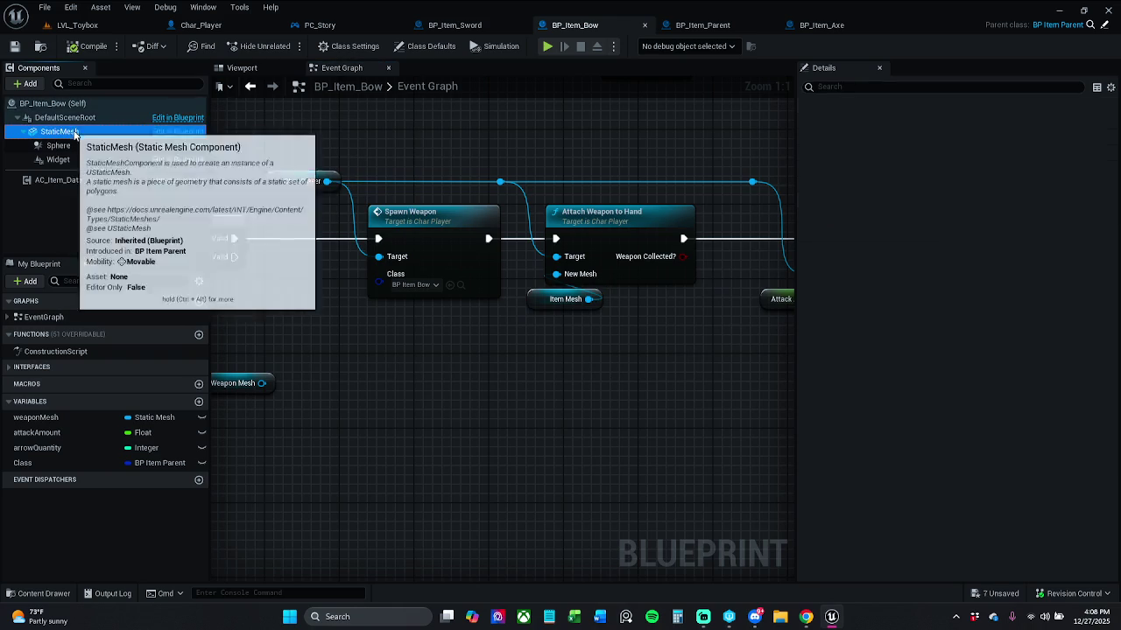
{"action": "mouse_move", "coordinate": [78, 133]}
{"action": "left_mouse_down"}
{"action": "mouse_move", "coordinate": [412, 284]}
{"action": "mouse_move", "coordinate": [498, 364]}
{"action": "mouse_move", "coordinate": [580, 280]}
{"action": "left_mouse_up"}
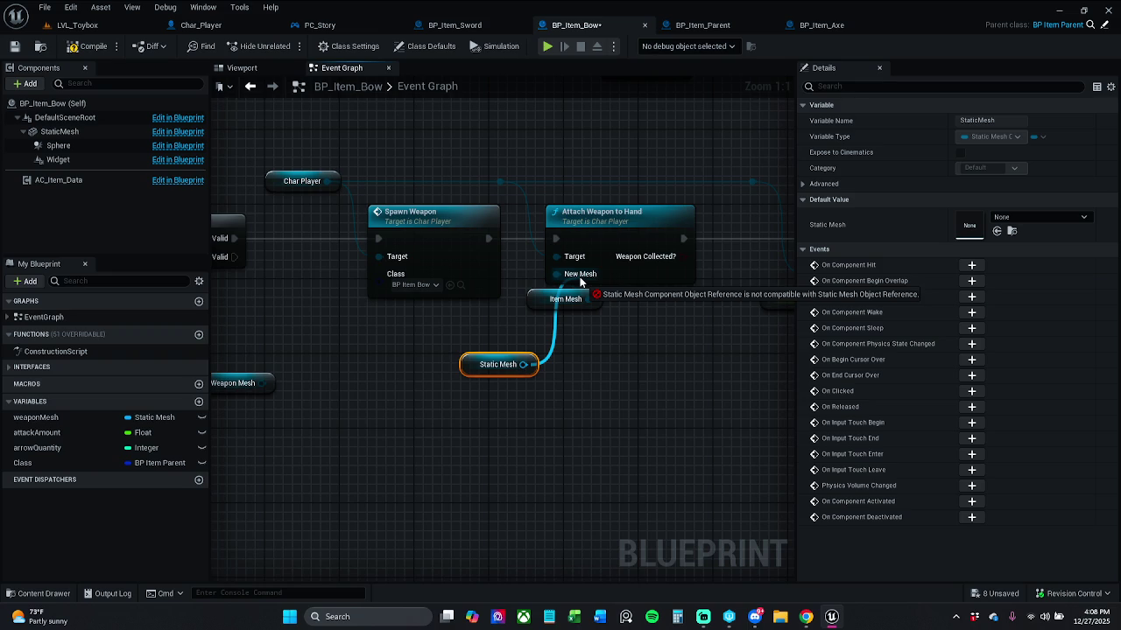
{"action": "left_click_drag", "start_coordinate": [579, 280], "coordinate": [580, 280]}
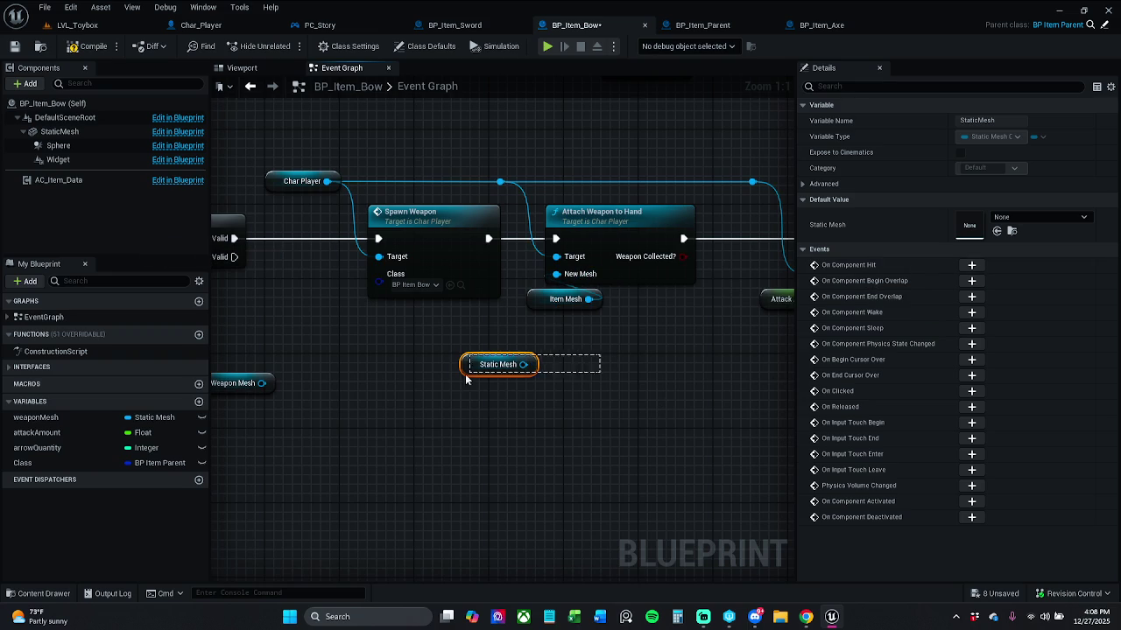
{"action": "key", "text": "Delete"}
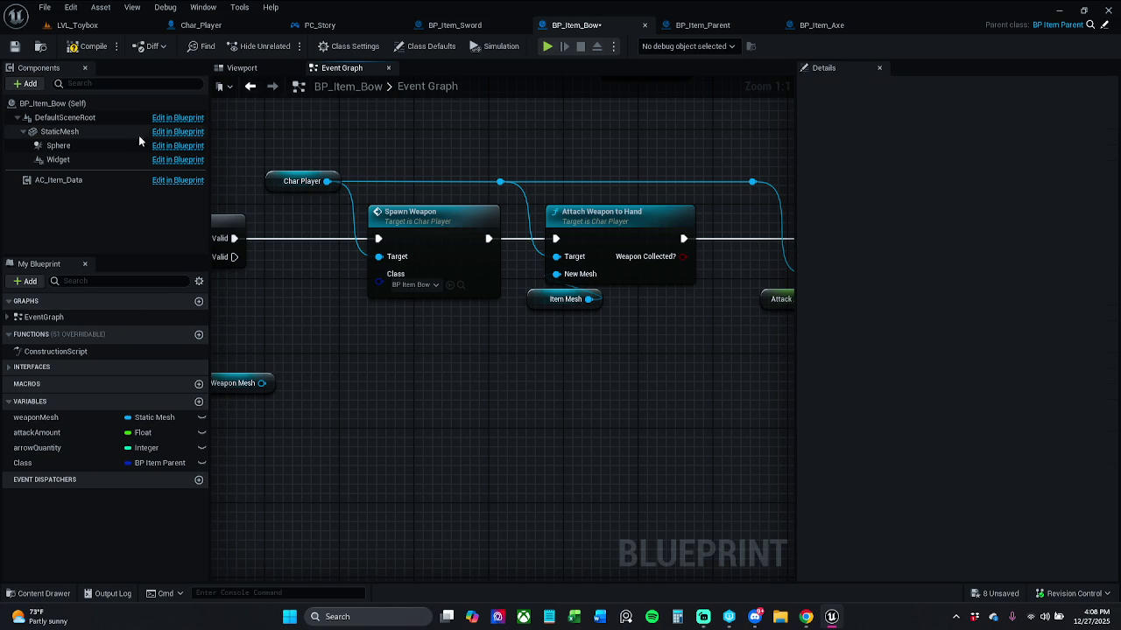
{"action": "left_click", "coordinate": [87, 132]}
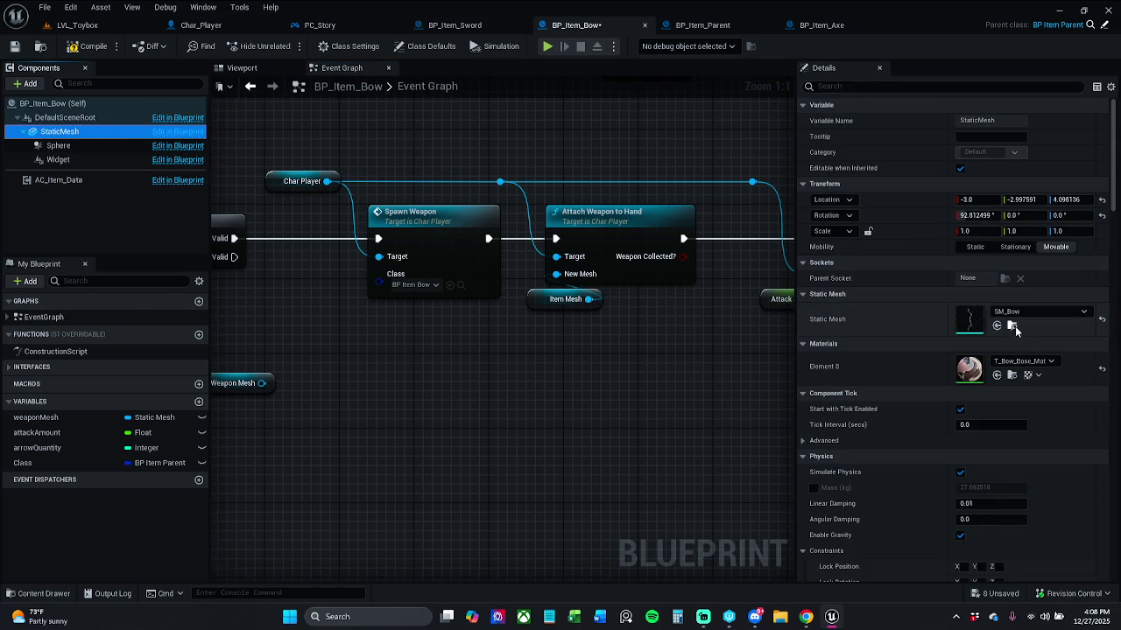
{"action": "left_click", "coordinate": [1011, 325]}
{"action": "left_click_drag", "start_coordinate": [592, 394], "coordinate": [577, 383]}
{"action": "left_click", "coordinate": [540, 320]}
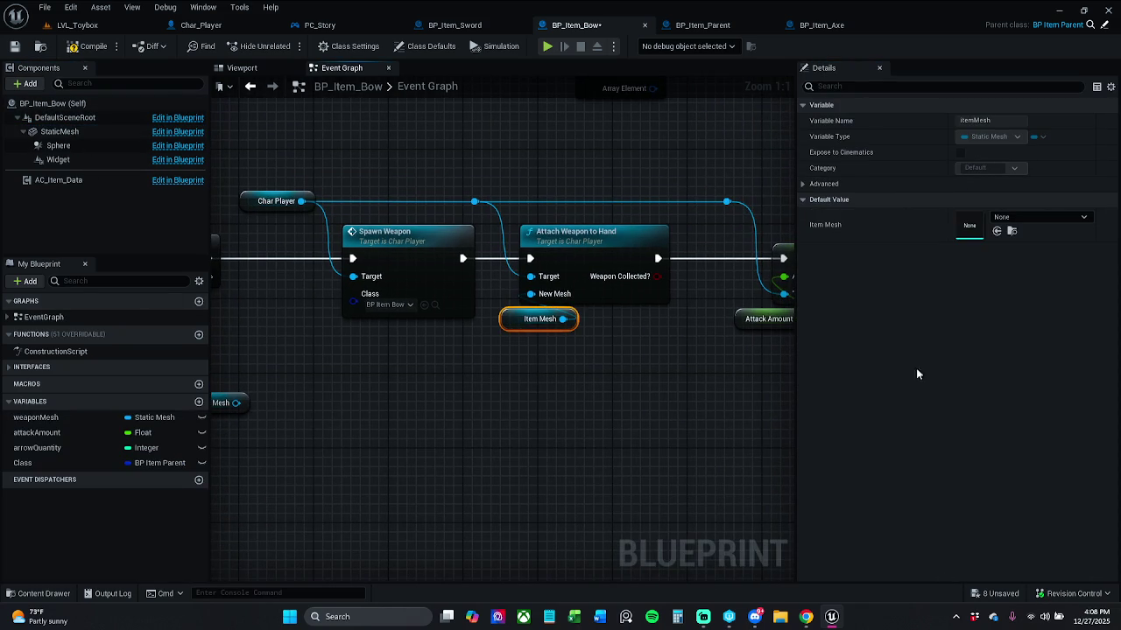
{"action": "left_click", "coordinate": [997, 231]}
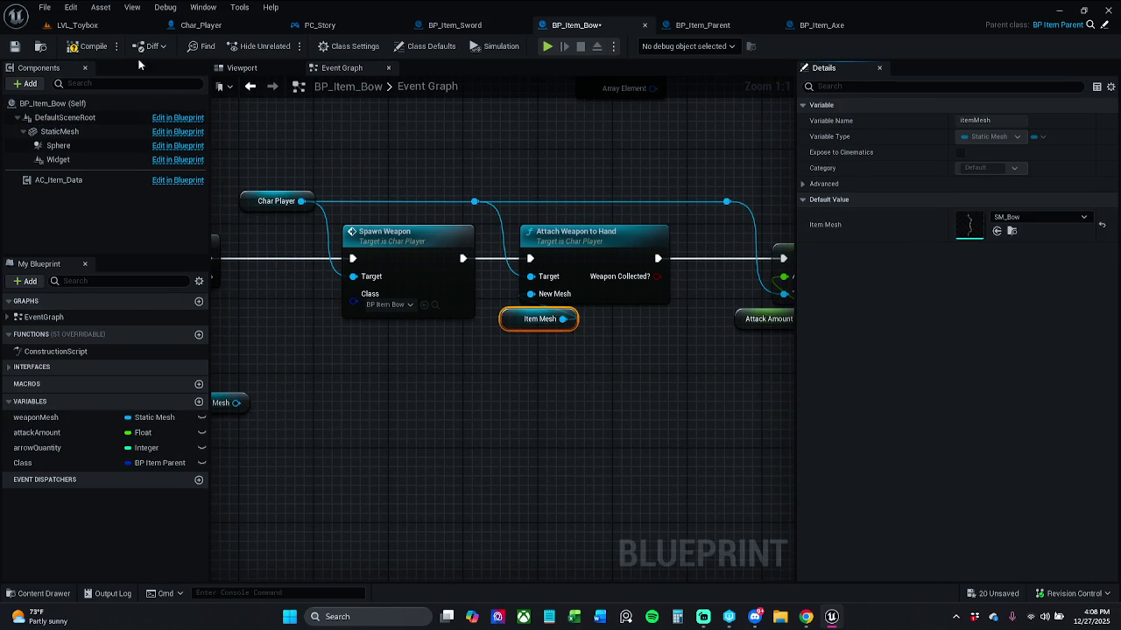
Save BP_Item_Bow and start playing LVL_Toybox.
{"action": "left_click", "coordinate": [14, 47]}
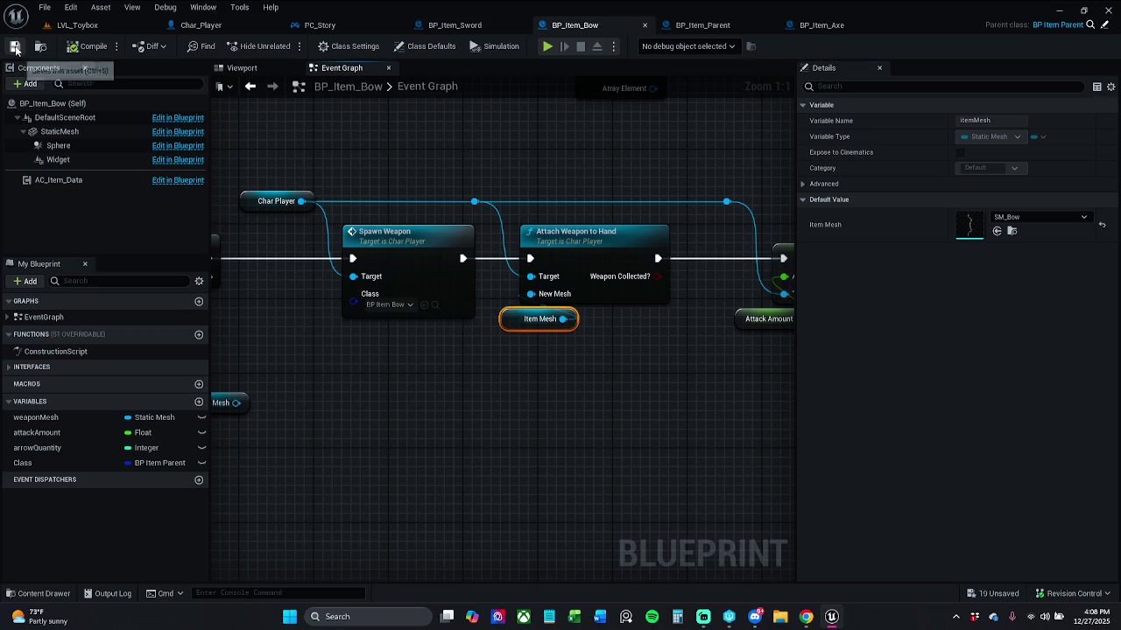
{"action": "left_click", "coordinate": [74, 24]}
{"action": "left_click", "coordinate": [284, 45]}
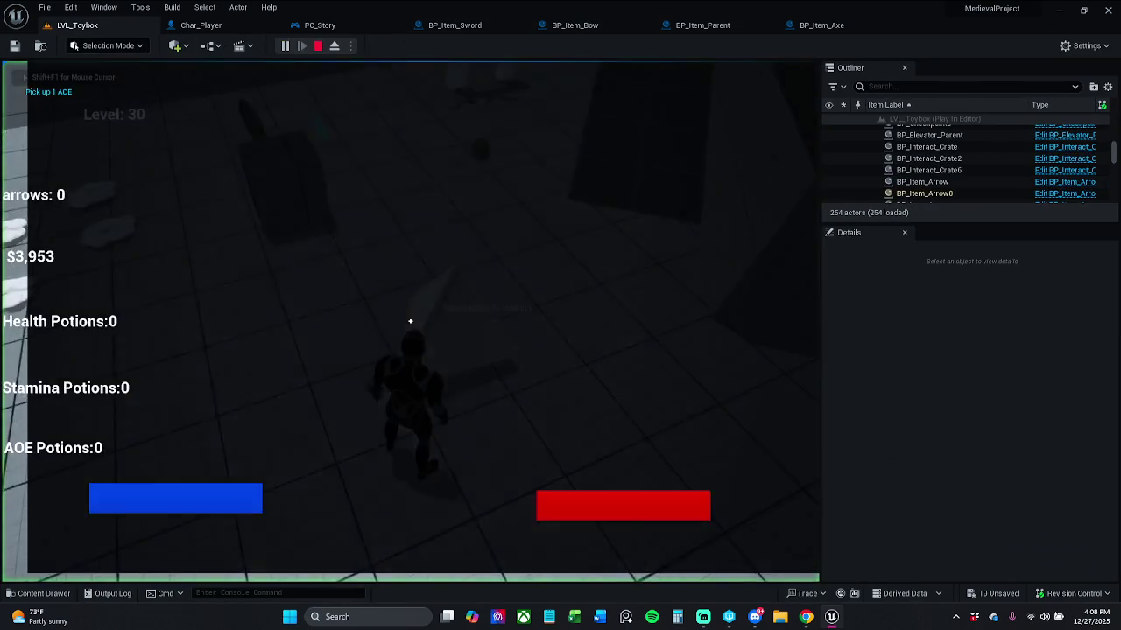
Pick up the bow, sword and axe in play, stepping and resuming through Spawn Weapon breakpoints, then stop.
{"action": "key", "text": "w"}
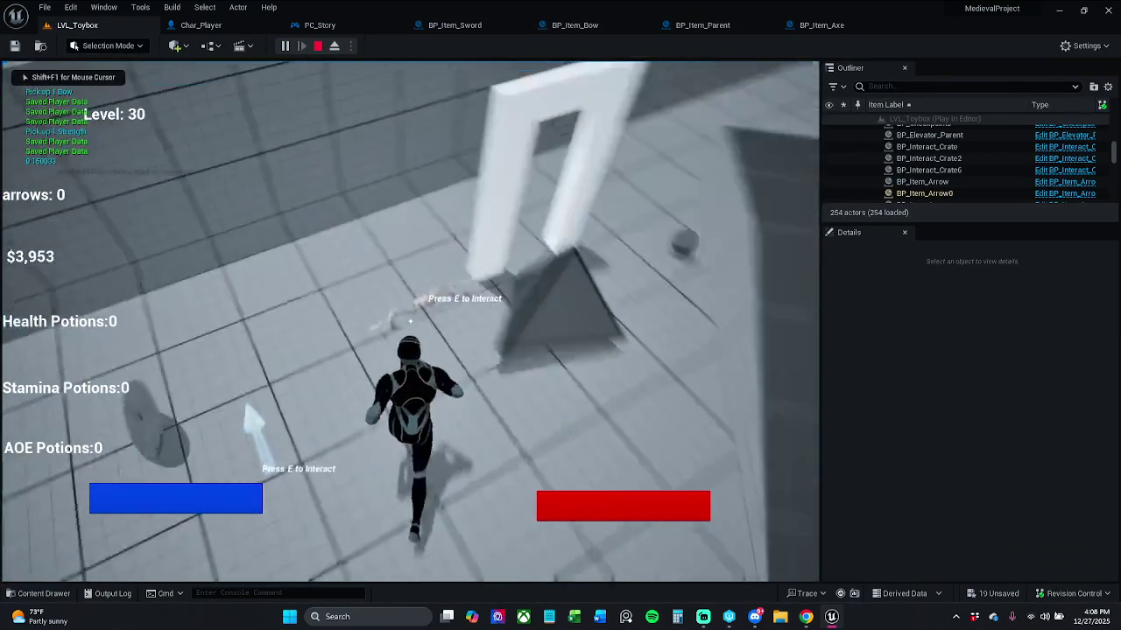
{"action": "key", "text": "e"}
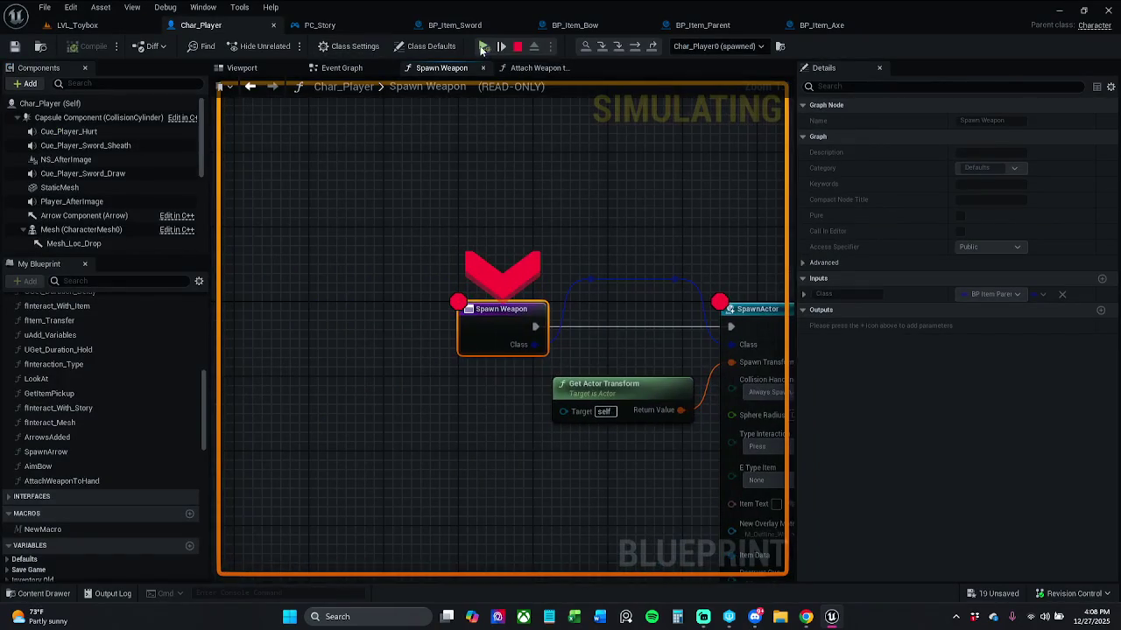
{"action": "left_click", "coordinate": [483, 50]}
{"action": "key", "text": "w"}
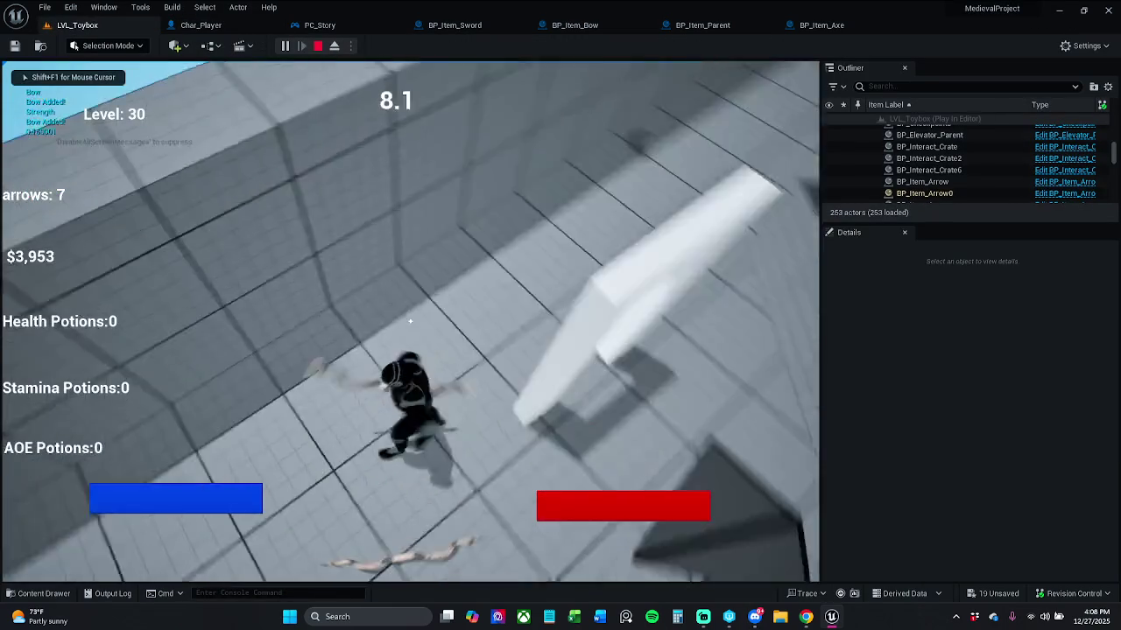
{"action": "key", "text": "w"}
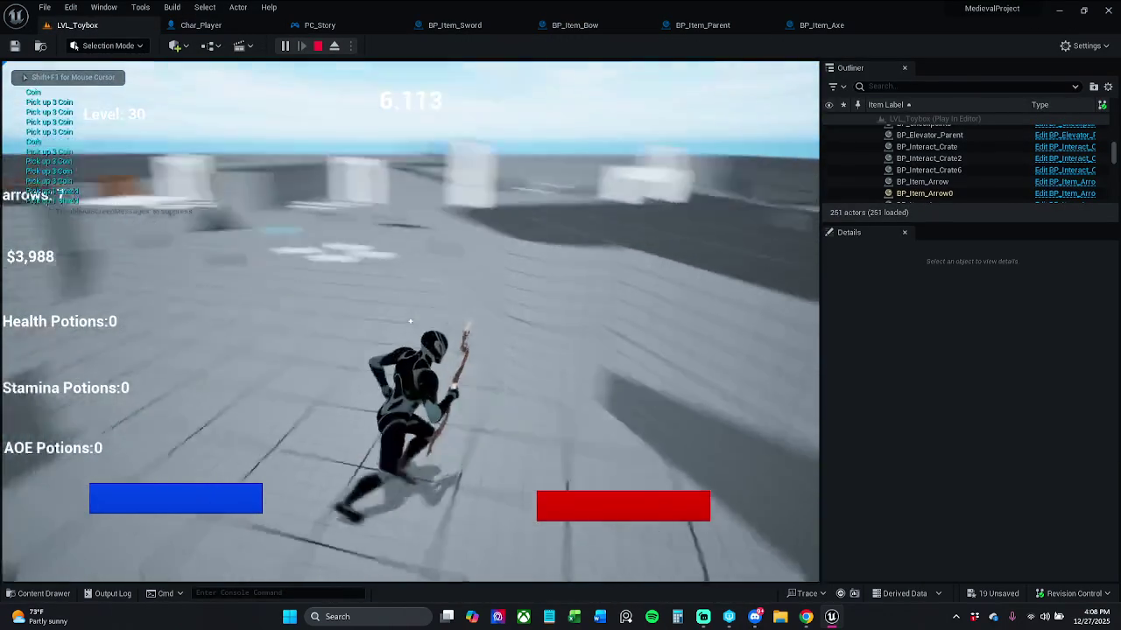
{"action": "key", "text": "e"}
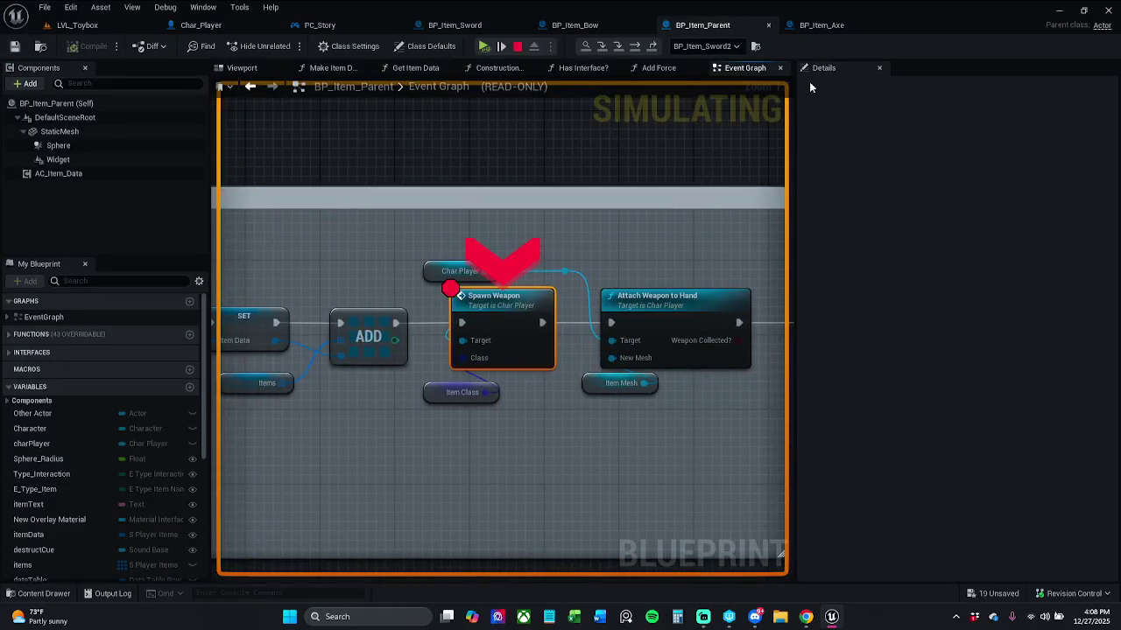
{"action": "key", "text": "F11"}
{"action": "key", "text": "F11"}
{"action": "key", "text": "F11"}
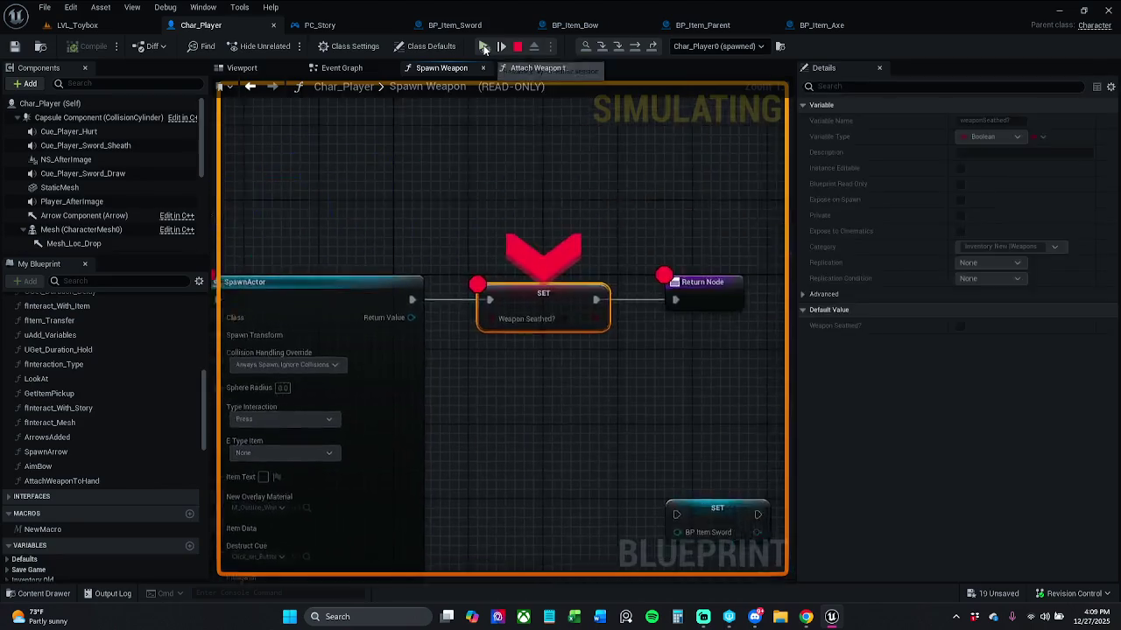
{"action": "left_click", "coordinate": [484, 46]}
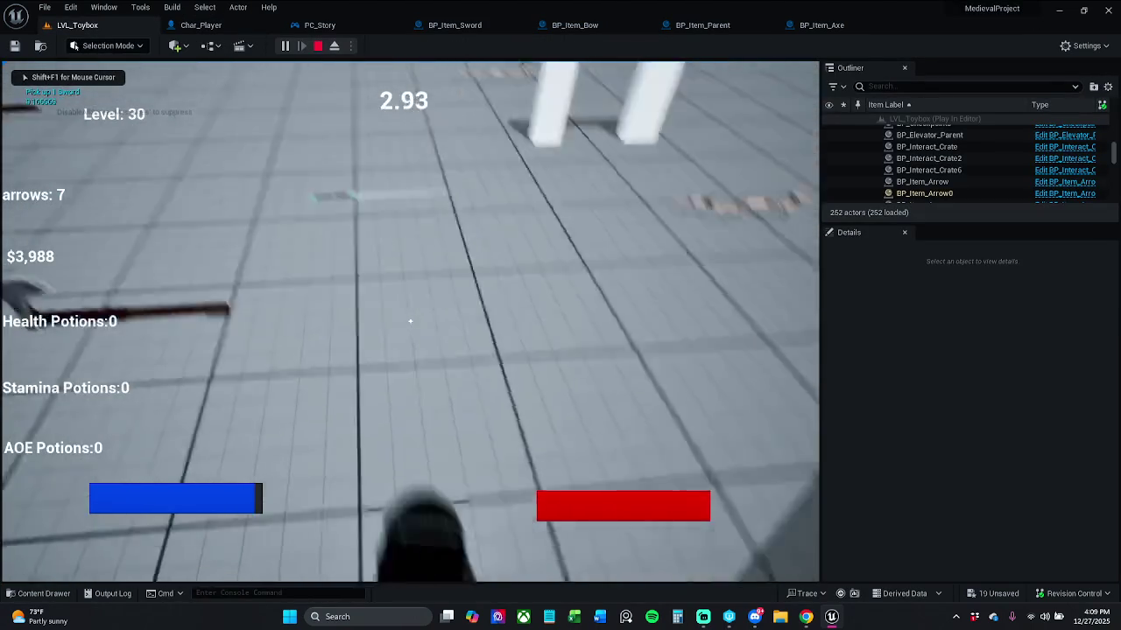
{"action": "key", "text": "e"}
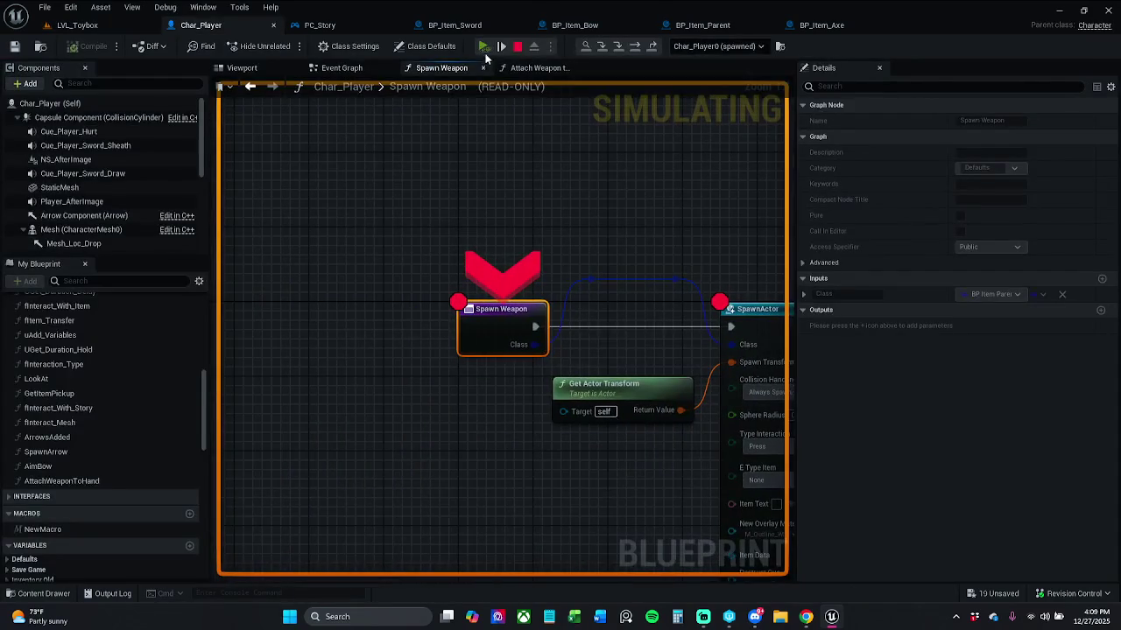
{"action": "left_click", "coordinate": [485, 48]}
{"action": "left_click", "coordinate": [485, 48]}
{"action": "left_click", "coordinate": [484, 48]}
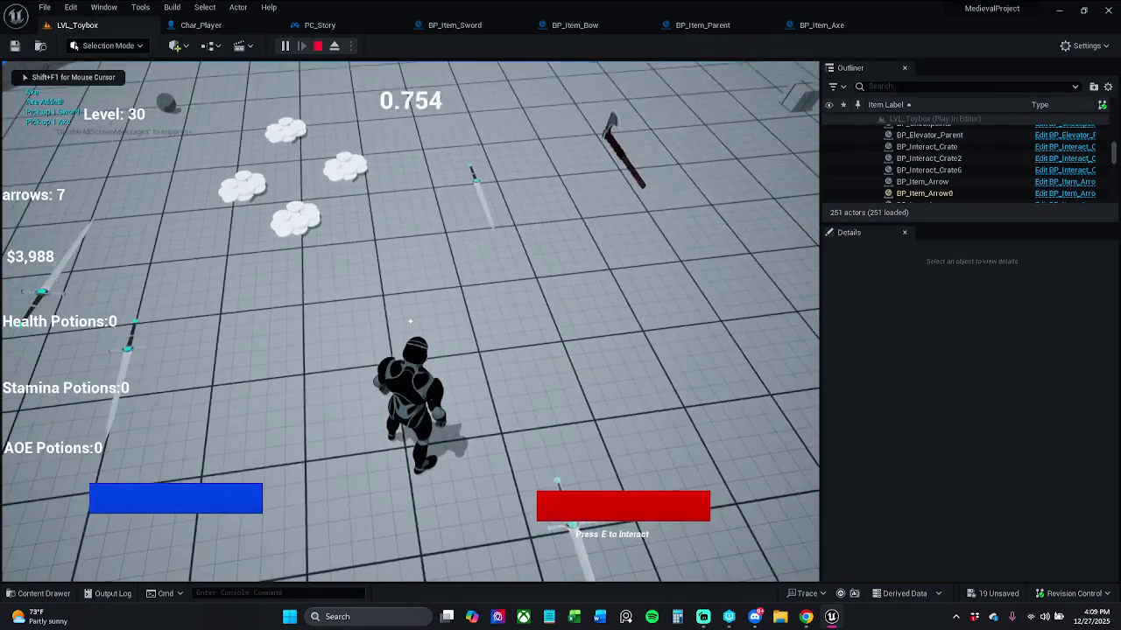
{"action": "key", "text": "Escape"}
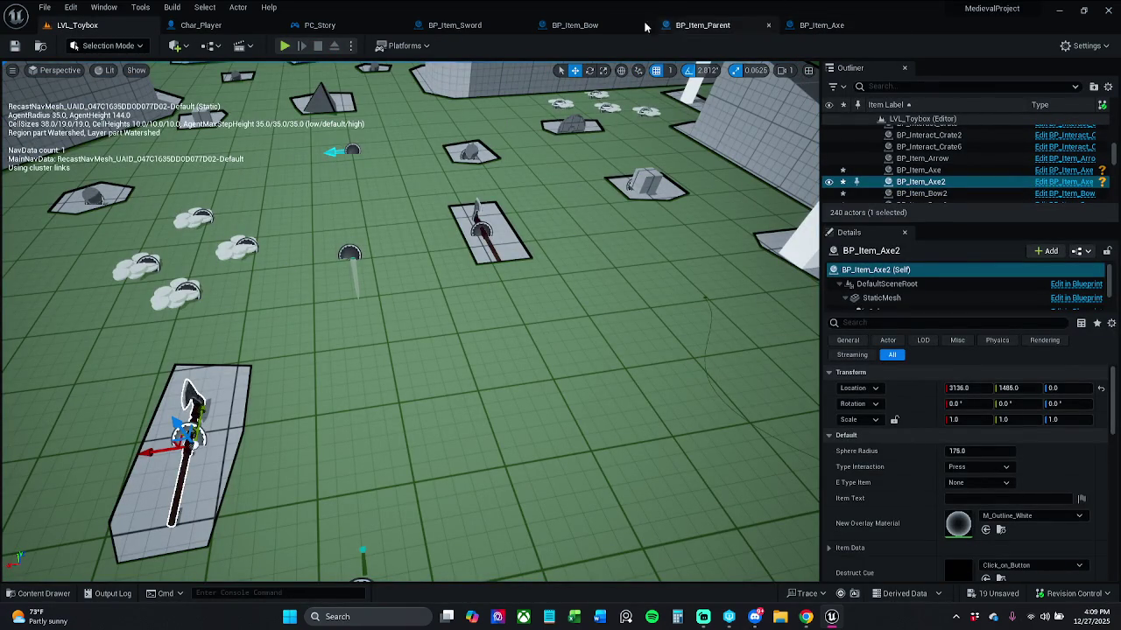
In BP_Item_Bow's Event Graph, reposition Spawn Weapon and Char Player and straighten Char Player's wire.
{"action": "left_click", "coordinate": [585, 26]}
{"action": "left_click_drag", "start_coordinate": [525, 197], "coordinate": [581, 175]}
{"action": "scroll", "coordinate": [580, 175], "scroll_direction": "down", "scroll_amount": 1}
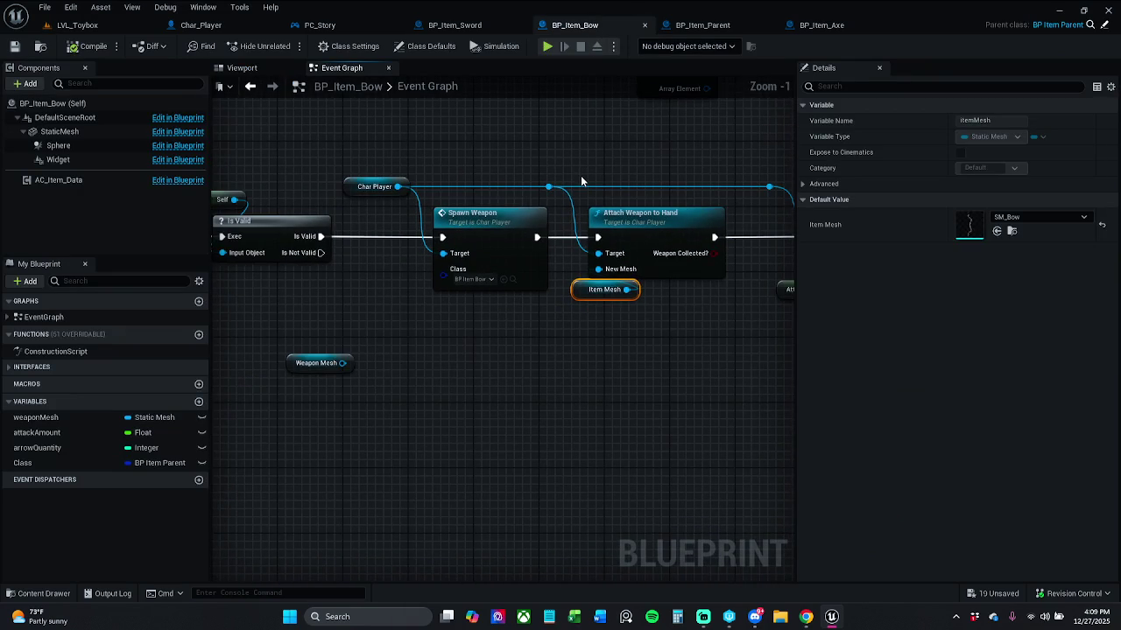
{"action": "left_click", "coordinate": [524, 218]}
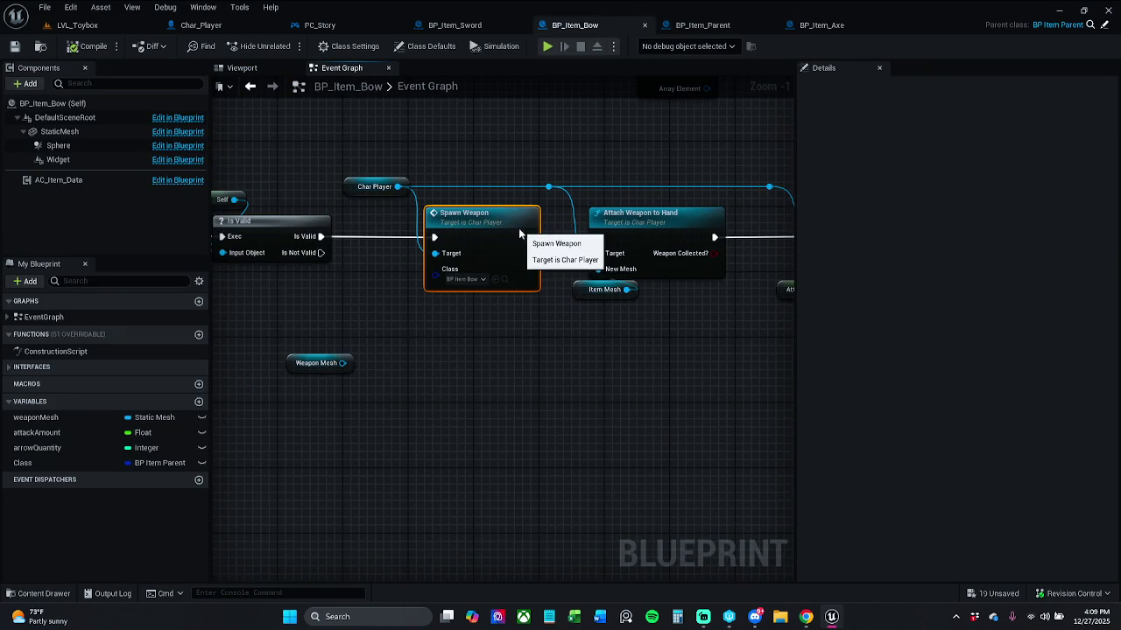
{"action": "left_click_drag", "start_coordinate": [523, 217], "coordinate": [515, 217]}
{"action": "left_click", "coordinate": [482, 182]}
{"action": "mouse_move", "coordinate": [377, 186]}
{"action": "left_mouse_down"}
{"action": "mouse_move", "coordinate": [368, 183]}
{"action": "mouse_move", "coordinate": [382, 172]}
{"action": "mouse_move", "coordinate": [772, 194]}
{"action": "left_mouse_up"}
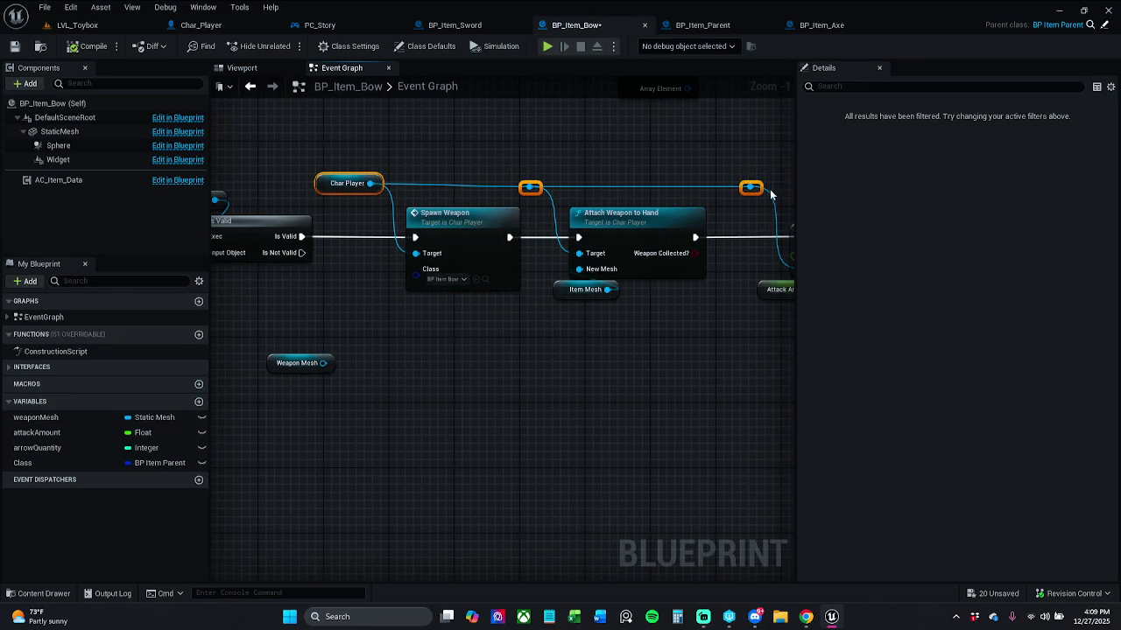
{"action": "key", "text": "q"}
{"action": "left_click", "coordinate": [681, 174]}
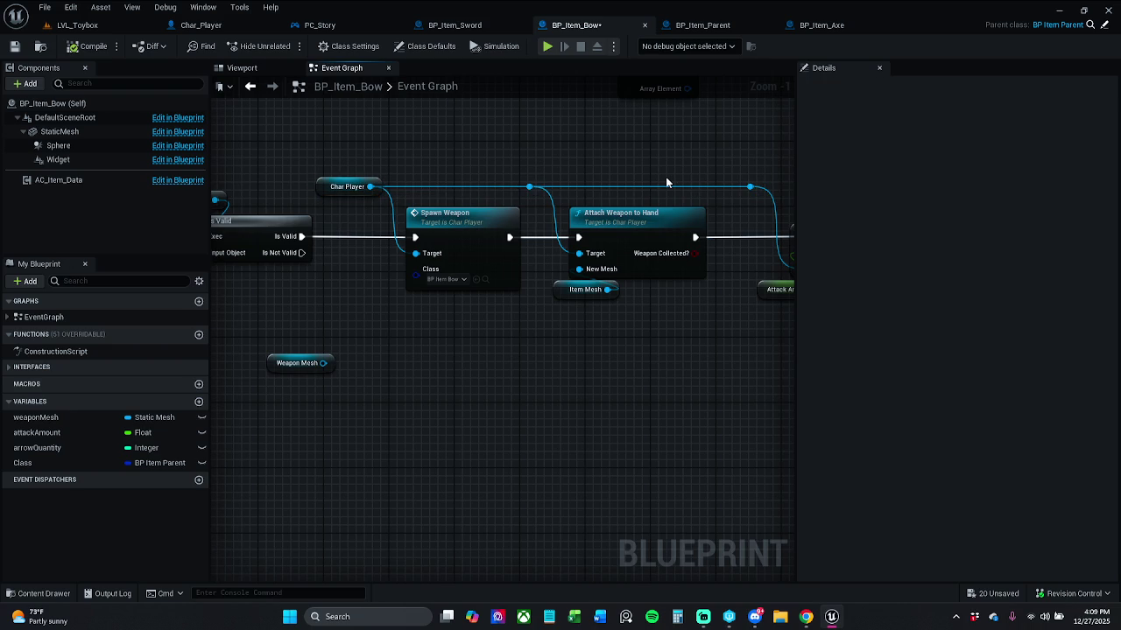
{"action": "mouse_move", "coordinate": [666, 182]}
{"action": "left_mouse_down"}
{"action": "mouse_move", "coordinate": [707, 184]}
{"action": "mouse_move", "coordinate": [603, 185]}
{"action": "left_mouse_up"}
Comment Spawn Weapon, Attach Weapon to Hand and Item Mesh as 'Implement this into every item that needs to be helds'.
{"action": "mouse_move", "coordinate": [461, 343]}
{"action": "left_mouse_down"}
{"action": "mouse_move", "coordinate": [656, 295]}
{"action": "mouse_move", "coordinate": [698, 258]}
{"action": "mouse_move", "coordinate": [668, 260]}
{"action": "mouse_move", "coordinate": [686, 240]}
{"action": "left_mouse_up"}
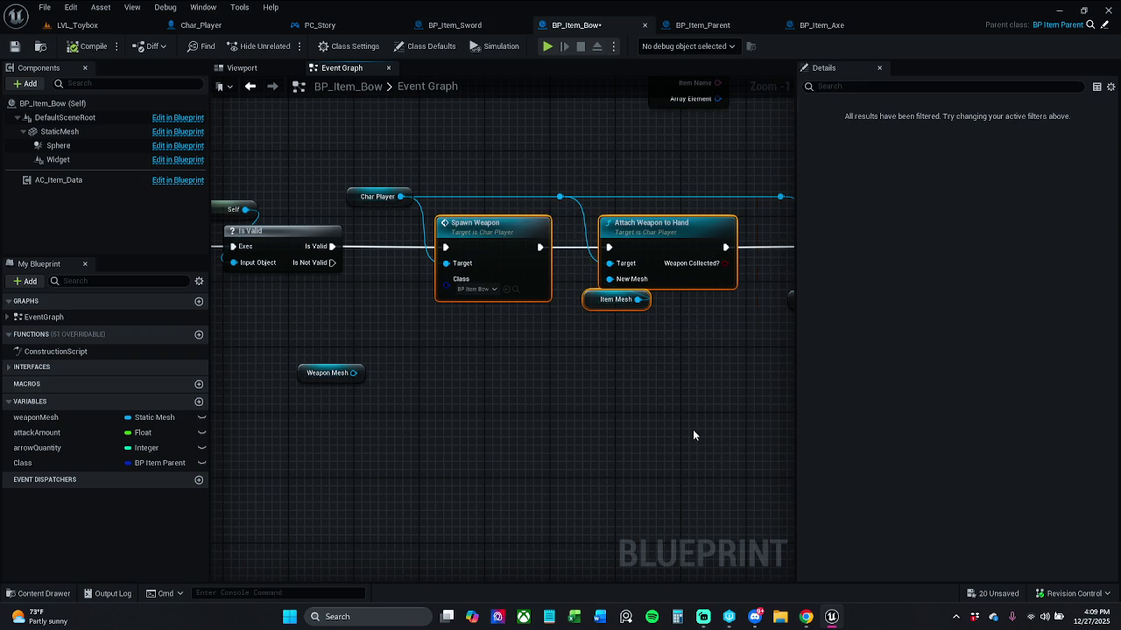
{"action": "key", "text": "c"}
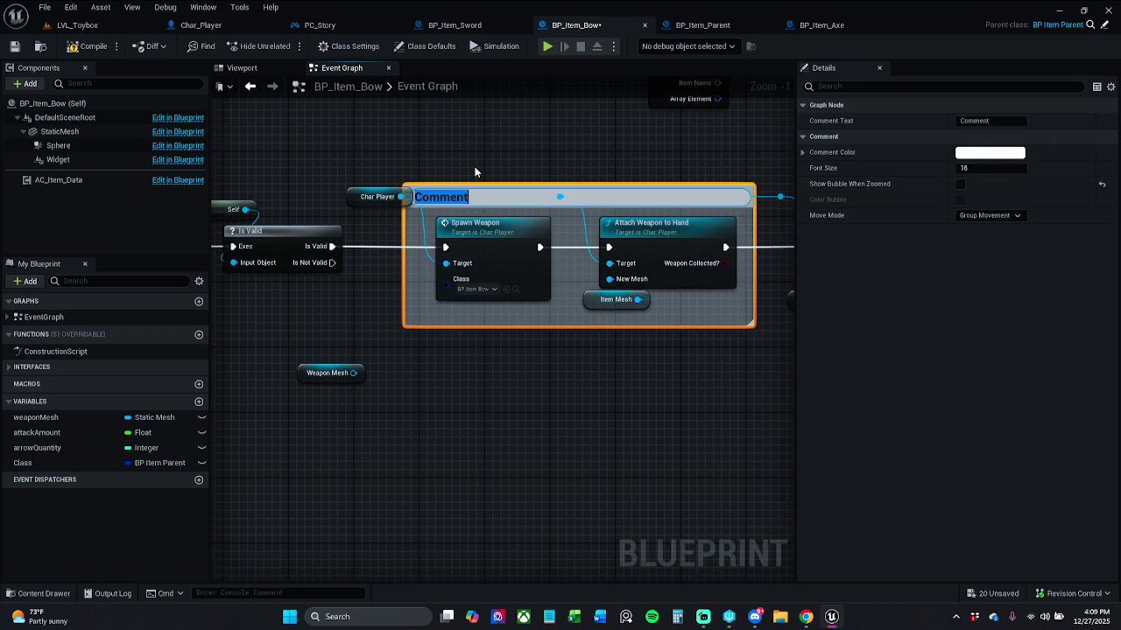
{"action": "key", "text": "BackSpace"}
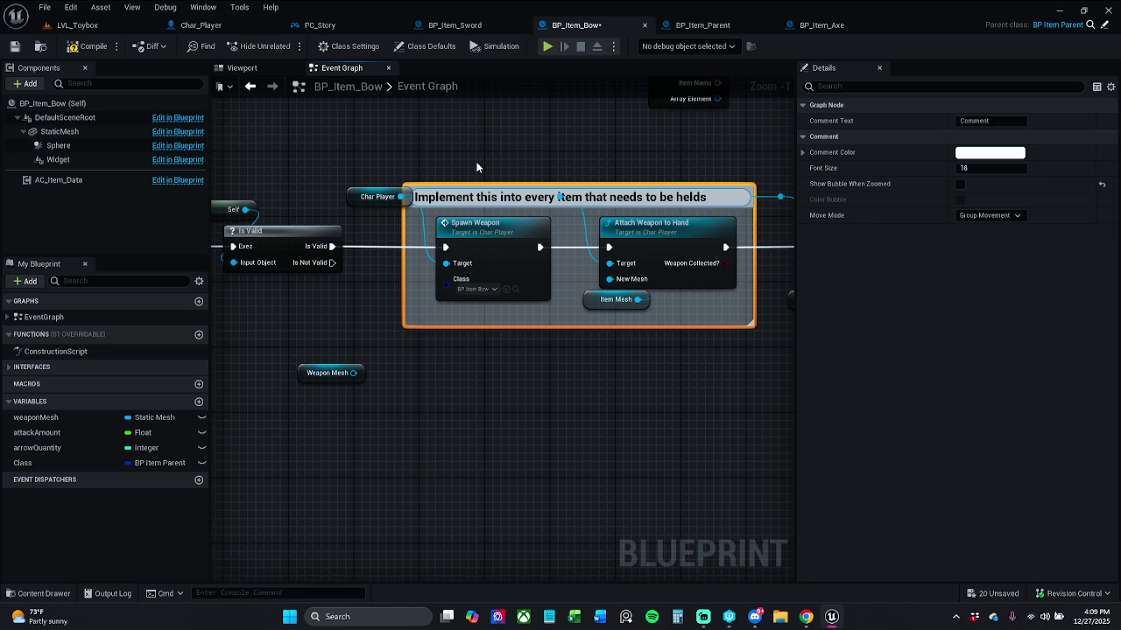
Enlarge the comment box so it also encloses the Char Player node.
{"action": "scroll", "coordinate": [569, 157], "scroll_direction": "up", "scroll_amount": 1}
{"action": "left_click", "coordinate": [383, 186]}
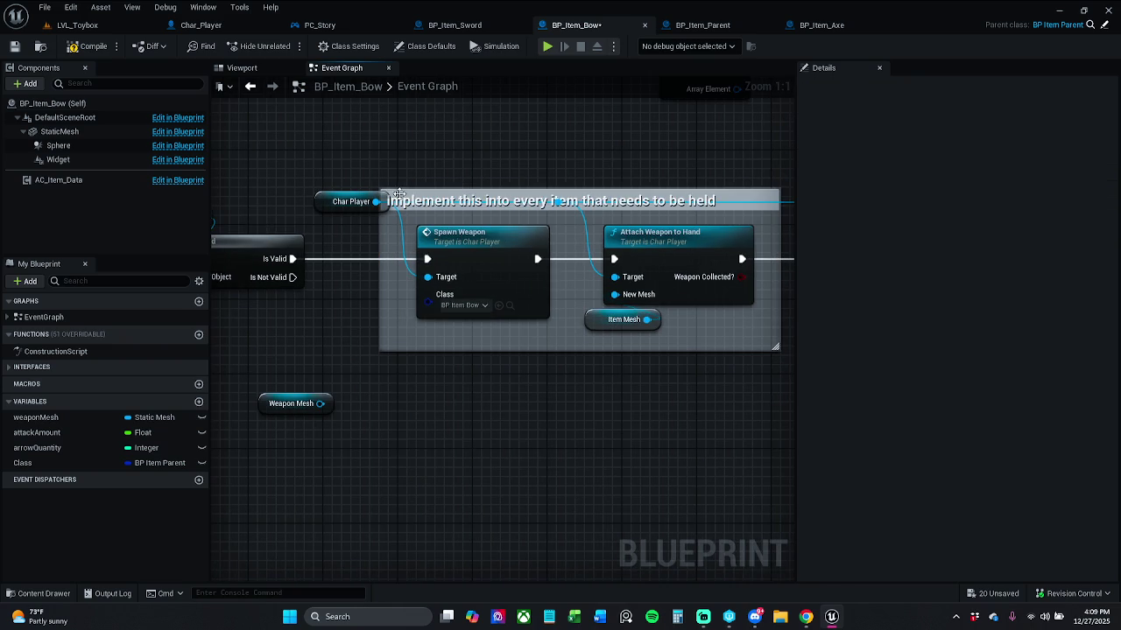
{"action": "mouse_move", "coordinate": [384, 187]}
{"action": "left_mouse_down"}
{"action": "mouse_move", "coordinate": [311, 155]}
{"action": "mouse_move", "coordinate": [268, 163]}
{"action": "left_mouse_up"}
{"action": "scroll", "coordinate": [482, 182], "scroll_direction": "down", "scroll_amount": 1}
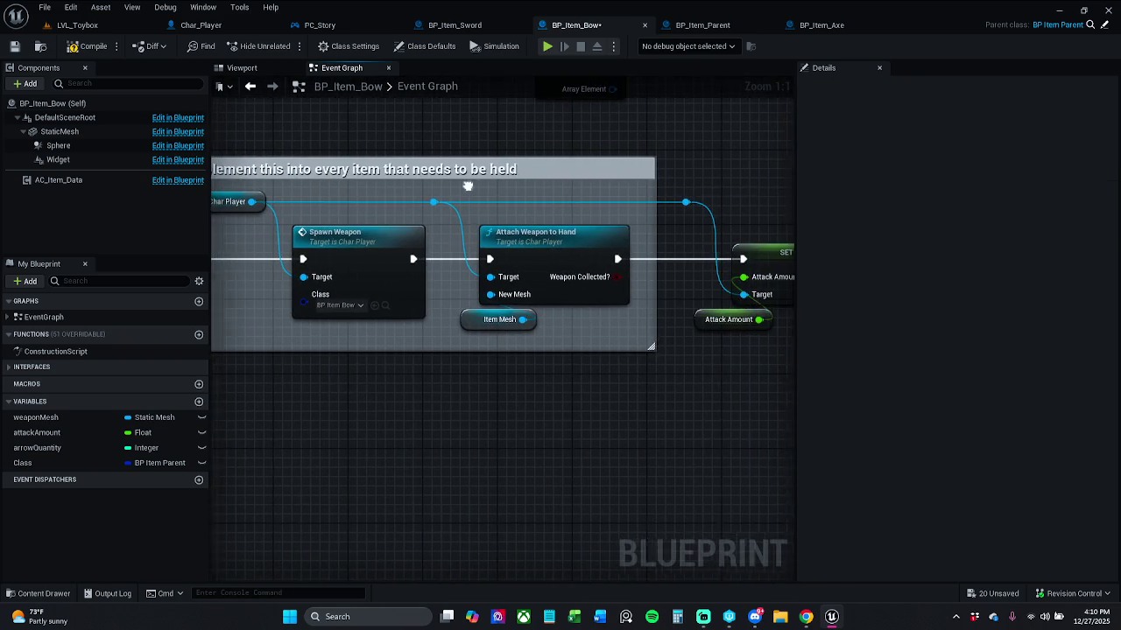
{"action": "left_click_drag", "start_coordinate": [620, 289], "coordinate": [608, 295]}
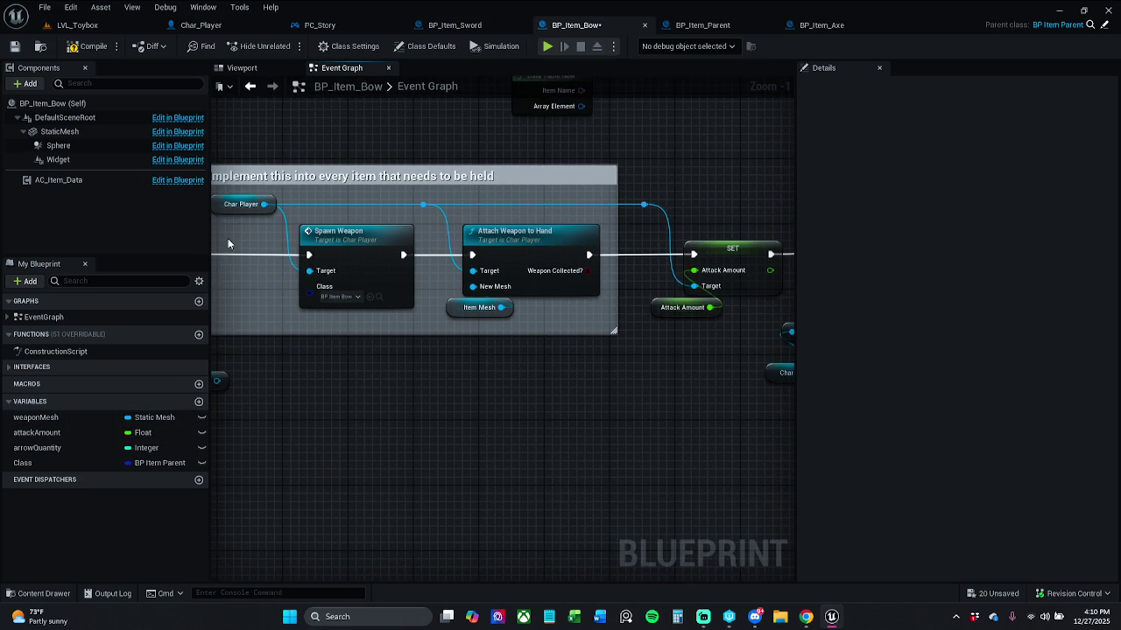
Duplicate Char Player and place the copy beside the SET Attack Amount node.
{"action": "left_click", "coordinate": [219, 211]}
{"action": "key", "text": "ctrl+d"}
{"action": "mouse_move", "coordinate": [346, 275]}
{"action": "left_mouse_down"}
{"action": "mouse_move", "coordinate": [534, 358]}
{"action": "mouse_move", "coordinate": [632, 366]}
{"action": "mouse_move", "coordinate": [693, 287]}
{"action": "left_mouse_up"}
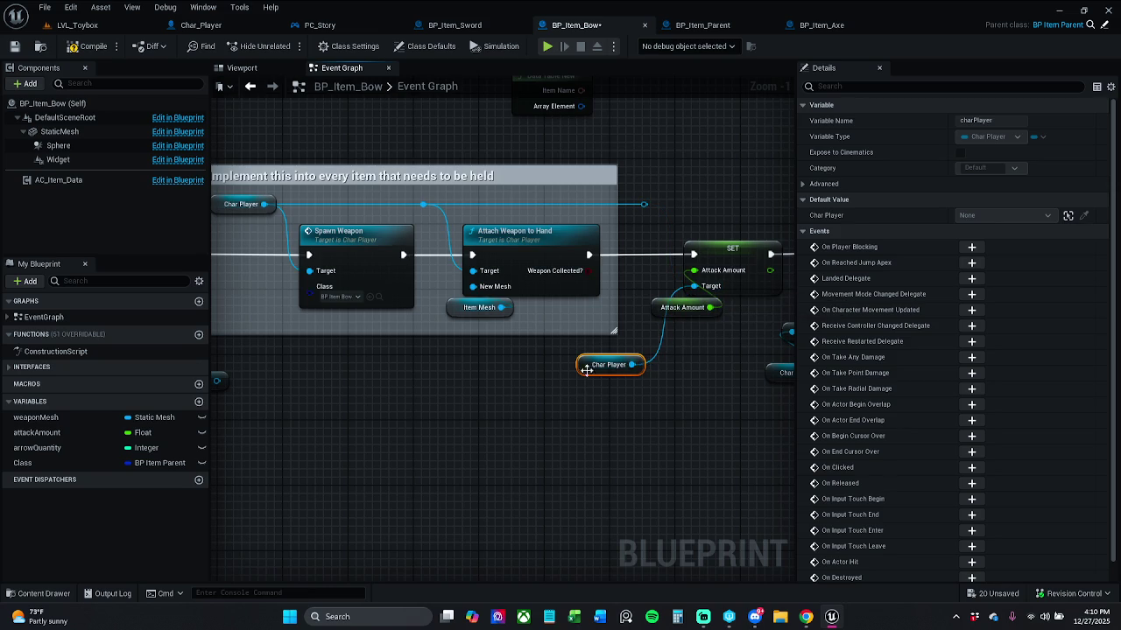
{"action": "mouse_move", "coordinate": [586, 368]}
{"action": "left_mouse_down"}
{"action": "mouse_move", "coordinate": [688, 254]}
{"action": "mouse_move", "coordinate": [684, 235]}
{"action": "left_mouse_up"}
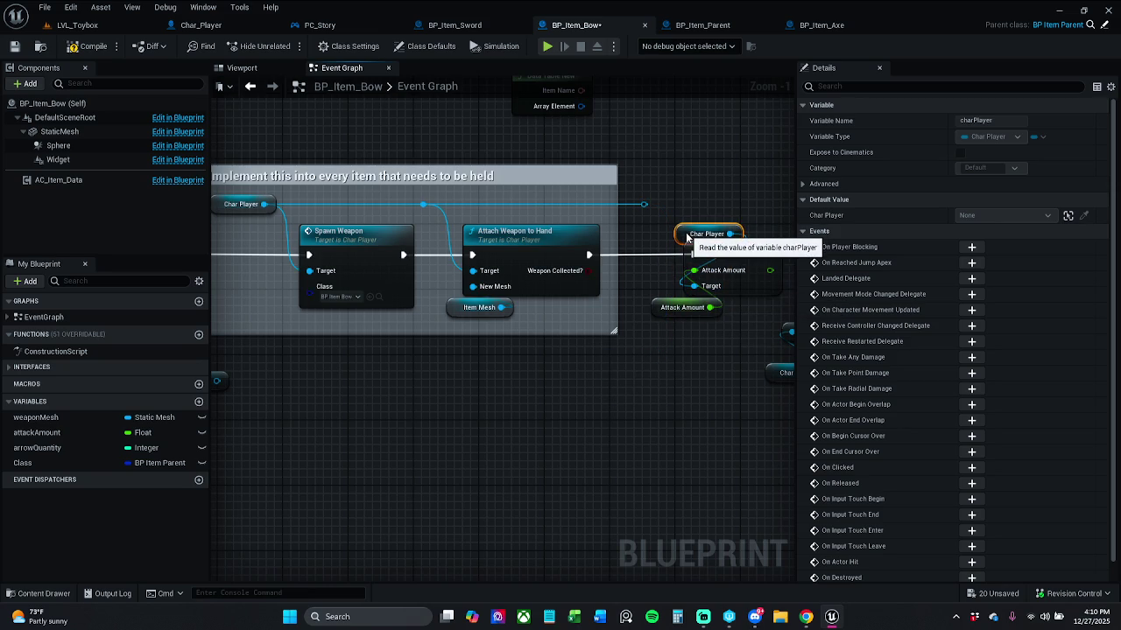
{"action": "left_click", "coordinate": [639, 203]}
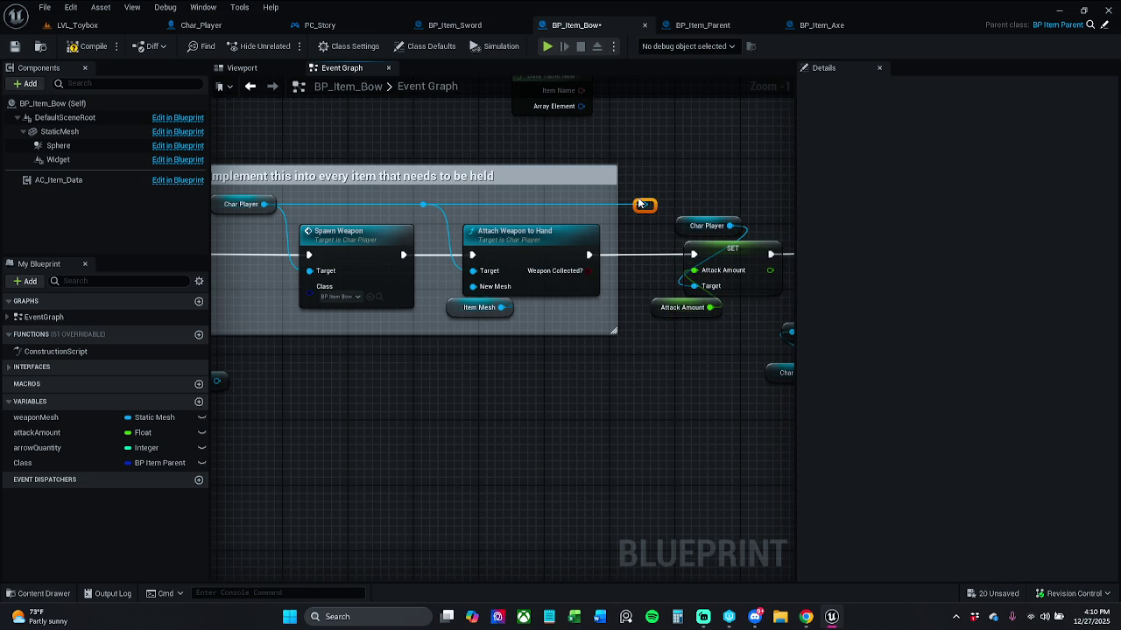
{"action": "left_click_drag", "start_coordinate": [678, 225], "coordinate": [464, 218]}
{"action": "left_click", "coordinate": [561, 385]}
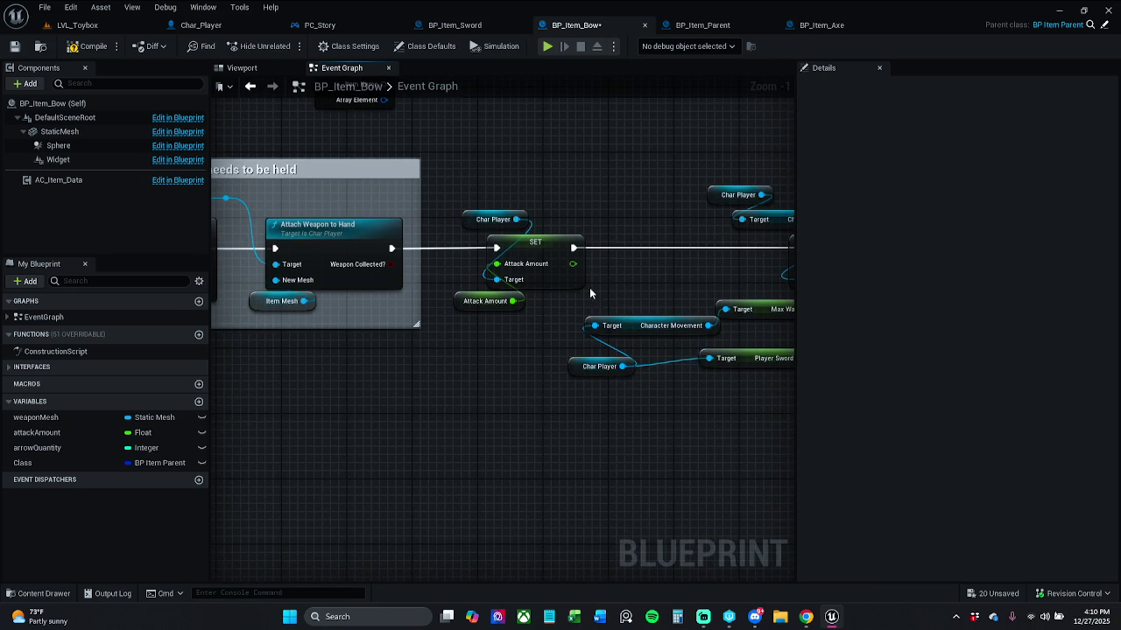
Delete the reroute feeding SET Attack Amount's Target, leaving it on self.
{"action": "left_click", "coordinate": [590, 369]}
{"action": "left_click_drag", "start_coordinate": [753, 383], "coordinate": [768, 347]}
{"action": "left_click", "coordinate": [693, 443]}
{"action": "mouse_move", "coordinate": [589, 430]}
{"action": "left_mouse_down"}
{"action": "mouse_move", "coordinate": [608, 440]}
{"action": "mouse_move", "coordinate": [765, 418]}
{"action": "left_mouse_up"}
{"action": "mouse_move", "coordinate": [475, 321]}
{"action": "left_mouse_down"}
{"action": "mouse_move", "coordinate": [642, 328]}
{"action": "mouse_move", "coordinate": [564, 350]}
{"action": "left_mouse_up"}
{"action": "mouse_move", "coordinate": [445, 220]}
{"action": "left_mouse_down"}
{"action": "mouse_move", "coordinate": [641, 223]}
{"action": "mouse_move", "coordinate": [715, 302]}
{"action": "left_mouse_up"}
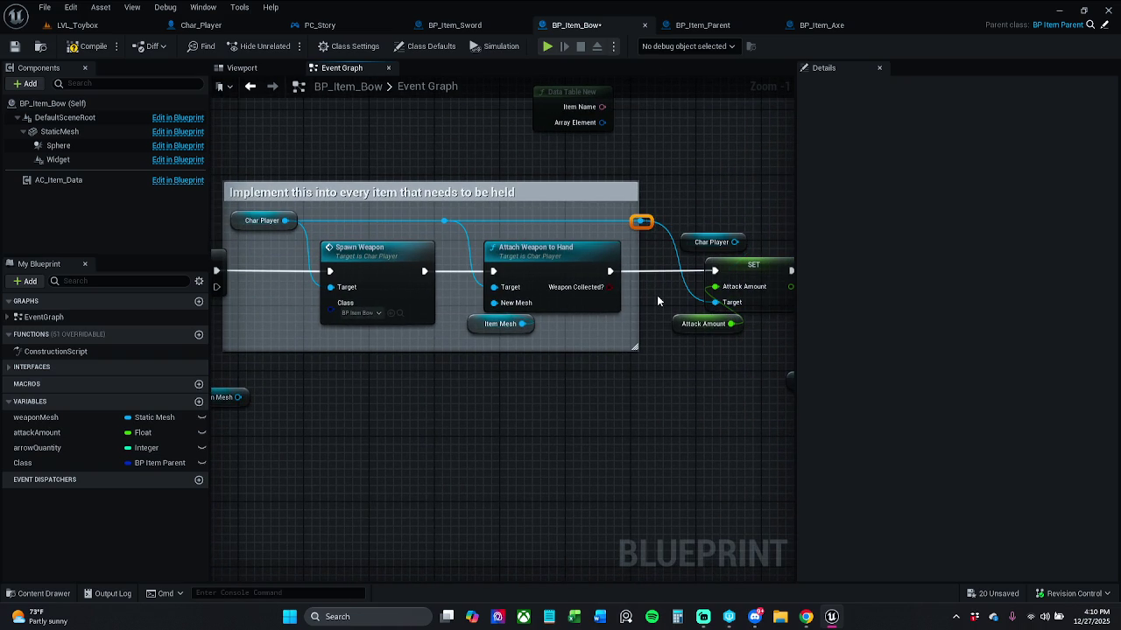
{"action": "key", "text": "Delete"}
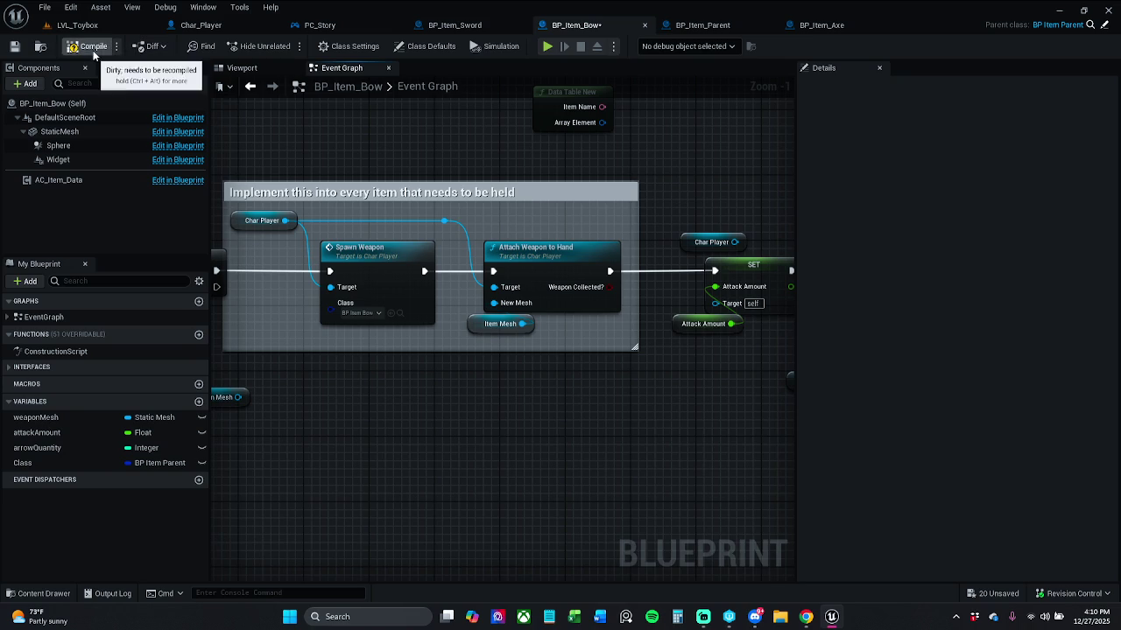
Compile BP_Item_Bow, check the SET node error, recompile and save.
{"action": "left_click", "coordinate": [94, 53]}
{"action": "left_click", "coordinate": [495, 498]}
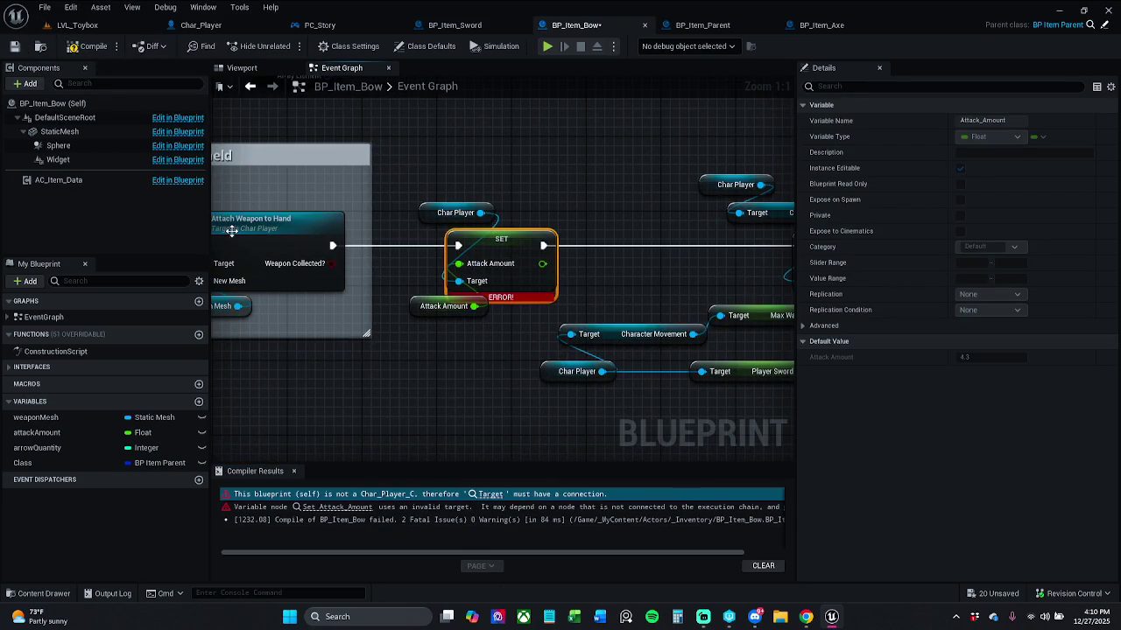
{"action": "left_click", "coordinate": [85, 46]}
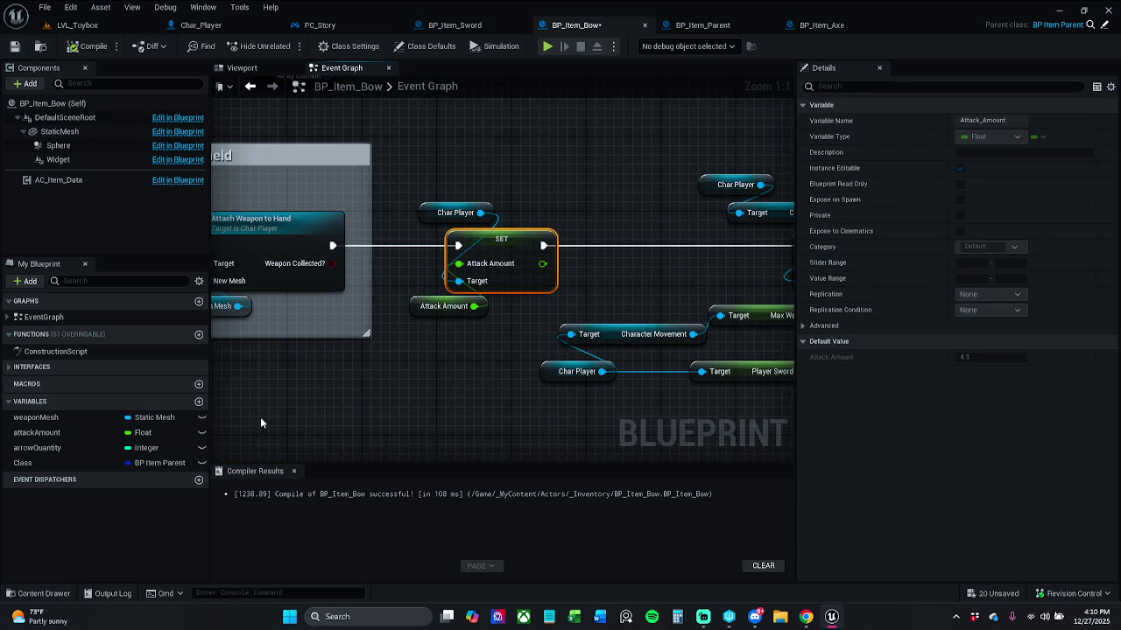
{"action": "left_click", "coordinate": [293, 471]}
{"action": "left_click", "coordinate": [448, 330]}
{"action": "left_click_drag", "start_coordinate": [446, 306], "coordinate": [455, 306]}
{"action": "left_click", "coordinate": [458, 321]}
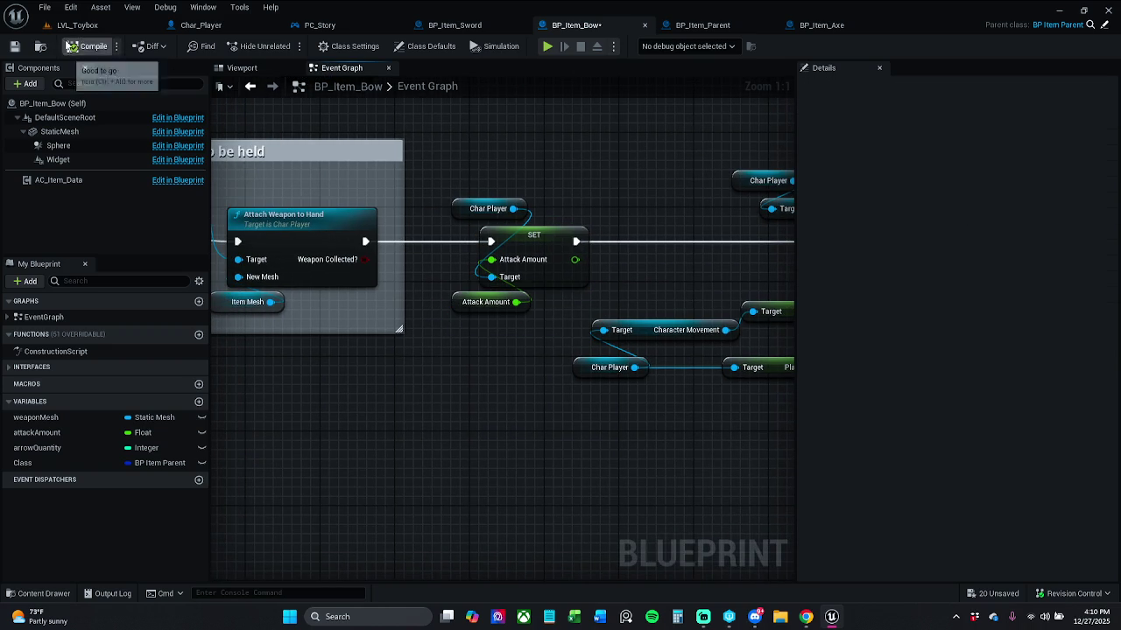
{"action": "left_click", "coordinate": [14, 45]}
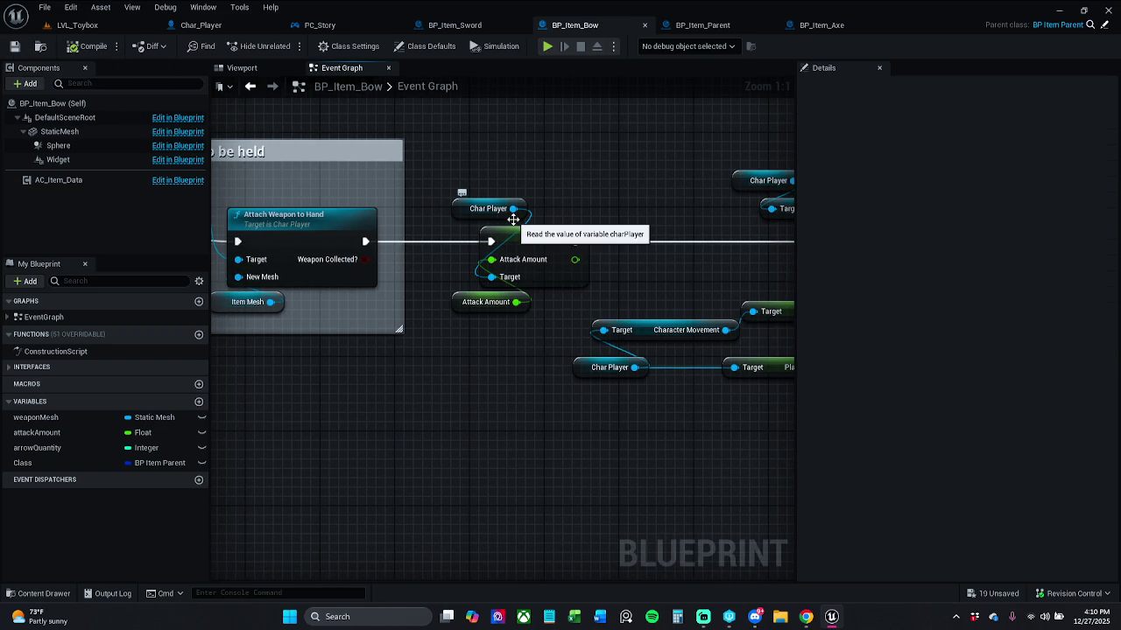
Wire the Char Player getter into SET Attack Amount's Target and review the walk-speed nodes.
{"action": "mouse_move", "coordinate": [634, 367]}
{"action": "left_mouse_down"}
{"action": "mouse_move", "coordinate": [645, 328]}
{"action": "mouse_move", "coordinate": [512, 284]}
{"action": "mouse_move", "coordinate": [568, 388]}
{"action": "mouse_move", "coordinate": [560, 475]}
{"action": "left_mouse_up"}
{"action": "left_click", "coordinate": [479, 442]}
{"action": "left_click_drag", "start_coordinate": [482, 445], "coordinate": [416, 446]}
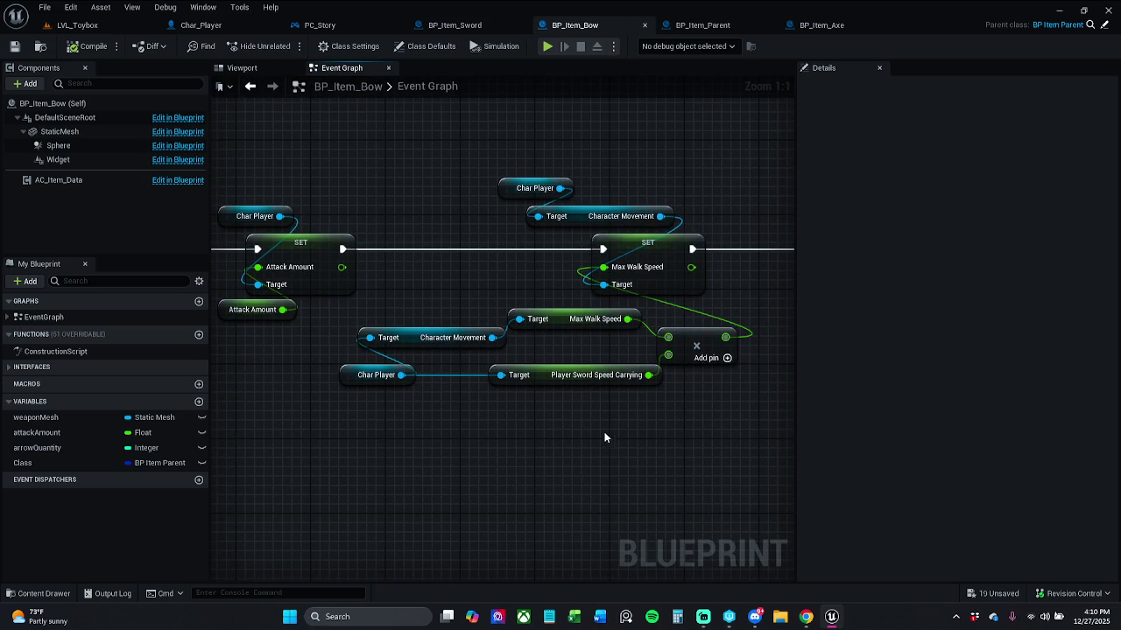
{"action": "scroll", "coordinate": [674, 460], "scroll_direction": "down", "scroll_amount": 2}
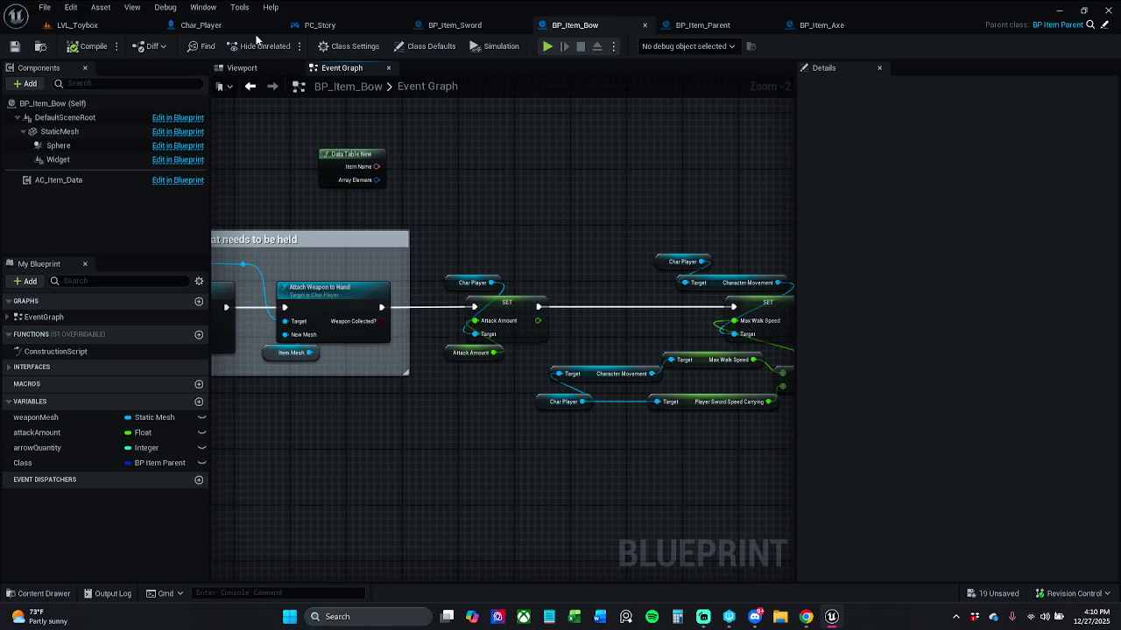
{"action": "left_click", "coordinate": [77, 25]}
Play LVL_Toybox past the SpawnActor breakpoints to check the bow in hand, then reopen Char_Player's Spawn Weapon.
{"action": "left_click", "coordinate": [285, 46]}
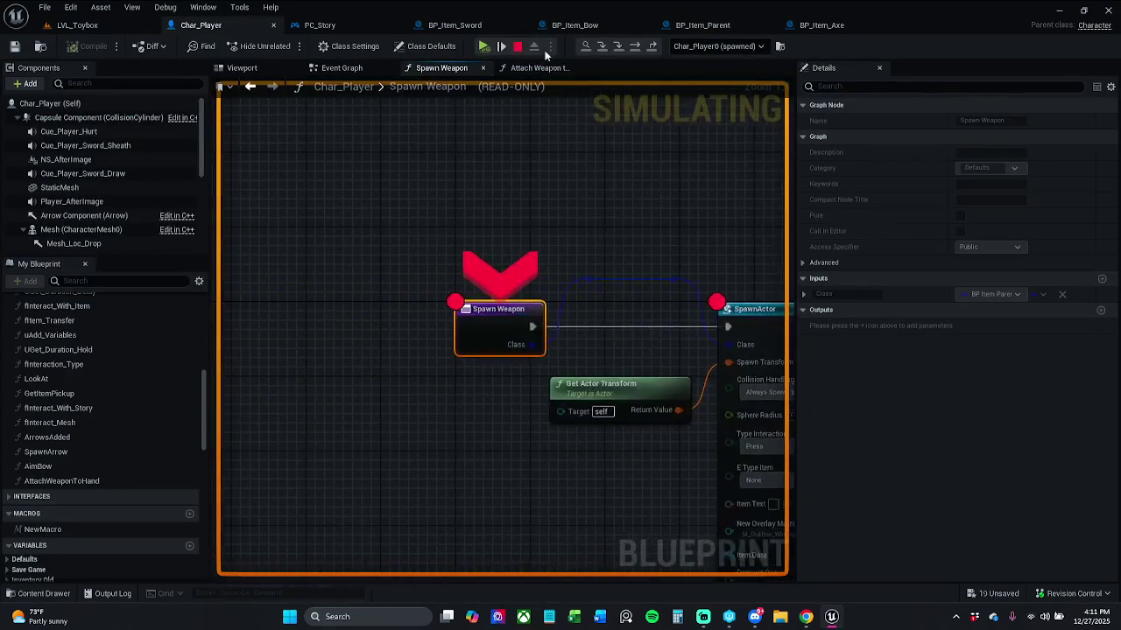
{"action": "left_click", "coordinate": [482, 45]}
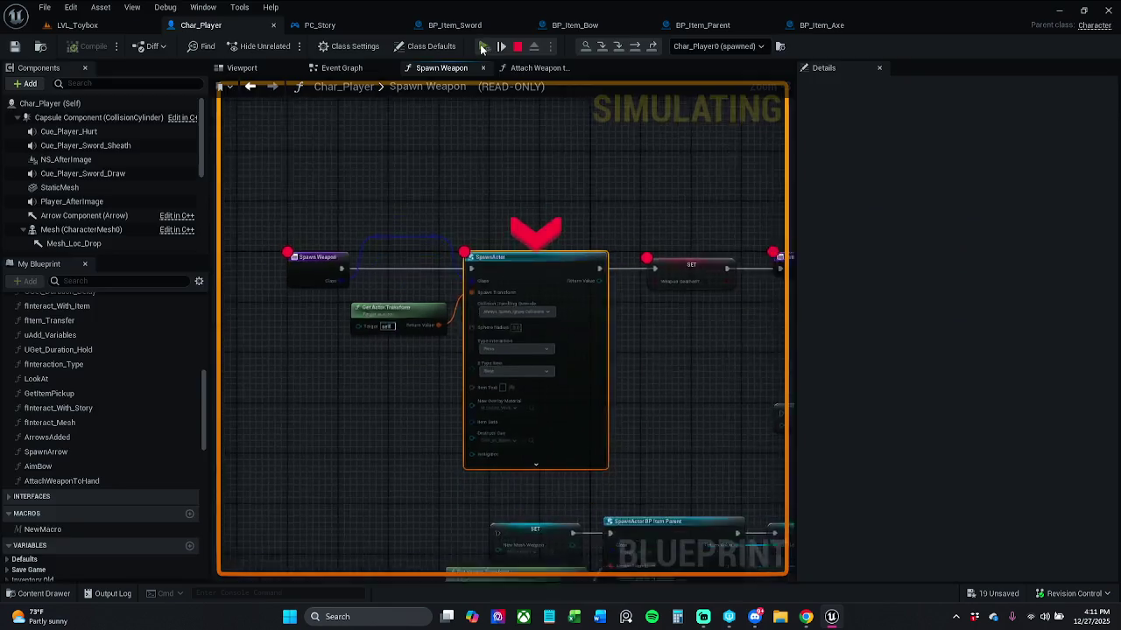
{"action": "left_click", "coordinate": [481, 46]}
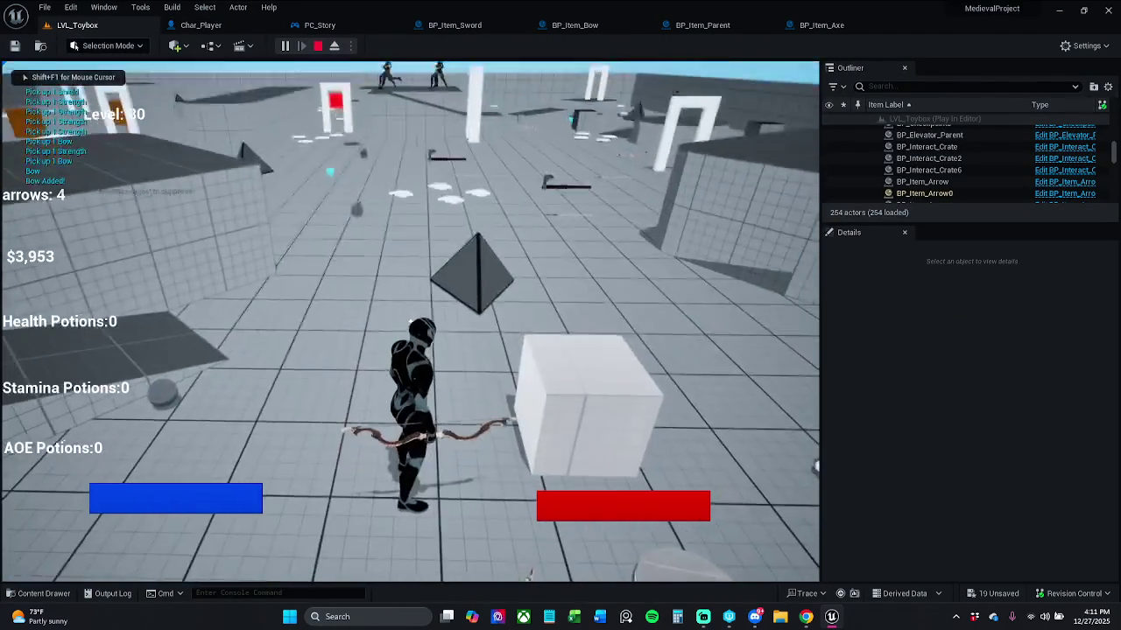
{"action": "key", "text": "Escape"}
{"action": "left_click", "coordinate": [259, 29]}
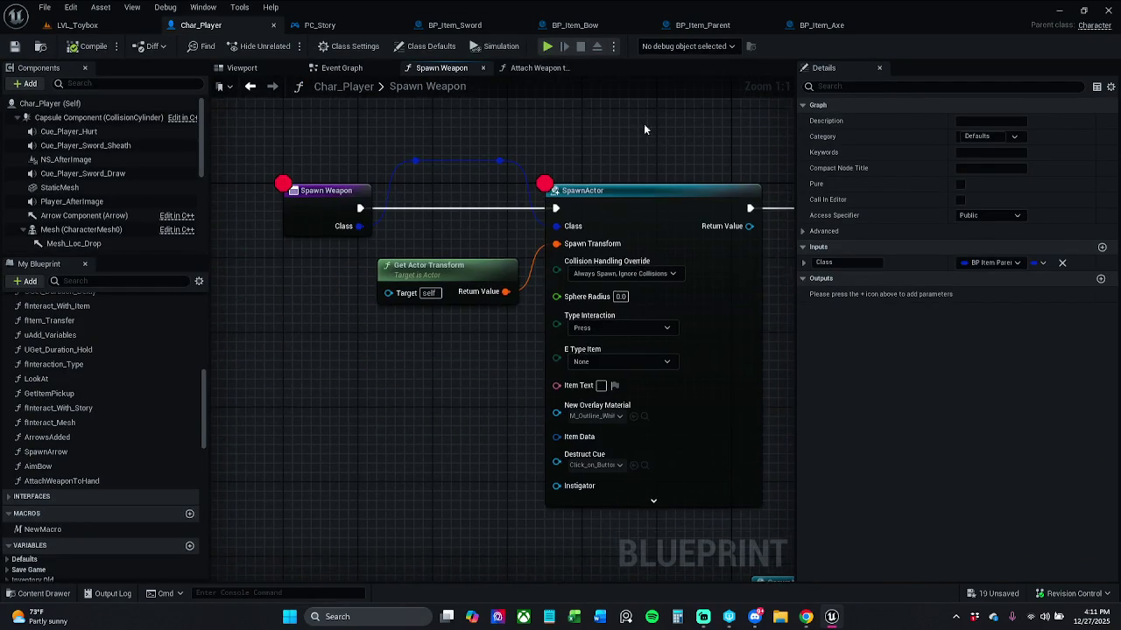
{"action": "scroll", "coordinate": [646, 147], "scroll_direction": "down", "scroll_amount": 1}
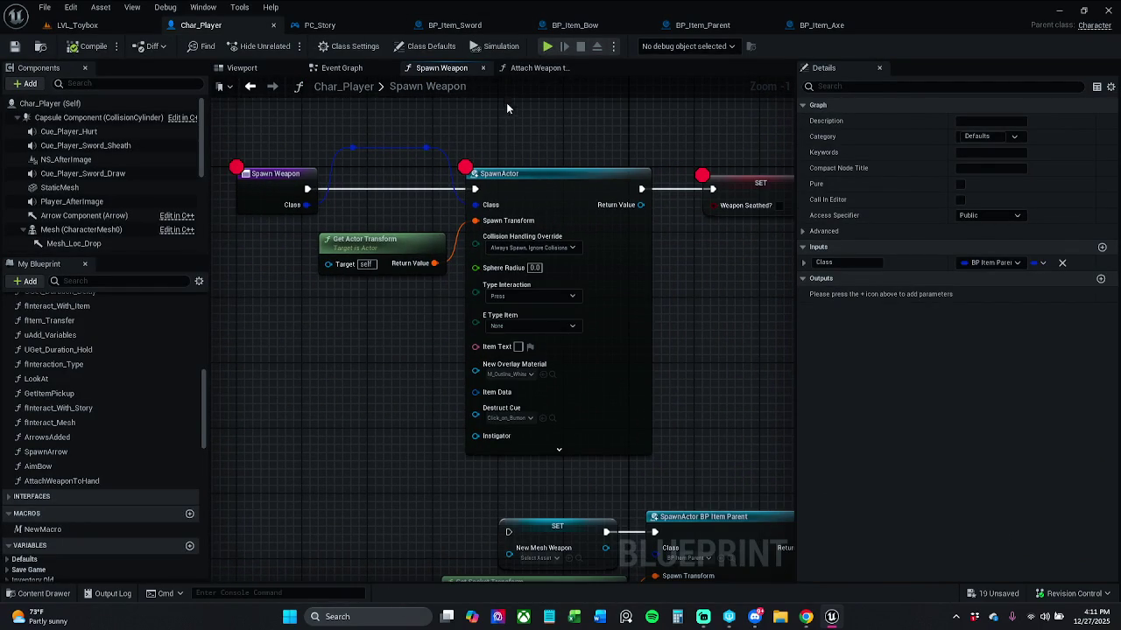
{"action": "left_click", "coordinate": [459, 27]}
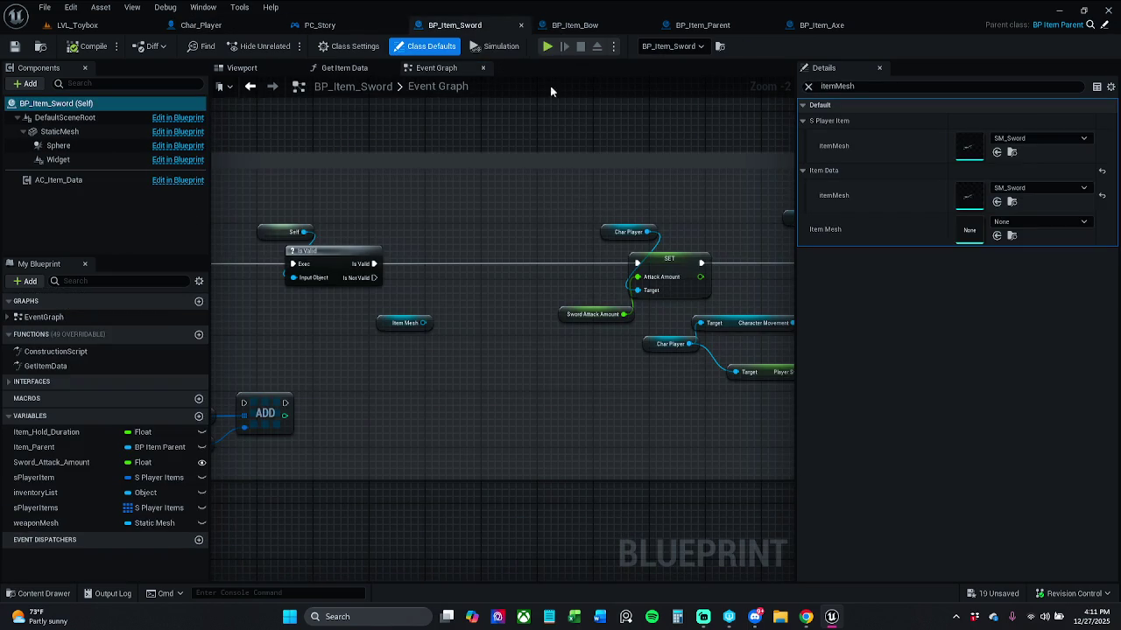
{"action": "left_click", "coordinate": [320, 25]}
{"action": "left_click", "coordinate": [236, 42]}
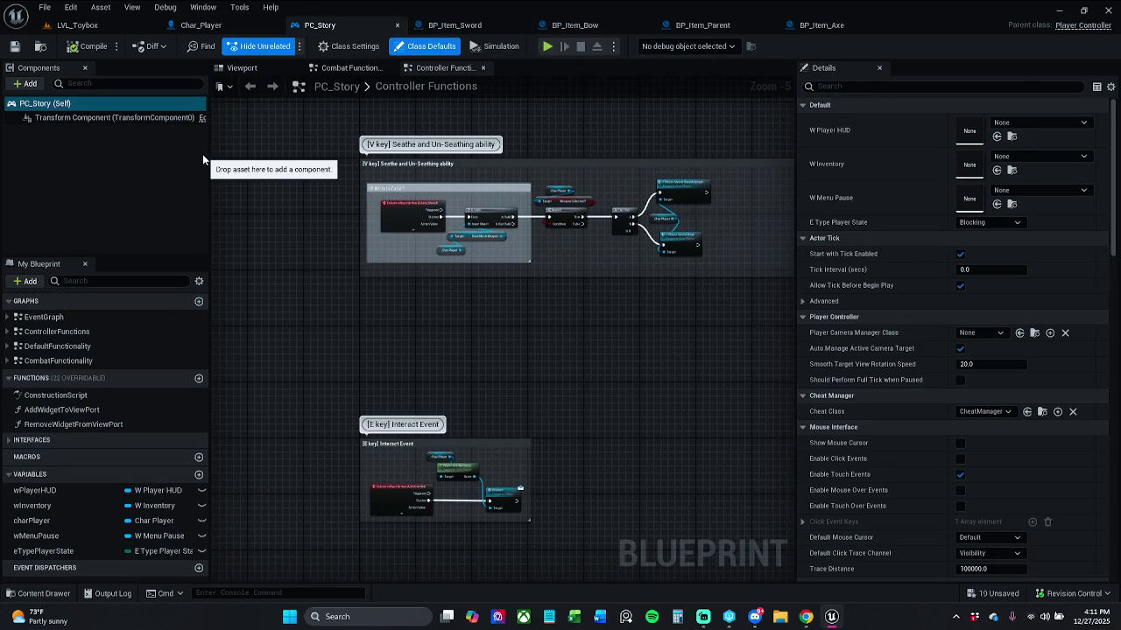
{"action": "left_click", "coordinate": [253, 46]}
{"action": "left_click", "coordinate": [249, 30]}
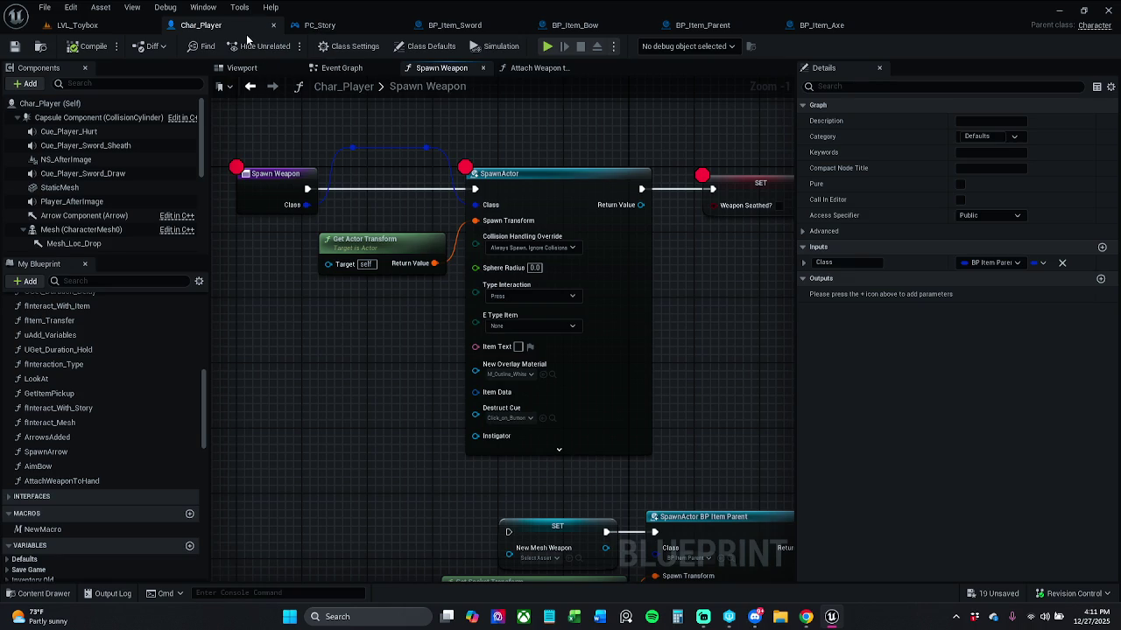
{"action": "left_click", "coordinate": [502, 170]}
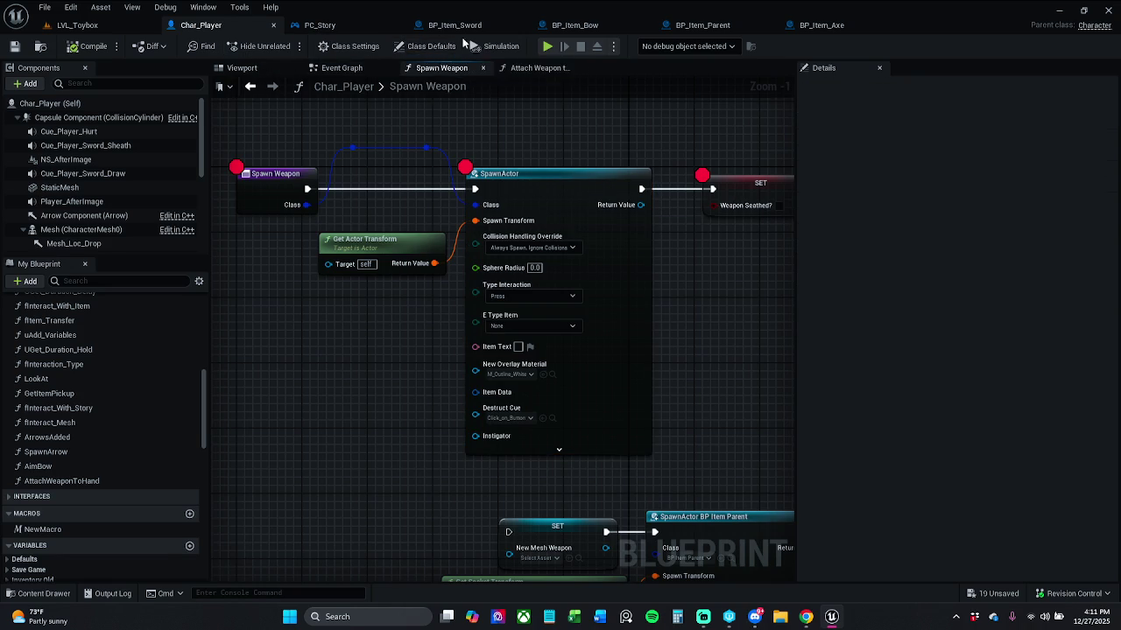
{"action": "left_click", "coordinate": [455, 25]}
{"action": "left_click", "coordinate": [807, 86]}
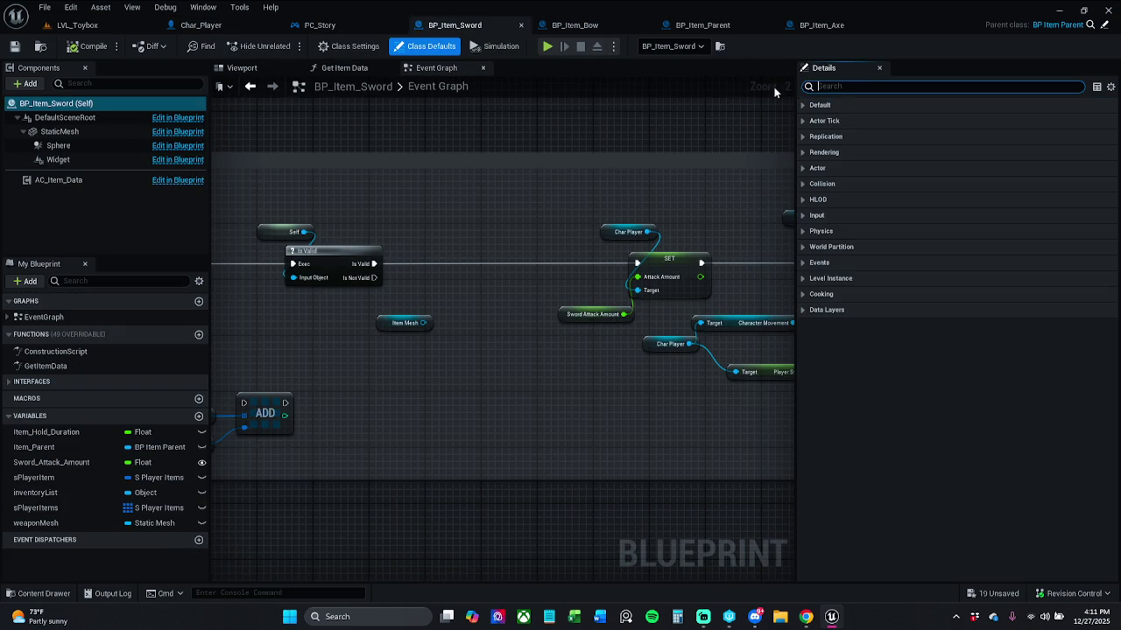
{"action": "left_click", "coordinate": [364, 26]}
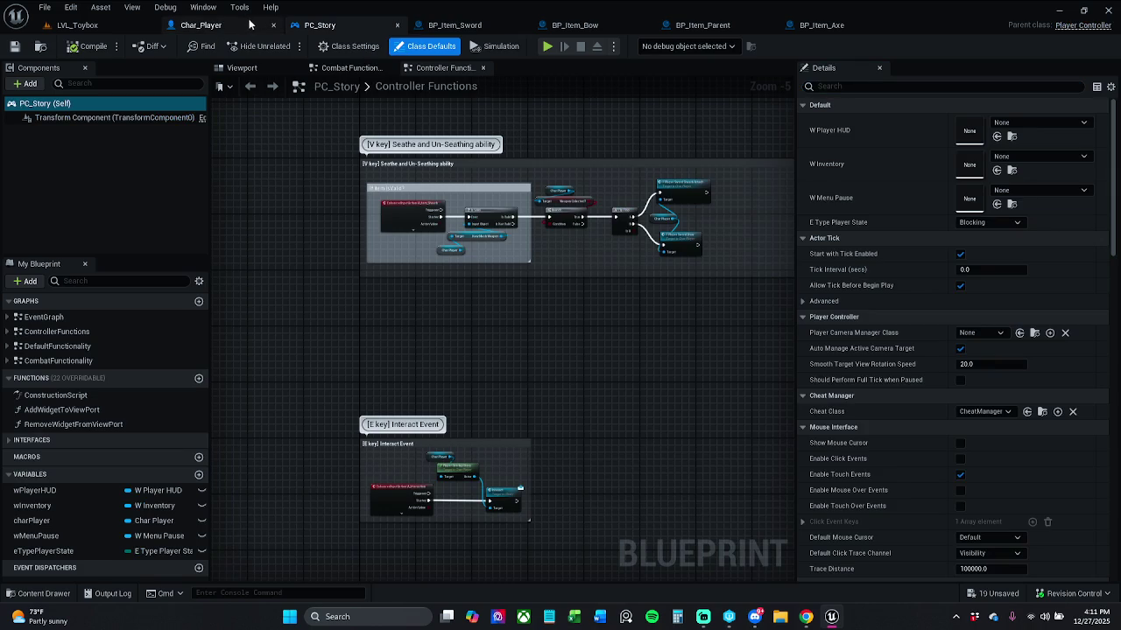
{"action": "left_click", "coordinate": [201, 24]}
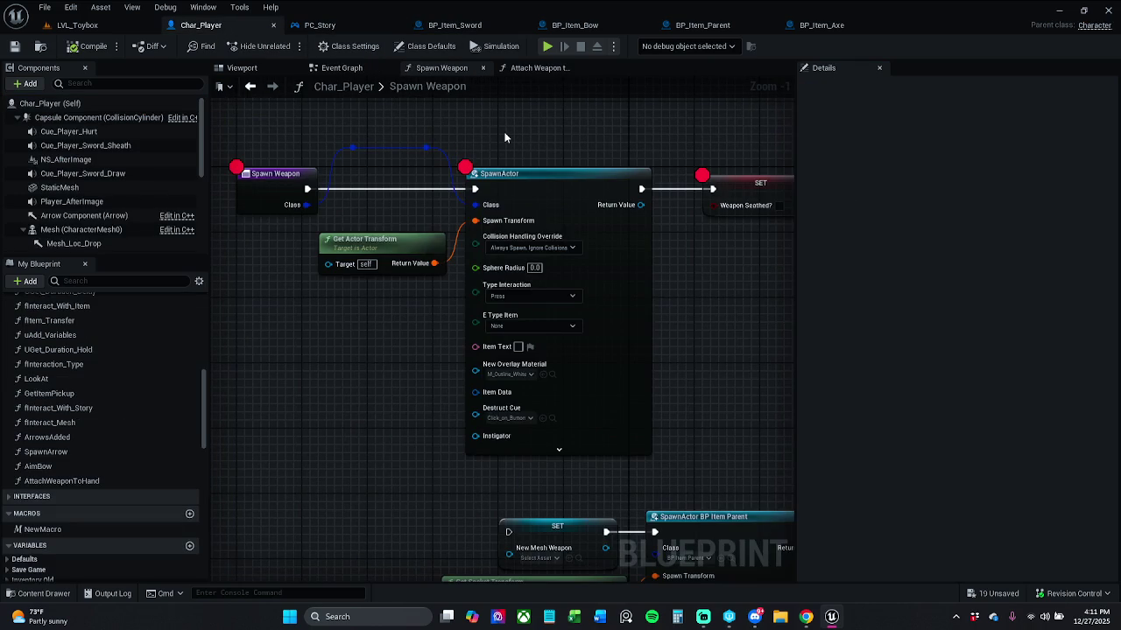
{"action": "left_click", "coordinate": [531, 248]}
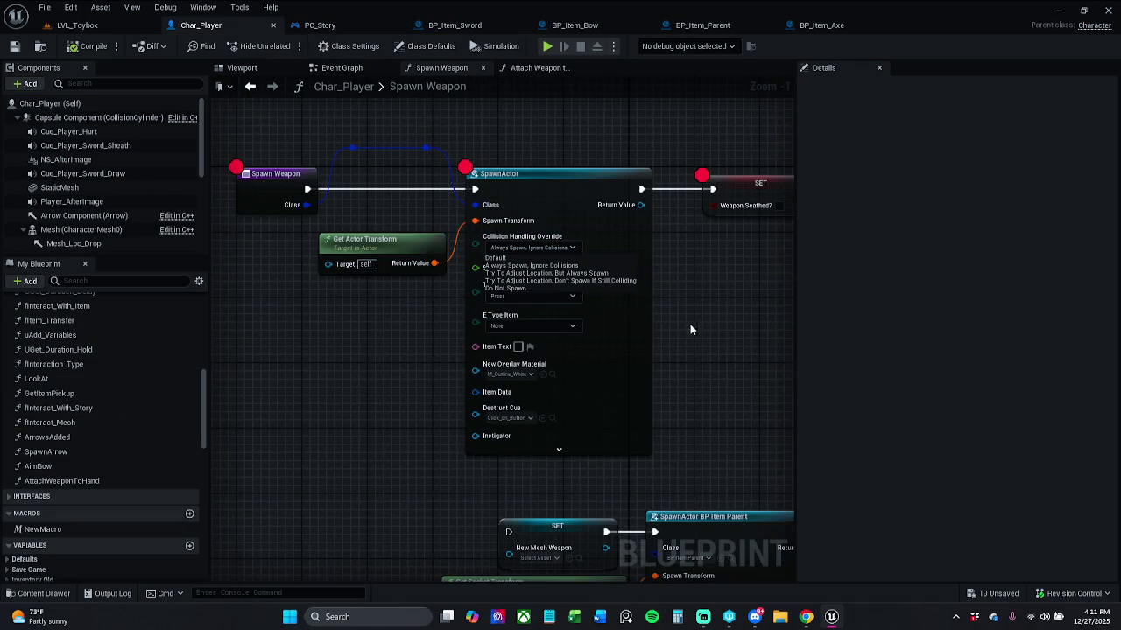
Confirm Do Not Spawn collision handling, then play-test stepping through Spawn Weapon and return to its graph.
{"action": "key", "text": "Escape"}
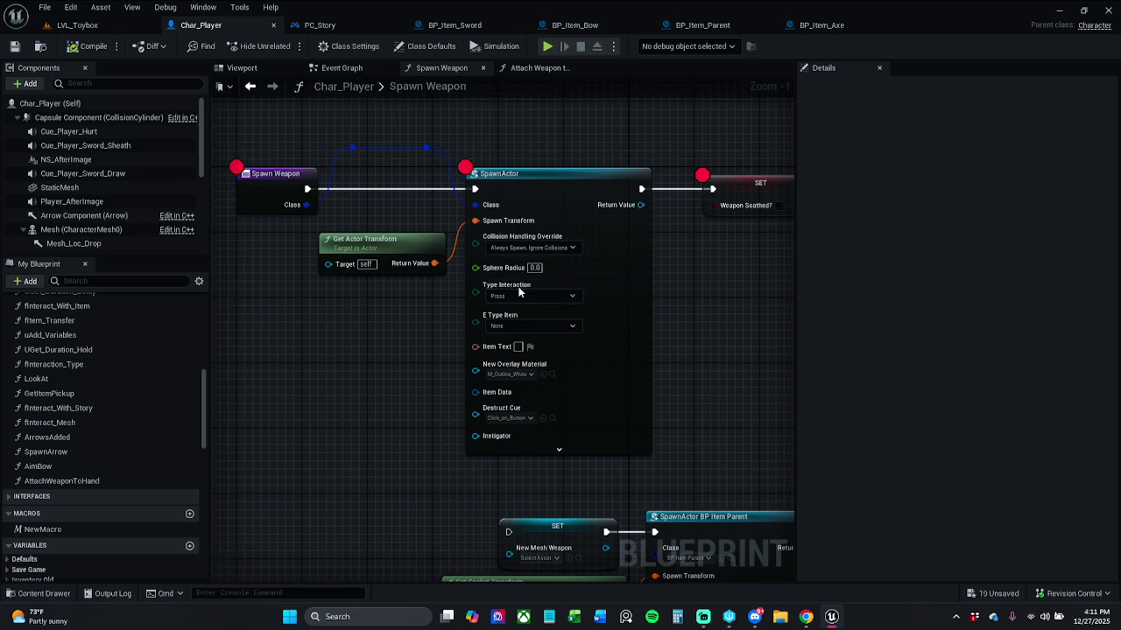
{"action": "left_click", "coordinate": [83, 26]}
{"action": "left_click", "coordinate": [285, 46]}
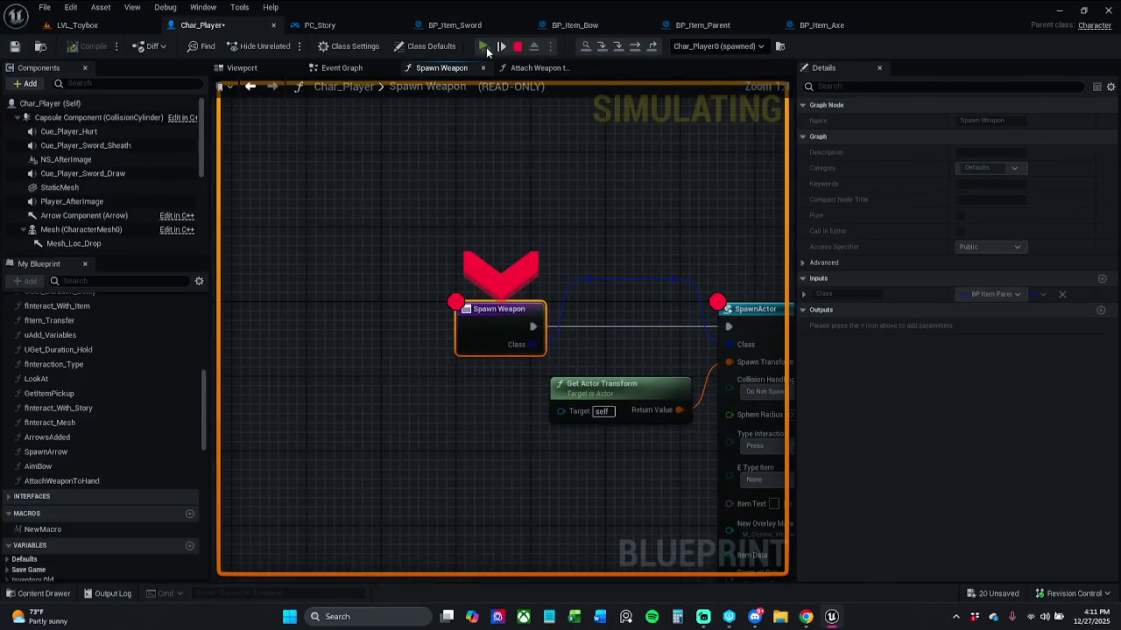
{"action": "left_click", "coordinate": [486, 46]}
{"action": "left_click", "coordinate": [486, 46]}
{"action": "left_click", "coordinate": [485, 46]}
{"action": "left_click", "coordinate": [486, 46]}
{"action": "left_click", "coordinate": [486, 83]}
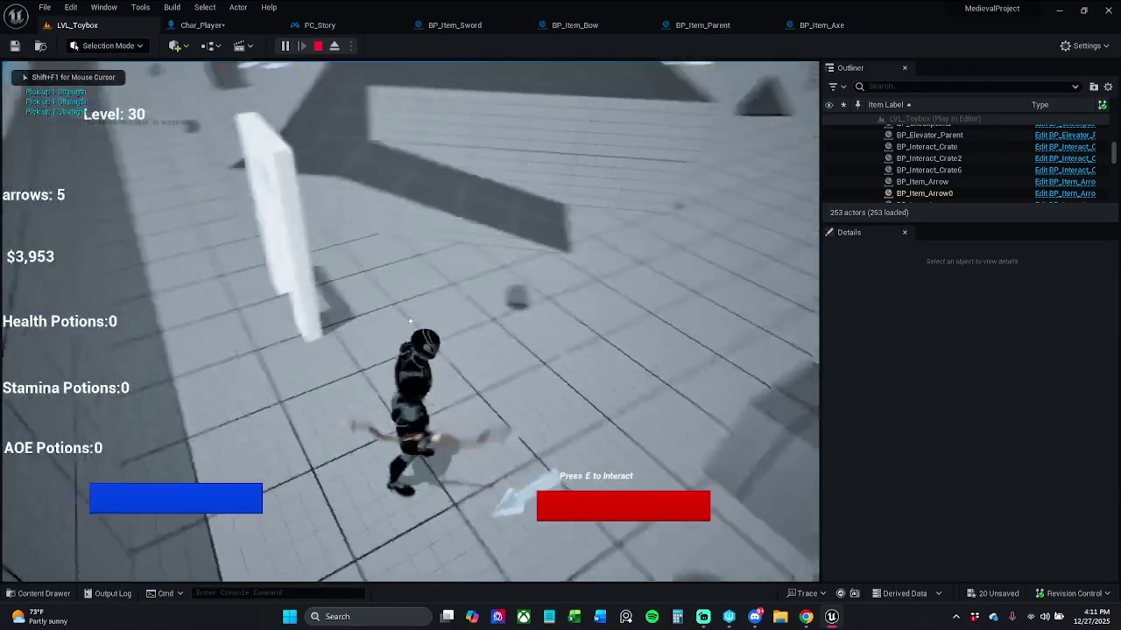
{"action": "key", "text": "Escape"}
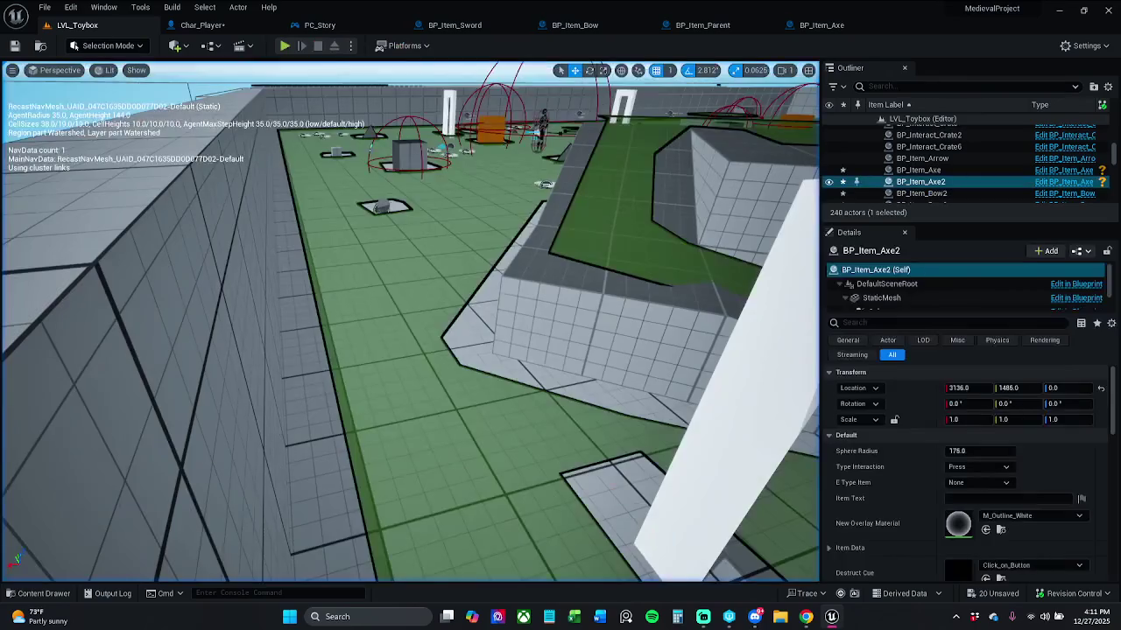
{"action": "left_click", "coordinate": [210, 24]}
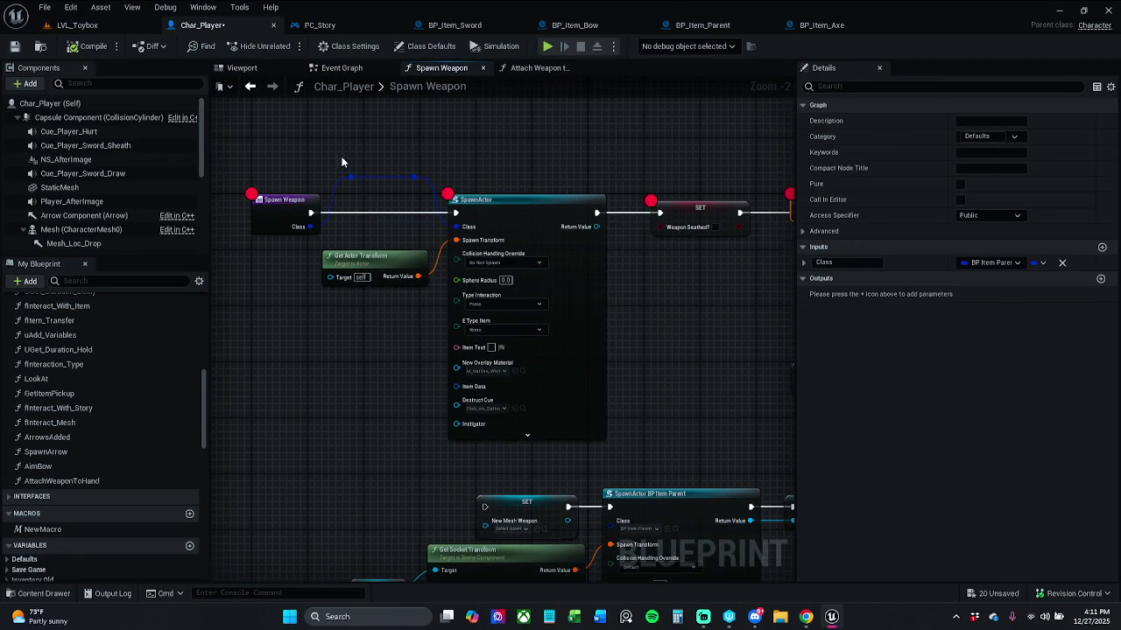
Frame the top row of Spawn Weapon nodes and save Char_Player.
{"action": "left_click_drag", "start_coordinate": [256, 152], "coordinate": [761, 276]}
{"action": "scroll", "coordinate": [510, 272], "scroll_direction": "down", "scroll_amount": 1}
{"action": "mouse_move", "coordinate": [509, 272]}
{"action": "left_mouse_down"}
{"action": "mouse_move", "coordinate": [439, 166]}
{"action": "mouse_move", "coordinate": [439, 143]}
{"action": "left_mouse_up"}
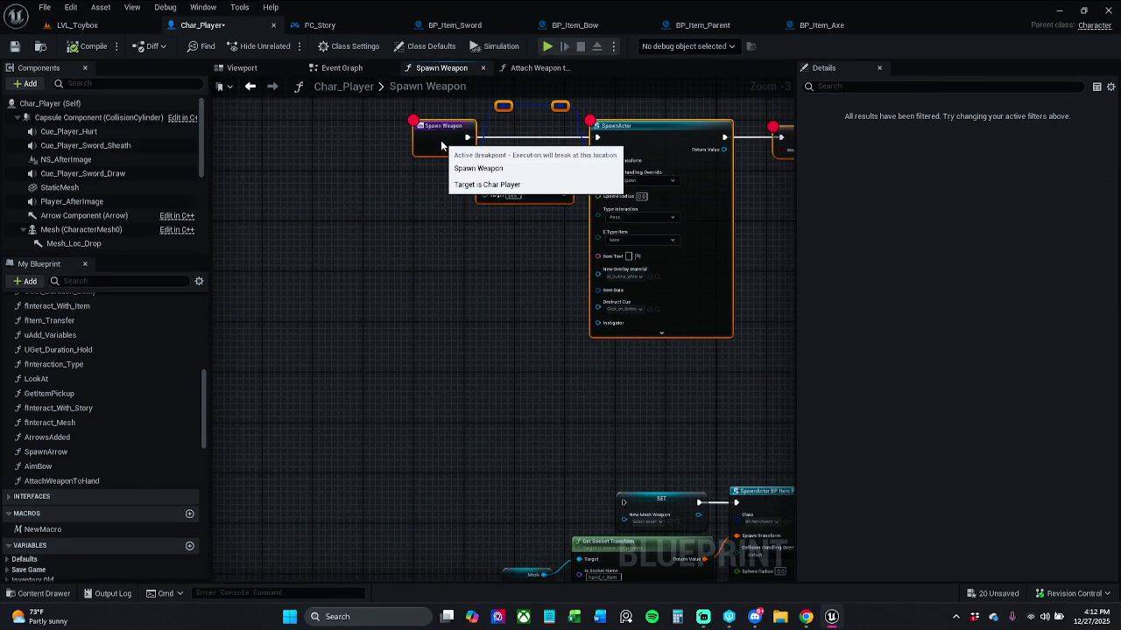
{"action": "left_click", "coordinate": [14, 46]}
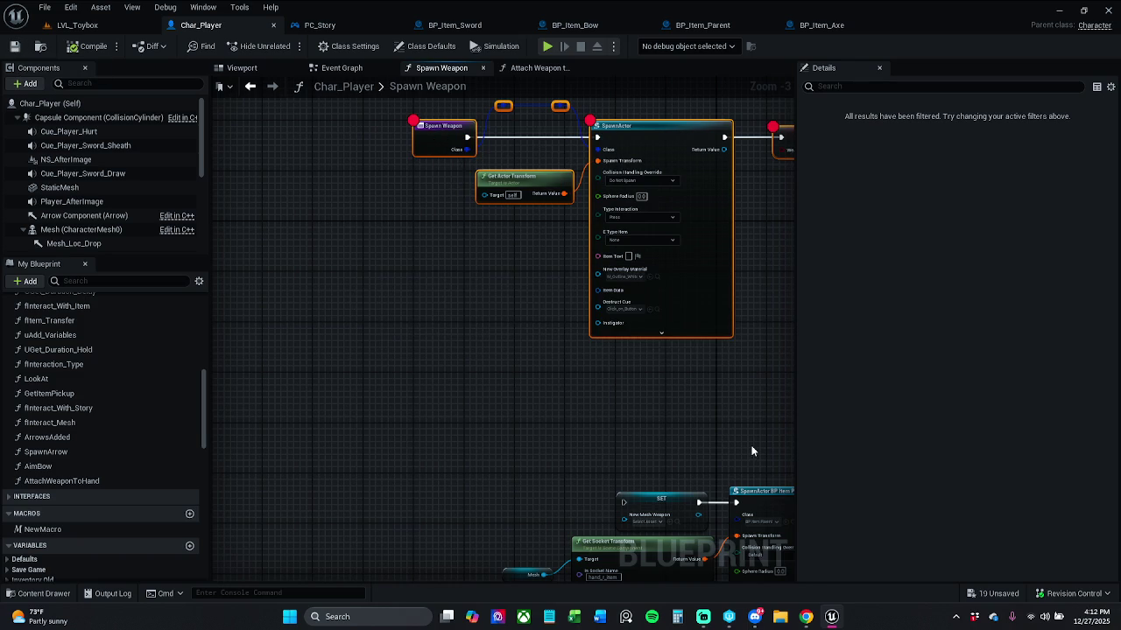
Delete the reroute nodes and wire Spawn Weapon's Class directly into SpawnActor's Class.
{"action": "left_click_drag", "start_coordinate": [751, 446], "coordinate": [661, 447]}
{"action": "scroll", "coordinate": [622, 388], "scroll_direction": "up", "scroll_amount": 1}
{"action": "mouse_move", "coordinate": [440, 263]}
{"action": "left_mouse_down"}
{"action": "mouse_move", "coordinate": [491, 285]}
{"action": "mouse_move", "coordinate": [538, 282]}
{"action": "left_mouse_up"}
{"action": "key", "text": "Delete"}
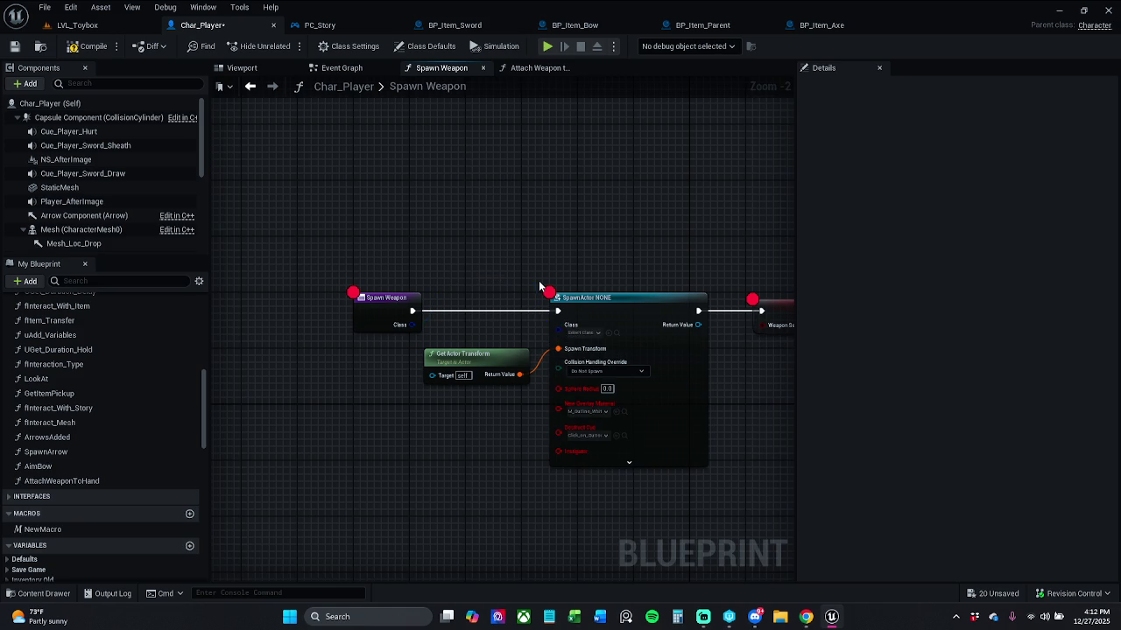
{"action": "mouse_move", "coordinate": [412, 325]}
{"action": "left_mouse_down"}
{"action": "mouse_move", "coordinate": [762, 252]}
{"action": "mouse_move", "coordinate": [557, 324]}
{"action": "mouse_move", "coordinate": [678, 398]}
{"action": "mouse_move", "coordinate": [792, 408]}
{"action": "mouse_move", "coordinate": [548, 425]}
{"action": "left_mouse_up"}
Shift SpawnActor and Get Actor Transform left, then save Char_Player.
{"action": "left_click_drag", "start_coordinate": [654, 324], "coordinate": [590, 324]}
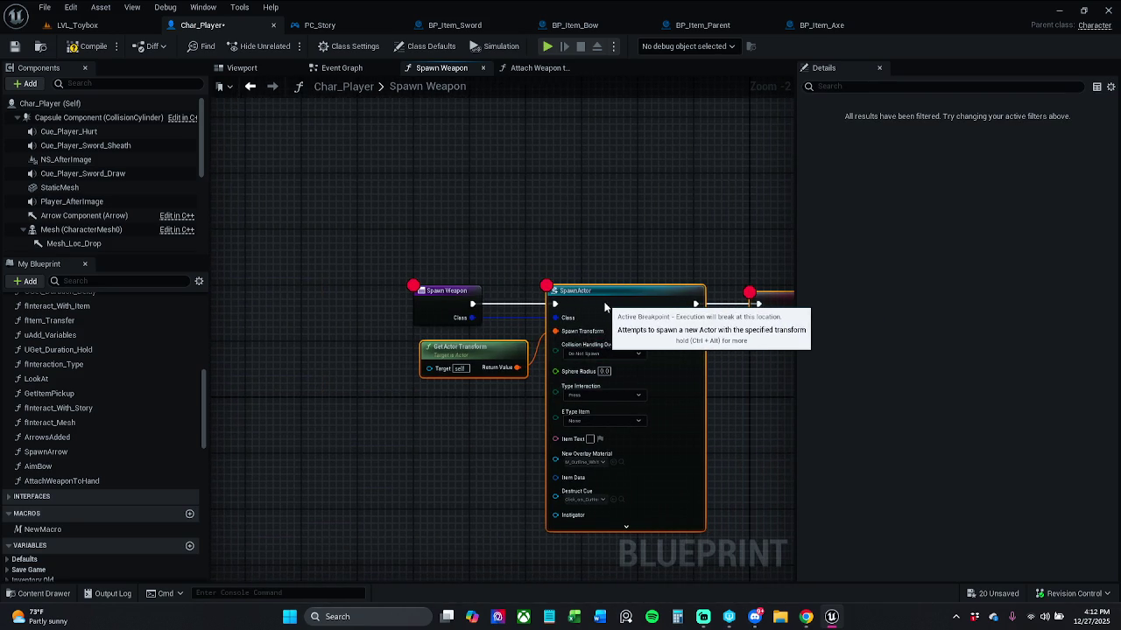
{"action": "left_click", "coordinate": [517, 330]}
{"action": "mouse_move", "coordinate": [514, 246]}
{"action": "left_mouse_down"}
{"action": "mouse_move", "coordinate": [675, 413]}
{"action": "mouse_move", "coordinate": [830, 418]}
{"action": "mouse_move", "coordinate": [792, 420]}
{"action": "left_mouse_up"}
{"action": "left_click_drag", "start_coordinate": [572, 301], "coordinate": [564, 301]}
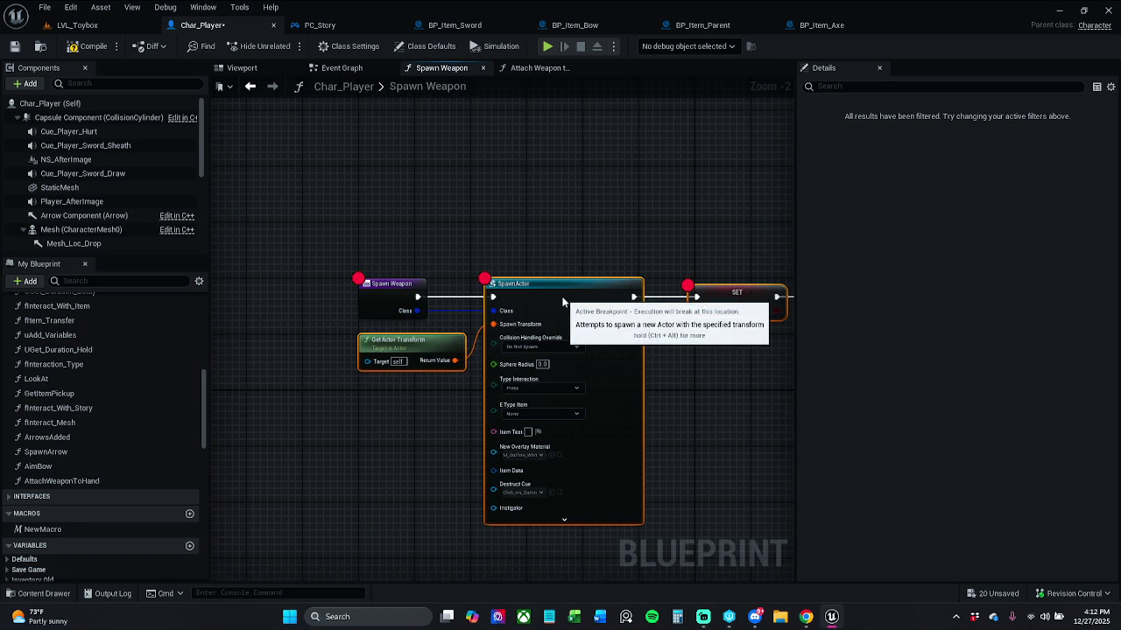
{"action": "left_click", "coordinate": [538, 258]}
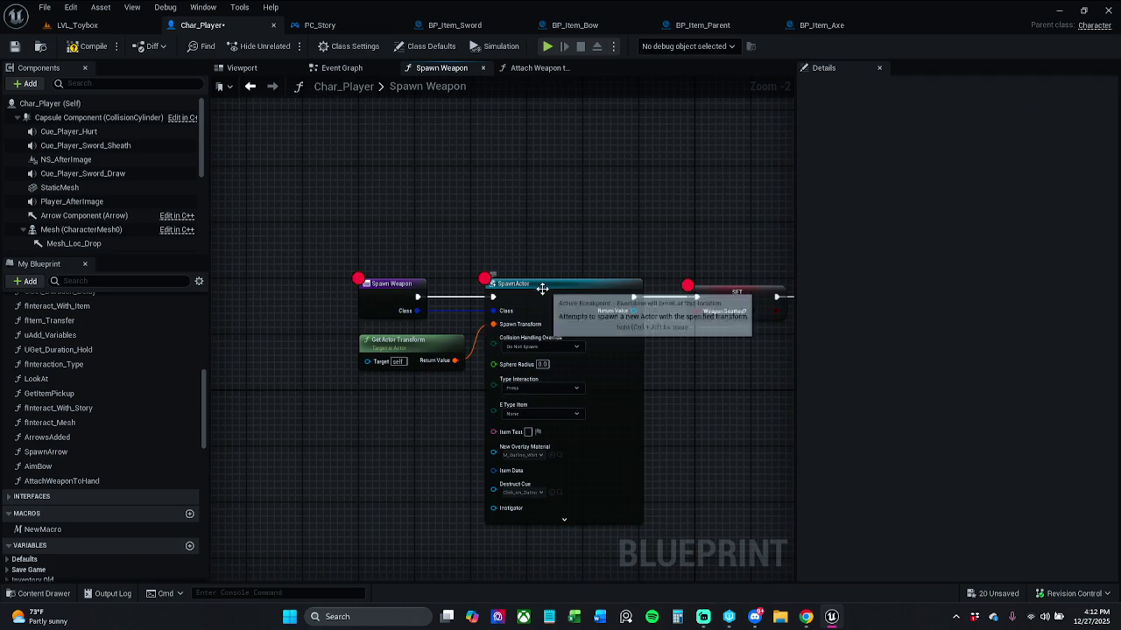
{"action": "left_click", "coordinate": [14, 47]}
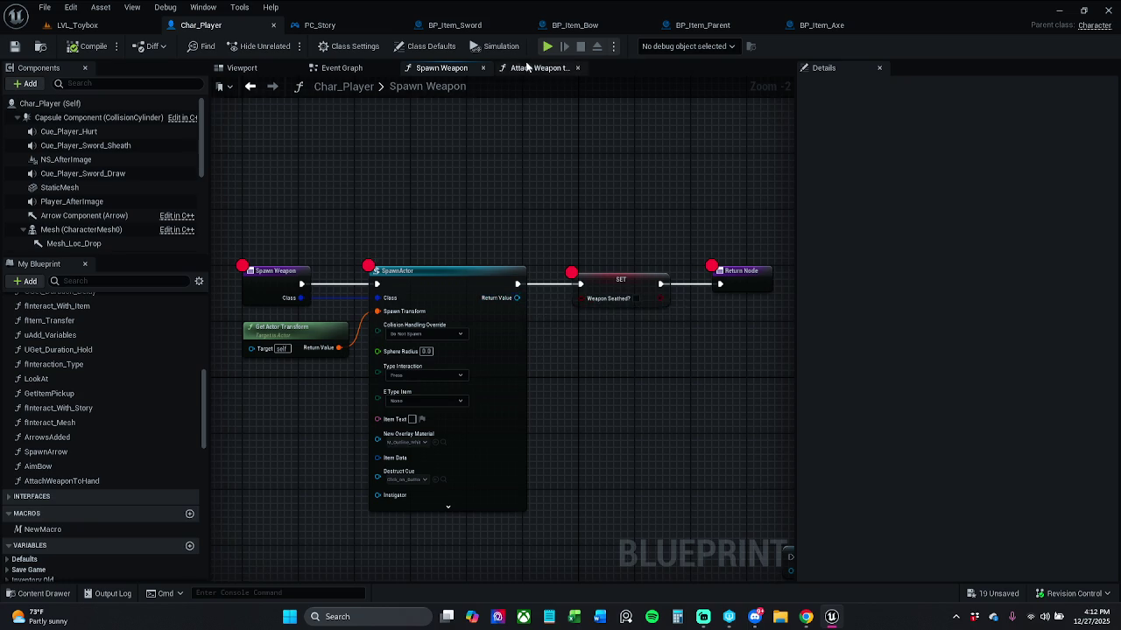
Wire SpawnActor's Return Value into the Spawn Weapon Return Node.
{"action": "left_click", "coordinate": [533, 67]}
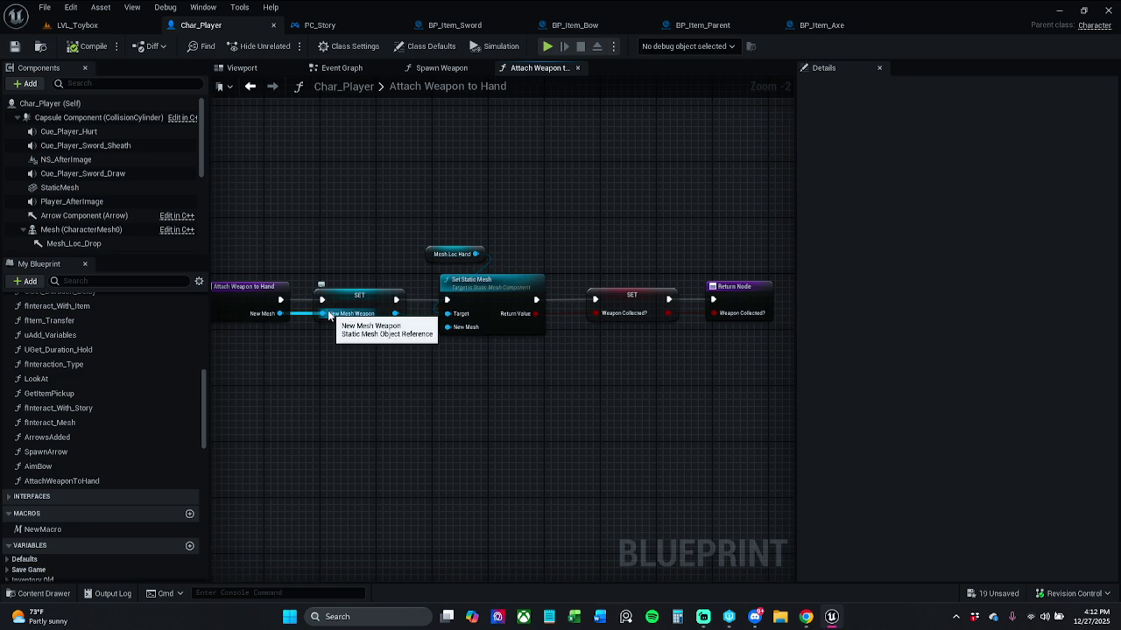
{"action": "left_click", "coordinate": [446, 69]}
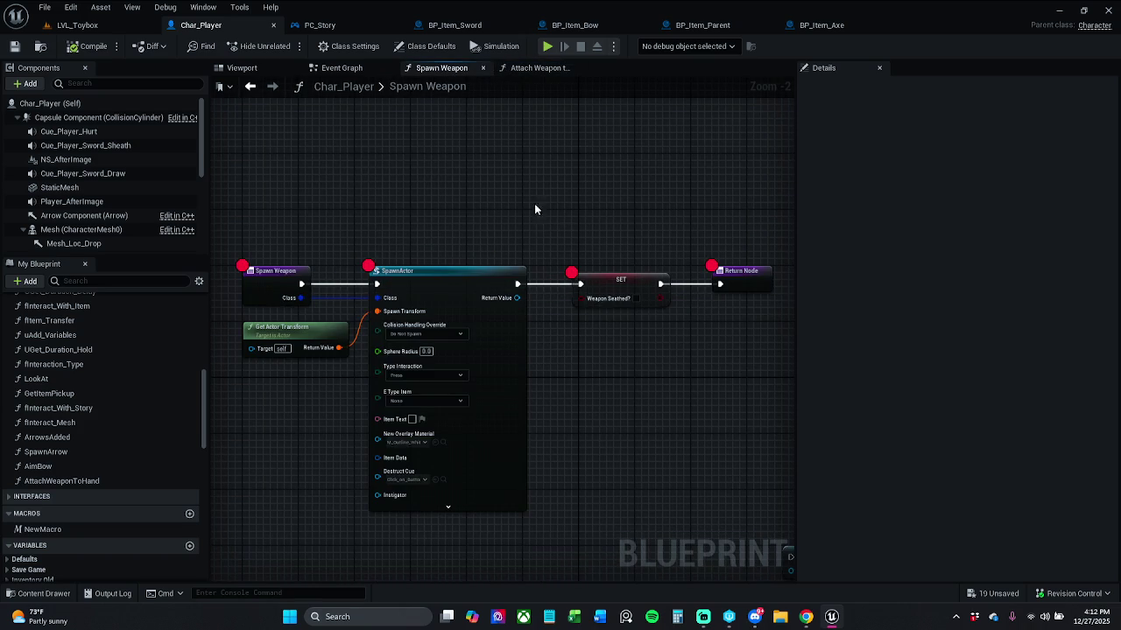
{"action": "left_click_drag", "start_coordinate": [513, 273], "coordinate": [500, 238]}
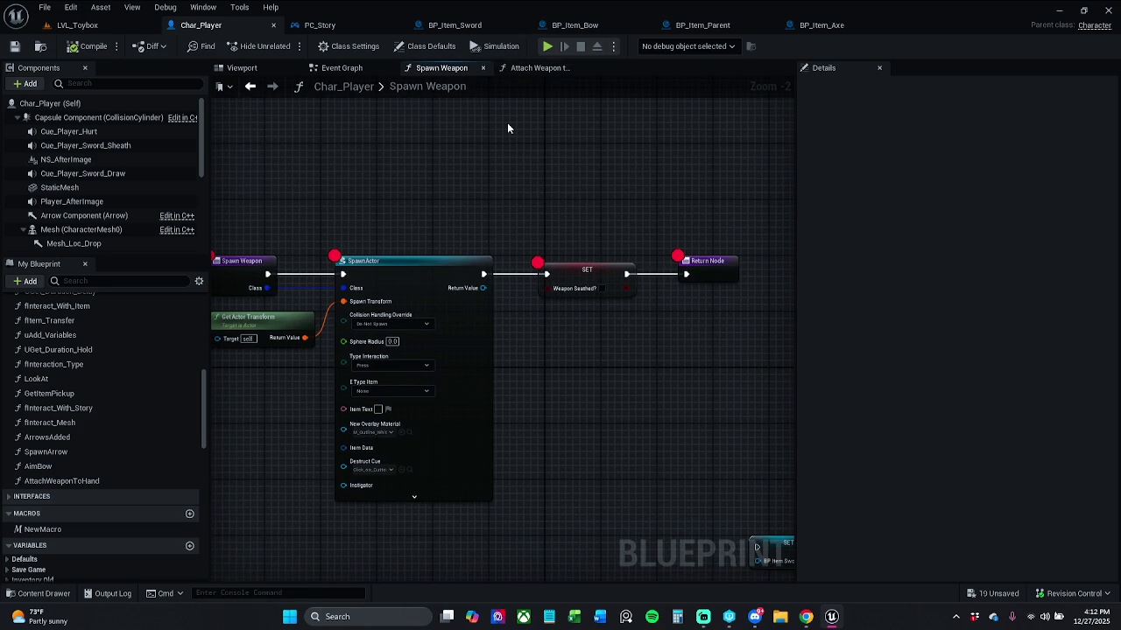
{"action": "mouse_move", "coordinate": [505, 228]}
{"action": "left_mouse_down"}
{"action": "mouse_move", "coordinate": [507, 211]}
{"action": "mouse_move", "coordinate": [479, 213]}
{"action": "left_mouse_up"}
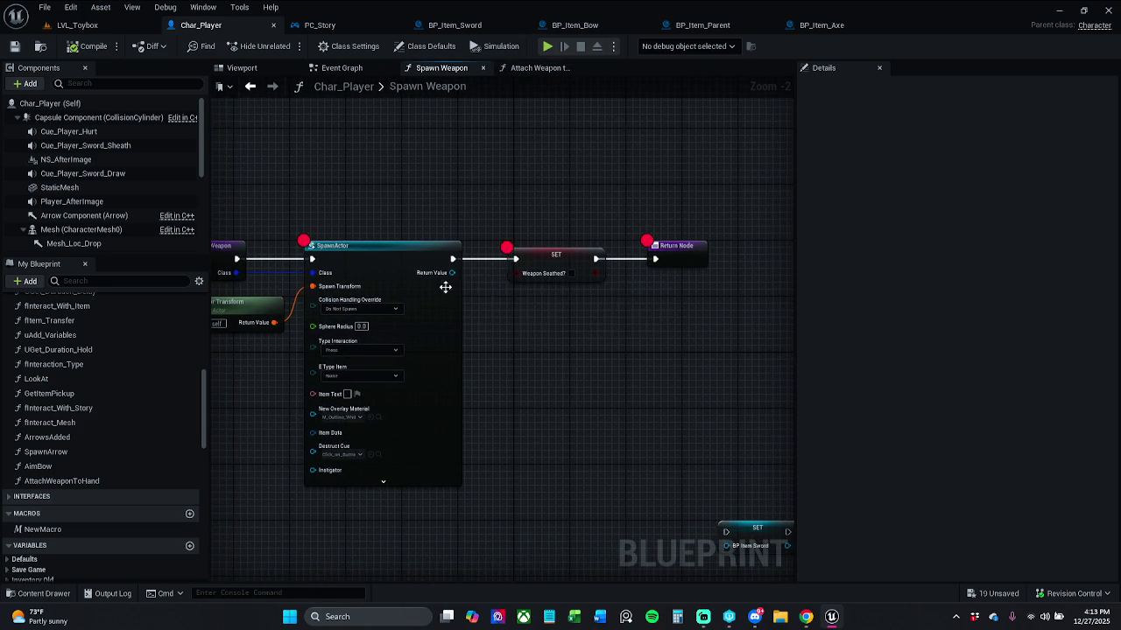
{"action": "left_click_drag", "start_coordinate": [452, 272], "coordinate": [668, 267]}
{"action": "left_click", "coordinate": [674, 263]}
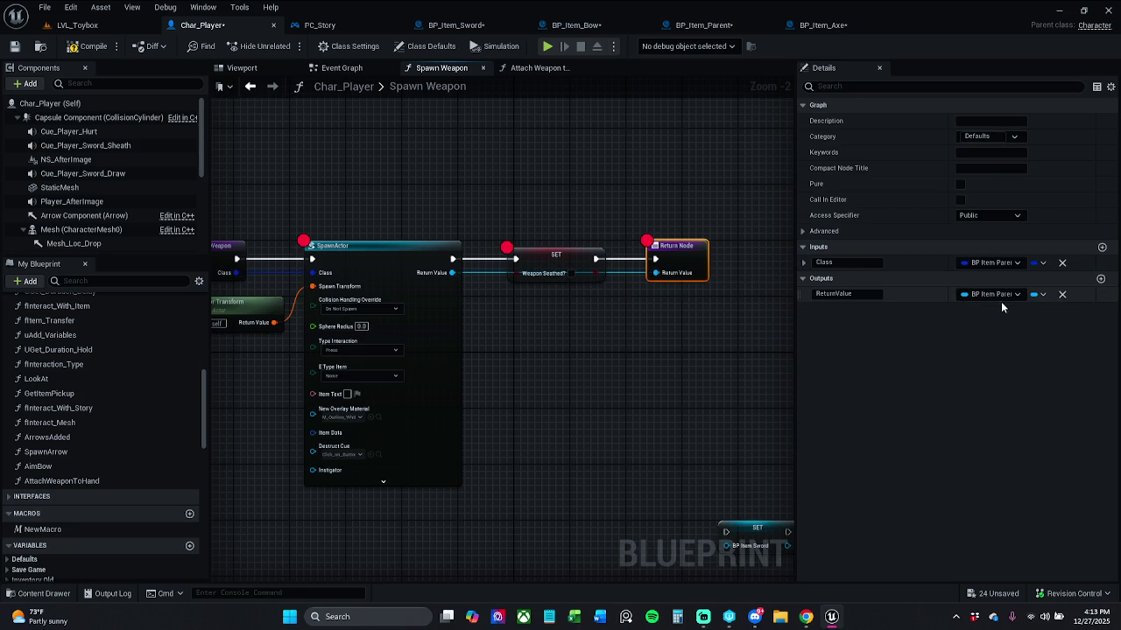
Remove the ReturnValue output, compile and save Char_Player, and bring up the Event Graph.
{"action": "left_click", "coordinate": [1061, 295]}
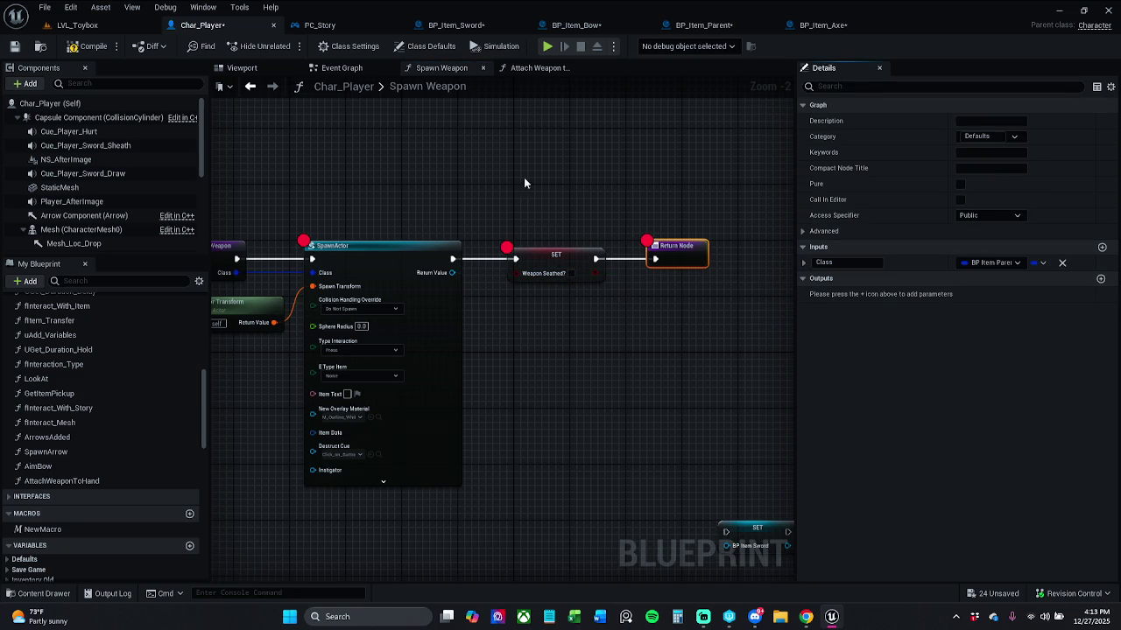
{"action": "left_click", "coordinate": [85, 47]}
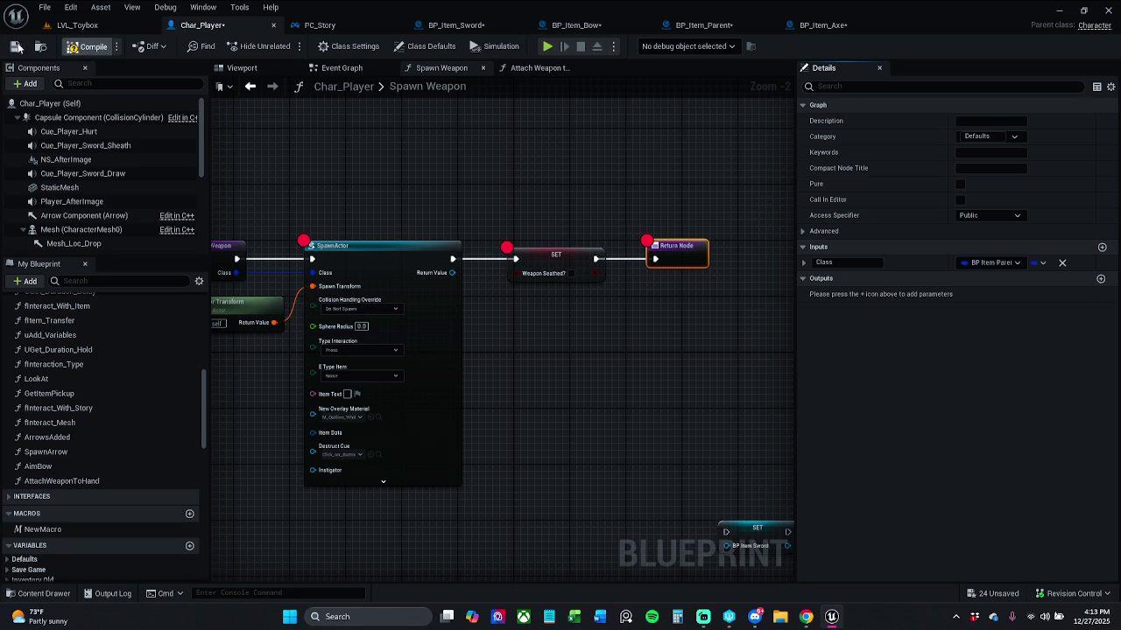
{"action": "left_click", "coordinate": [15, 46]}
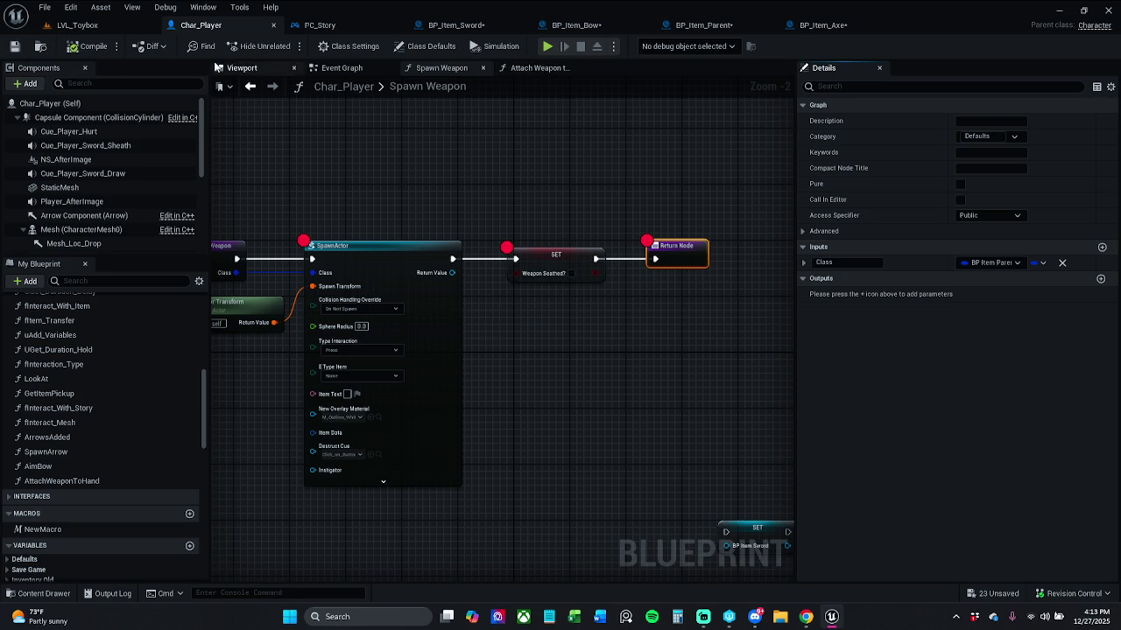
{"action": "left_click", "coordinate": [253, 73]}
{"action": "left_click", "coordinate": [294, 68]}
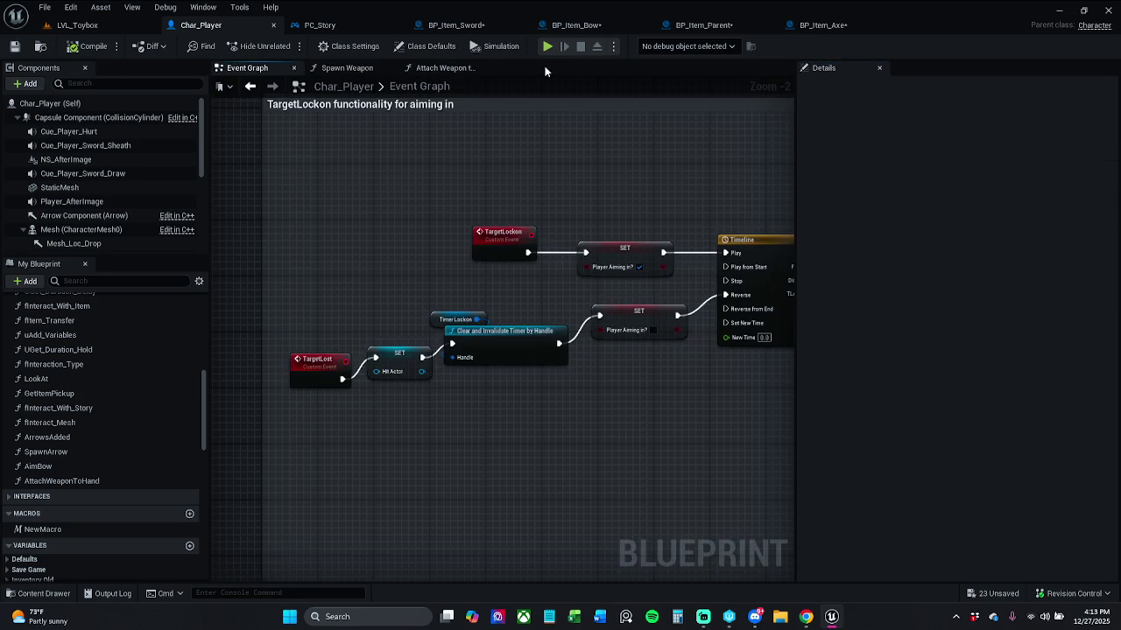
Cut the SET Weapon Collected? node from Attach Weapon to Hand, then return to Spawn Weapon.
{"action": "left_click", "coordinate": [437, 68]}
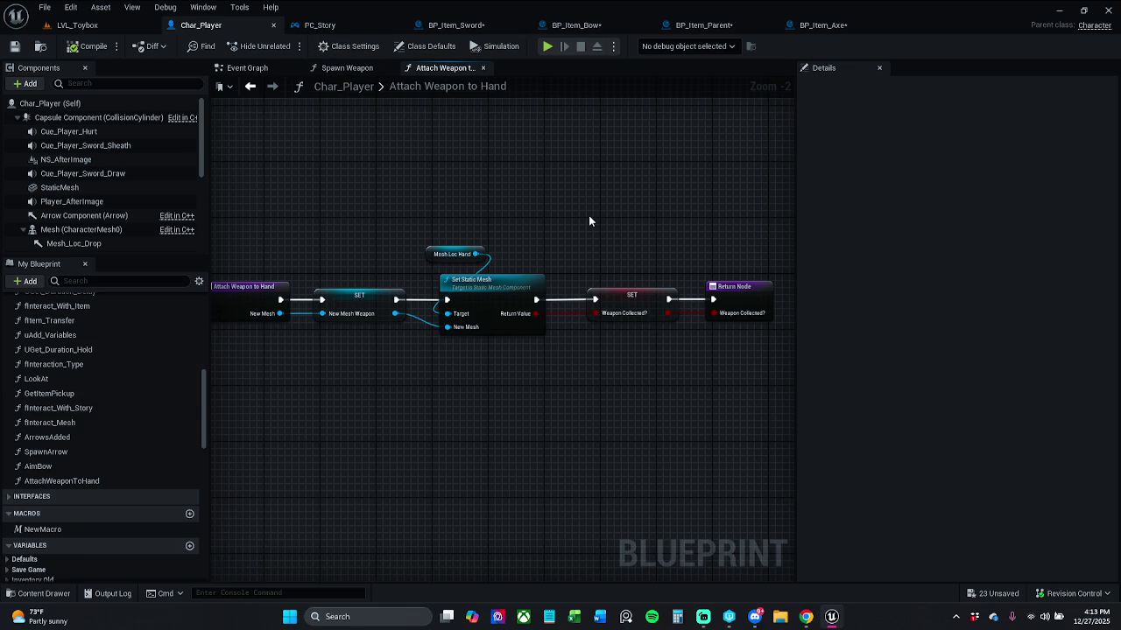
{"action": "left_click_drag", "start_coordinate": [591, 224], "coordinate": [706, 320]}
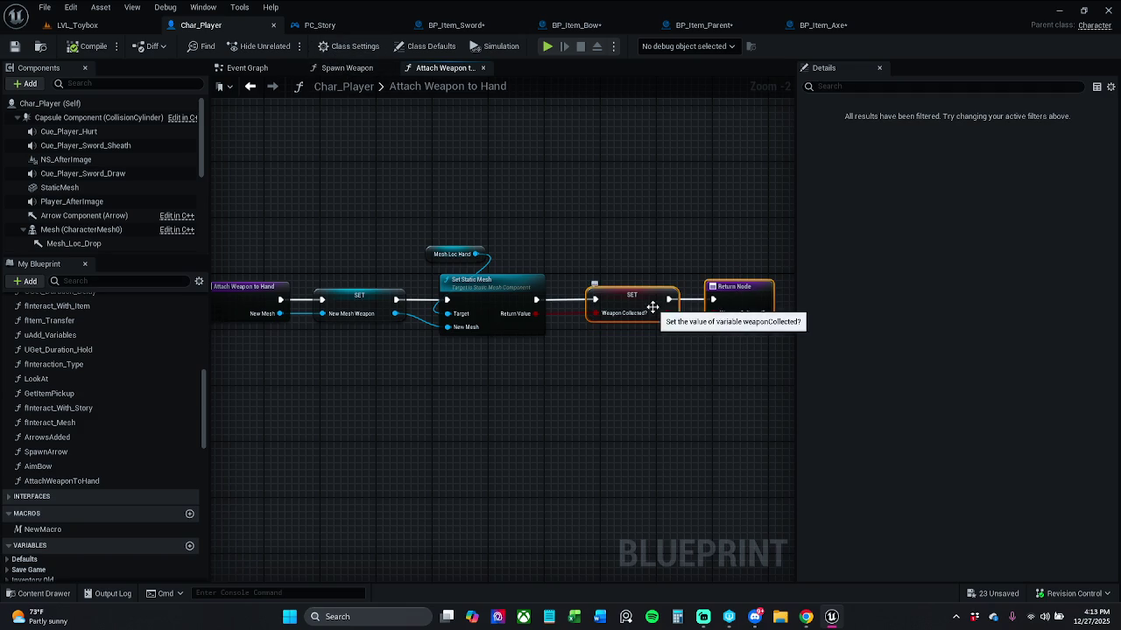
{"action": "left_click", "coordinate": [635, 245]}
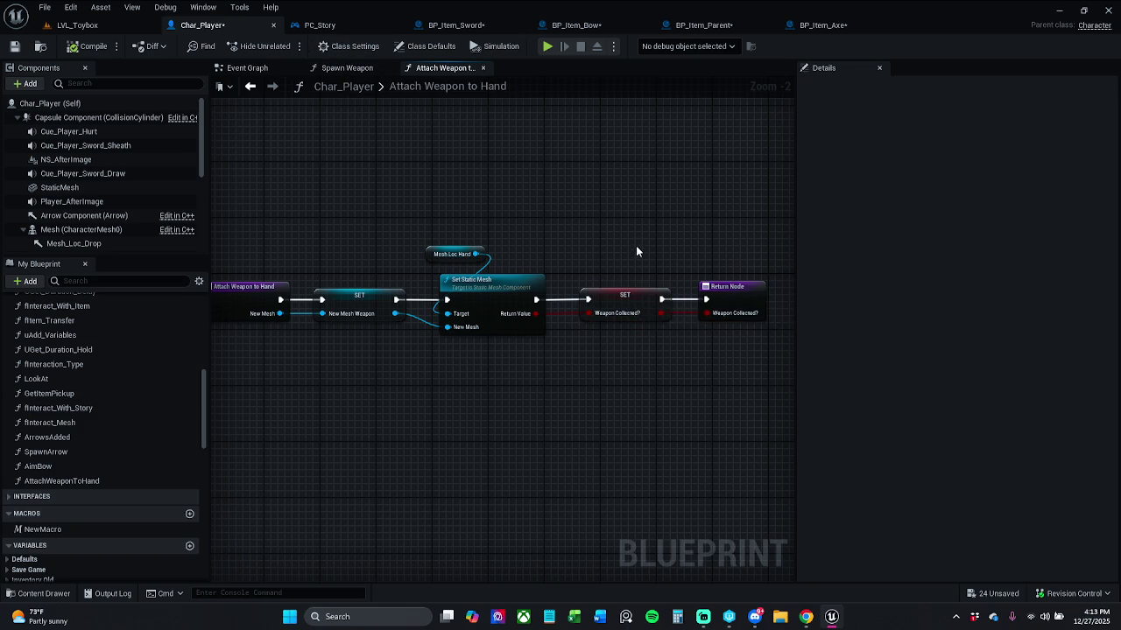
{"action": "left_click", "coordinate": [632, 298]}
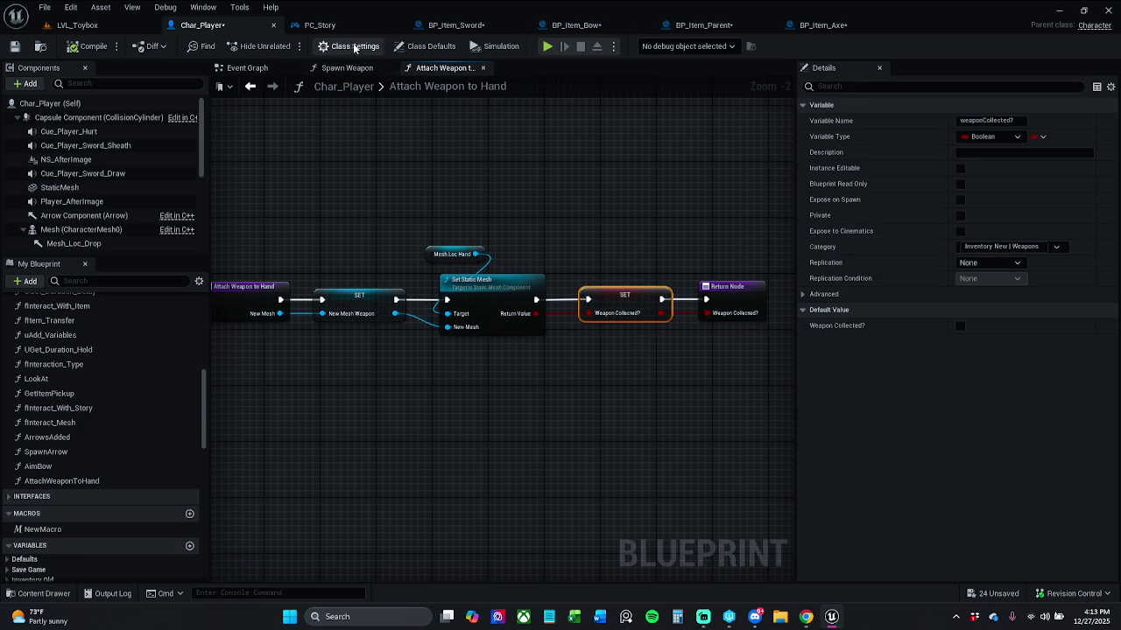
{"action": "left_click", "coordinate": [354, 70]}
{"action": "left_click", "coordinate": [442, 69]}
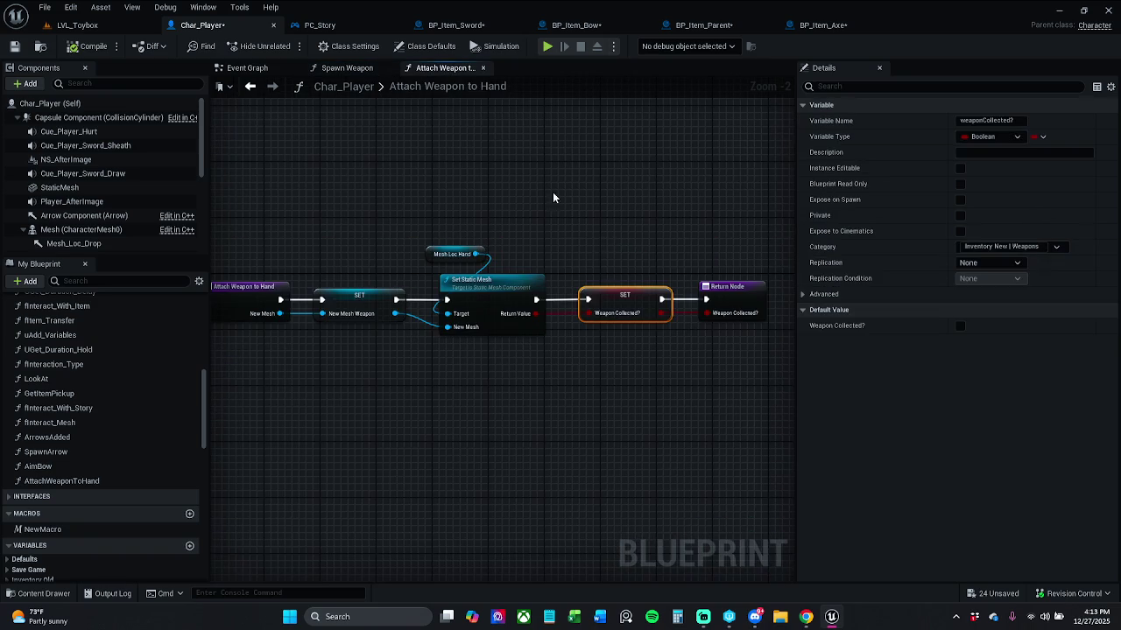
{"action": "left_click_drag", "start_coordinate": [609, 252], "coordinate": [635, 350]}
{"action": "key", "text": "Delete"}
{"action": "left_click", "coordinate": [350, 69]}
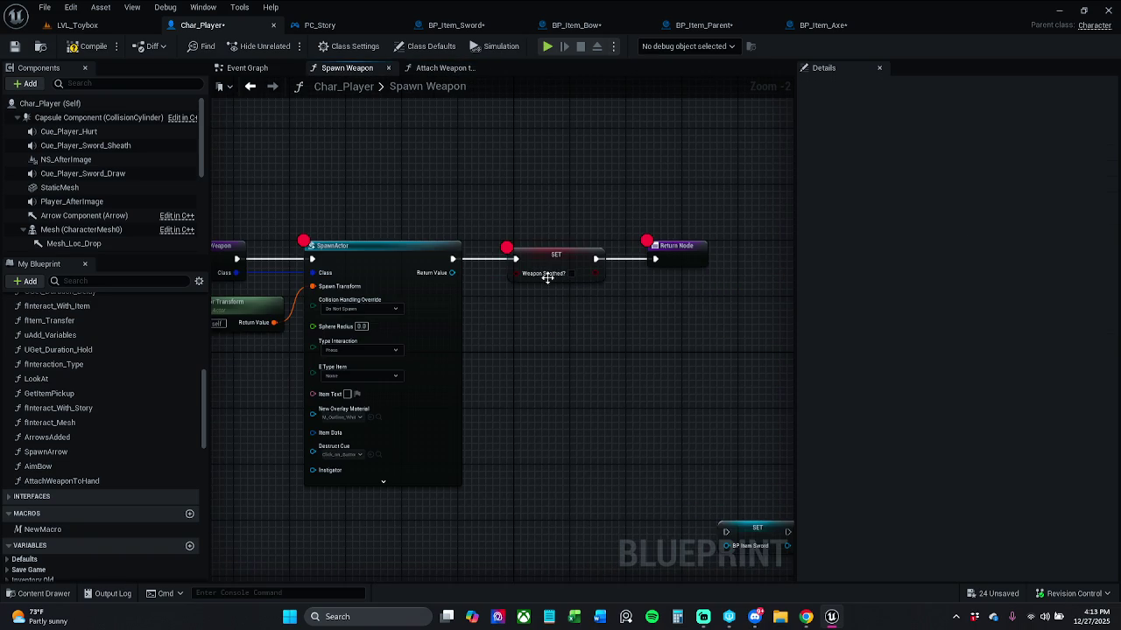
Paste the Weapon Collected? setter, ticked true, between SpawnActor and Weapon Seathed?, then save.
{"action": "left_click_drag", "start_coordinate": [519, 213], "coordinate": [680, 300]}
{"action": "left_click_drag", "start_coordinate": [577, 263], "coordinate": [705, 251]}
{"action": "key", "text": "ctrl+v"}
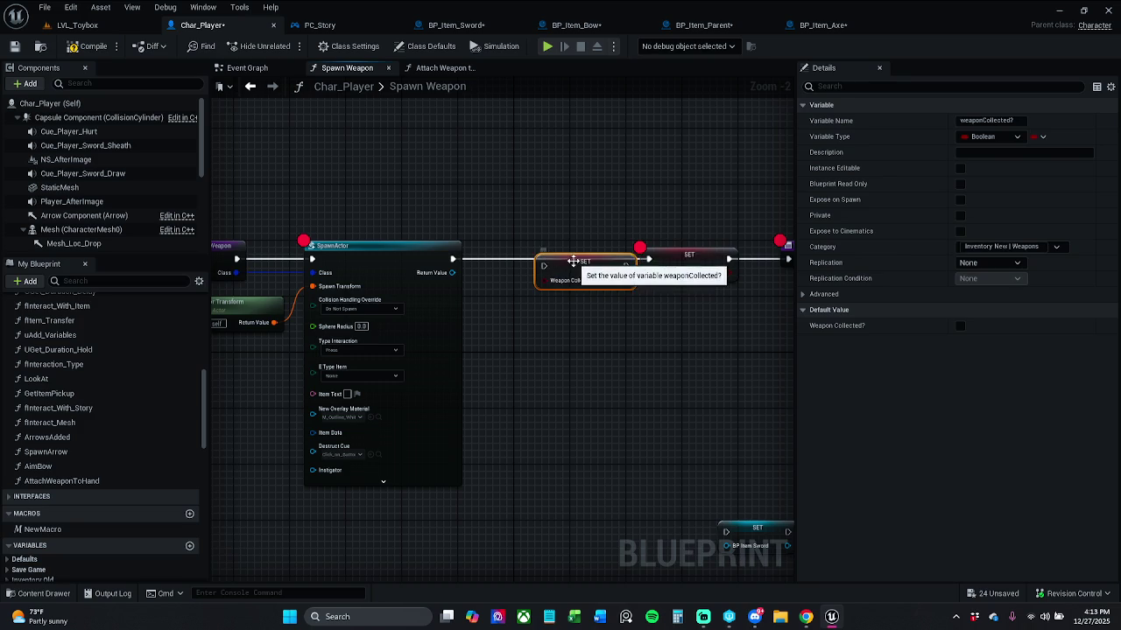
{"action": "left_click_drag", "start_coordinate": [523, 259], "coordinate": [453, 259]}
{"action": "left_click", "coordinate": [578, 274]}
{"action": "left_click_drag", "start_coordinate": [605, 259], "coordinate": [649, 259]}
{"action": "left_click", "coordinate": [580, 226]}
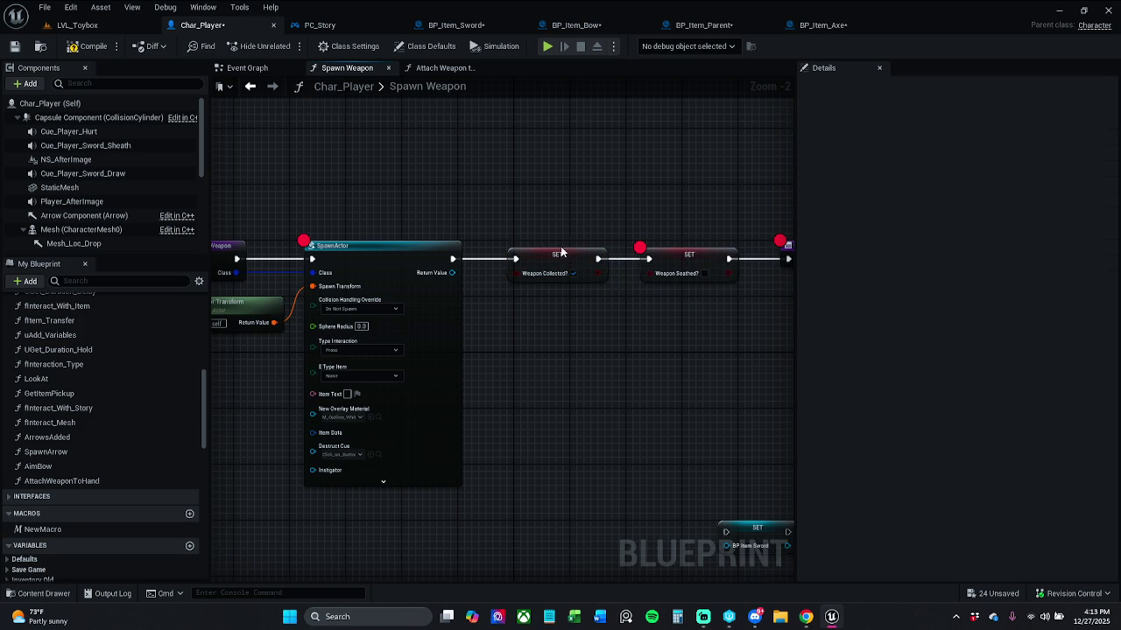
{"action": "mouse_move", "coordinate": [525, 167]}
{"action": "left_mouse_down"}
{"action": "mouse_move", "coordinate": [613, 150]}
{"action": "mouse_move", "coordinate": [375, 149]}
{"action": "mouse_move", "coordinate": [445, 154]}
{"action": "left_mouse_up"}
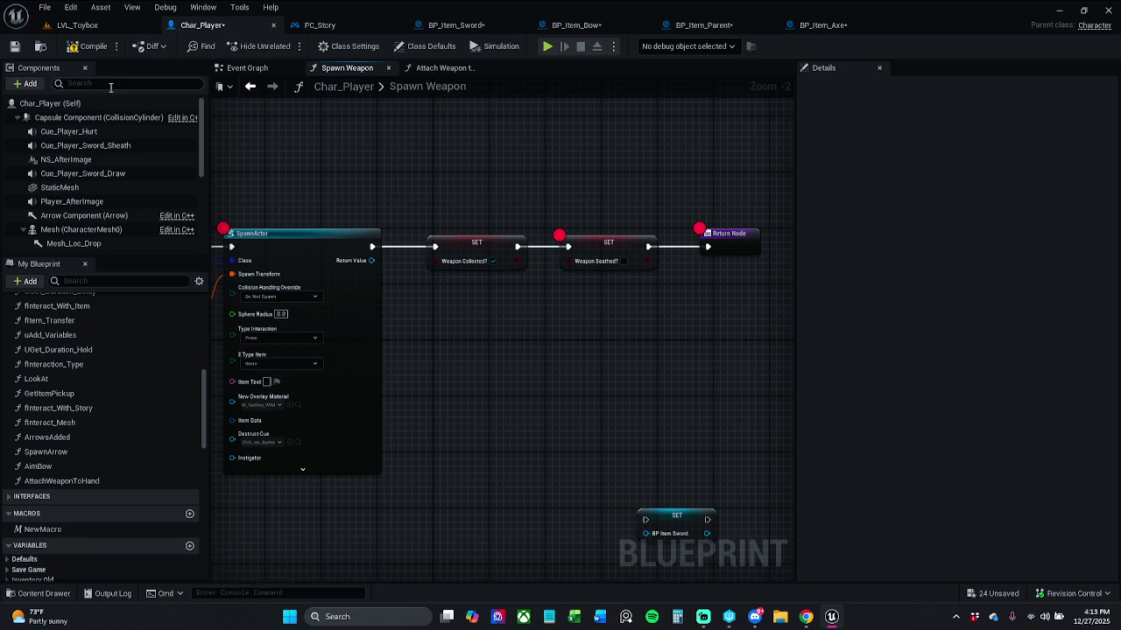
{"action": "left_click", "coordinate": [15, 46]}
Nudge the Weapon Seathed? setter and Return node right and save Char_Player again.
{"action": "left_click_drag", "start_coordinate": [593, 203], "coordinate": [730, 291]}
{"action": "left_click_drag", "start_coordinate": [608, 238], "coordinate": [615, 238]}
{"action": "left_click", "coordinate": [376, 103]}
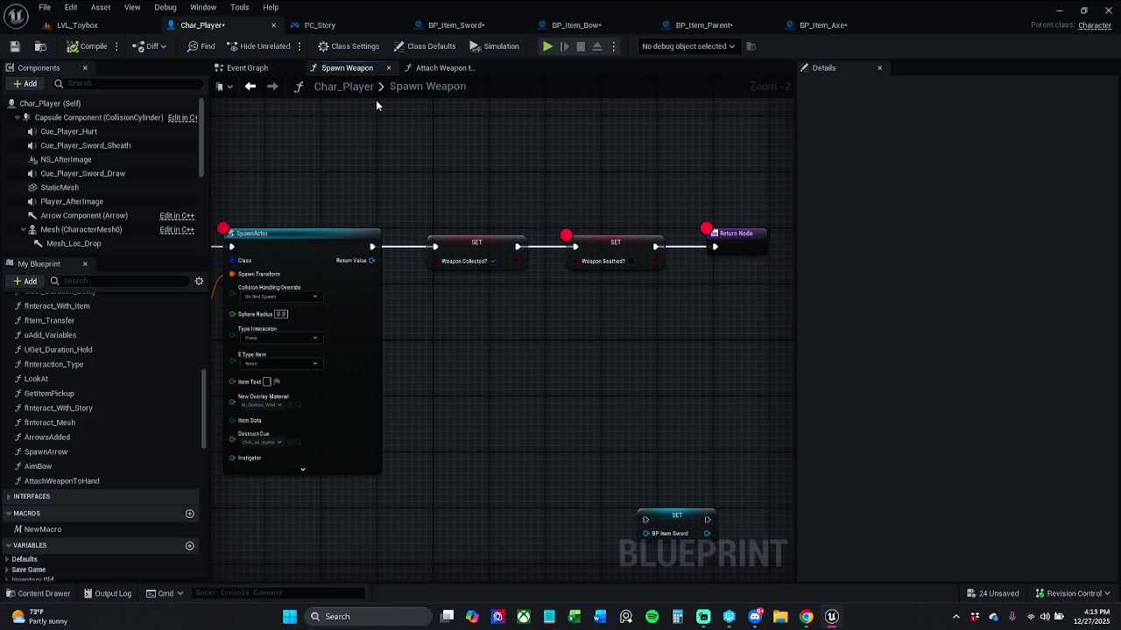
{"action": "left_click", "coordinate": [15, 47]}
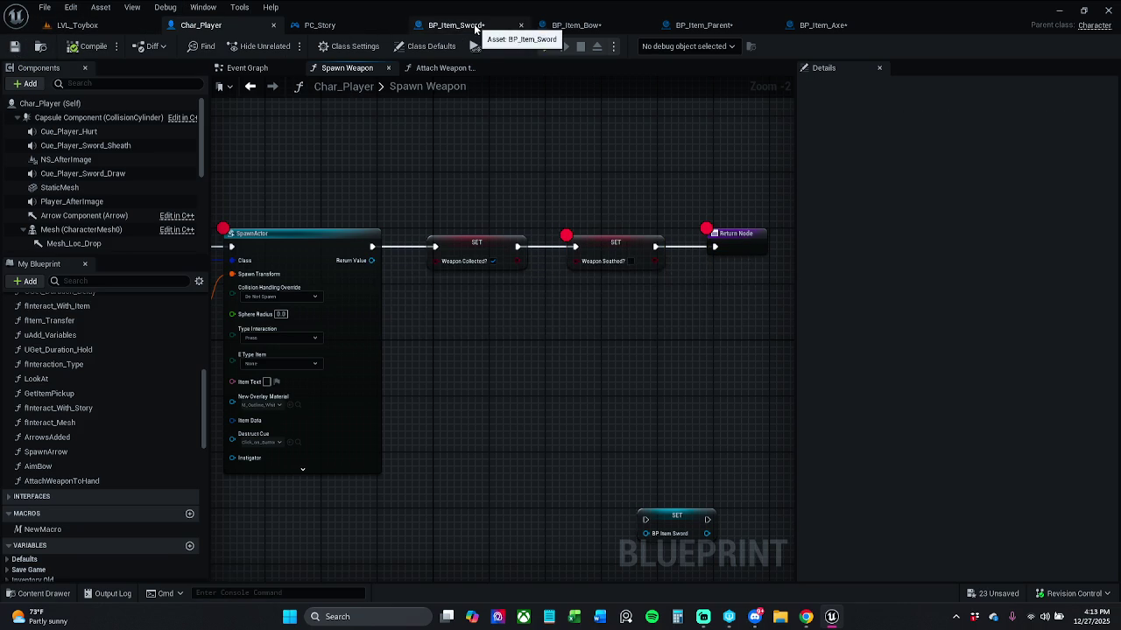
Delete the unused Item Mesh node from BP_Item_Sword's Event Graph.
{"action": "left_click", "coordinate": [473, 24]}
{"action": "left_click_drag", "start_coordinate": [534, 186], "coordinate": [618, 180]}
{"action": "left_click", "coordinate": [489, 317]}
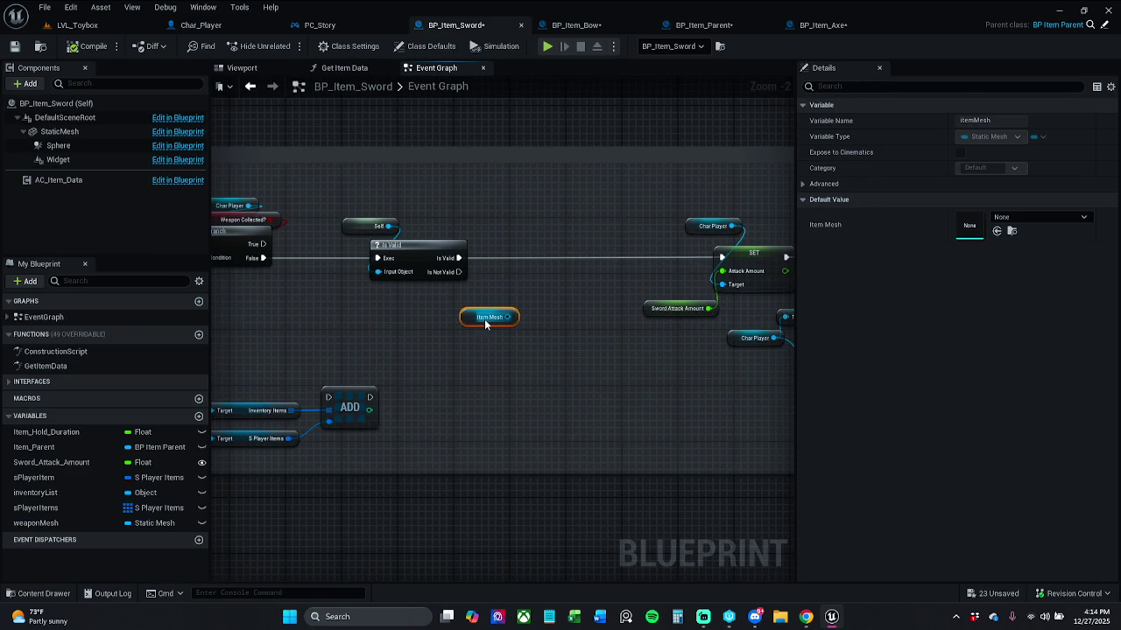
{"action": "key", "text": "Delete"}
{"action": "mouse_move", "coordinate": [474, 319]}
{"action": "left_mouse_down"}
{"action": "mouse_move", "coordinate": [356, 322]}
{"action": "mouse_move", "coordinate": [487, 312]}
{"action": "mouse_move", "coordinate": [618, 325]}
{"action": "mouse_move", "coordinate": [500, 265]}
{"action": "mouse_move", "coordinate": [586, 421]}
{"action": "mouse_move", "coordinate": [513, 394]}
{"action": "mouse_move", "coordinate": [458, 333]}
{"action": "left_mouse_up"}
Check the sword's Get Item Data graph and viewport, then switch to BP_Item_Bow.
{"action": "scroll", "coordinate": [575, 320], "scroll_direction": "down", "scroll_amount": 2}
{"action": "scroll", "coordinate": [500, 265], "scroll_direction": "down", "scroll_amount": 1}
{"action": "scroll", "coordinate": [503, 266], "scroll_direction": "down", "scroll_amount": 3}
{"action": "scroll", "coordinate": [499, 261], "scroll_direction": "up", "scroll_amount": 3}
{"action": "scroll", "coordinate": [479, 340], "scroll_direction": "up", "scroll_amount": 1}
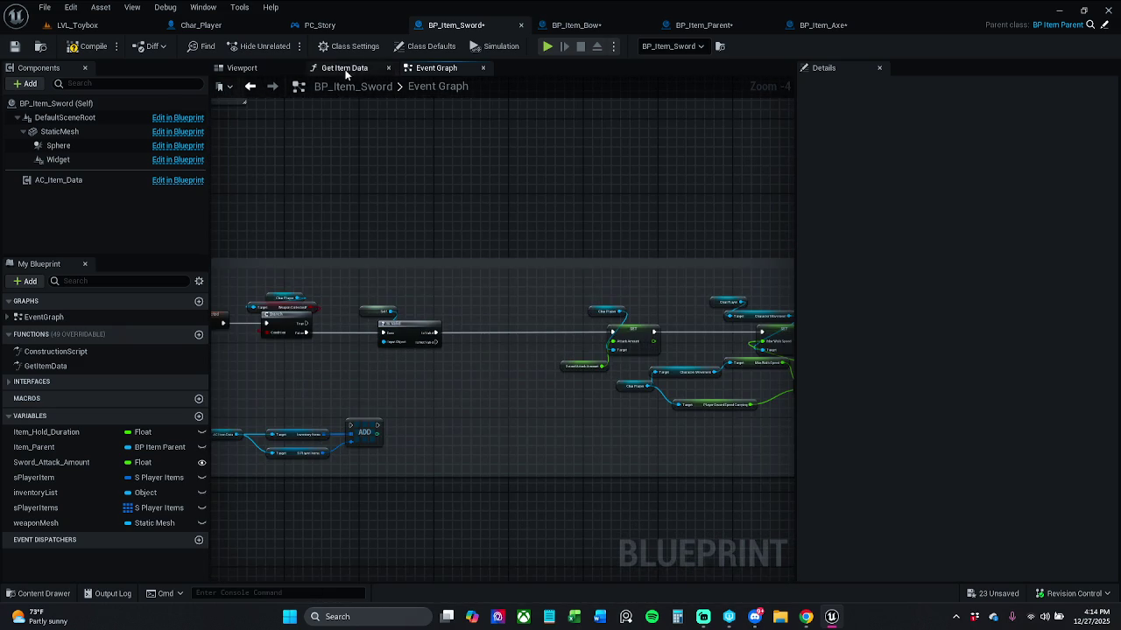
{"action": "left_click", "coordinate": [346, 75]}
{"action": "left_click", "coordinate": [389, 69]}
{"action": "left_click", "coordinate": [273, 66]}
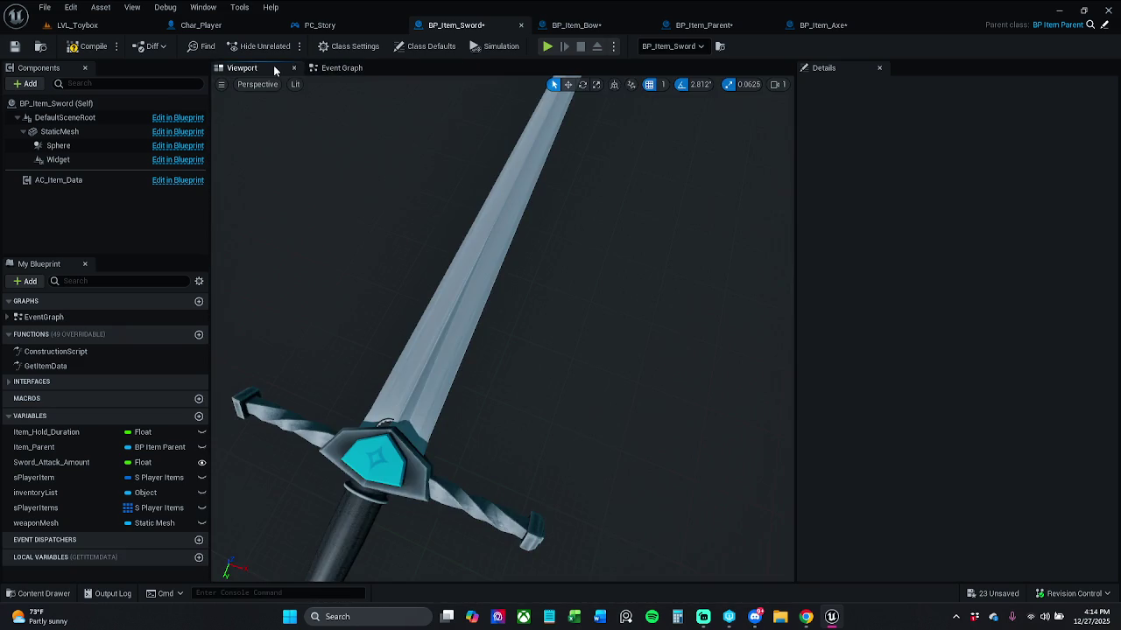
{"action": "left_click", "coordinate": [295, 68]}
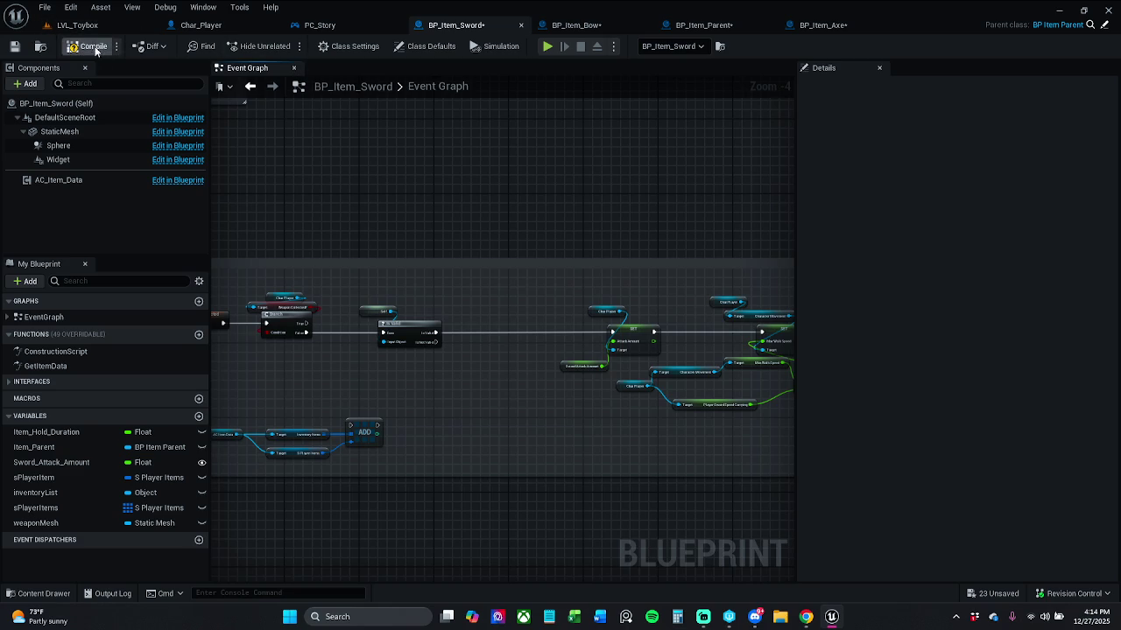
{"action": "left_click", "coordinate": [320, 26]}
{"action": "left_click", "coordinate": [257, 21]}
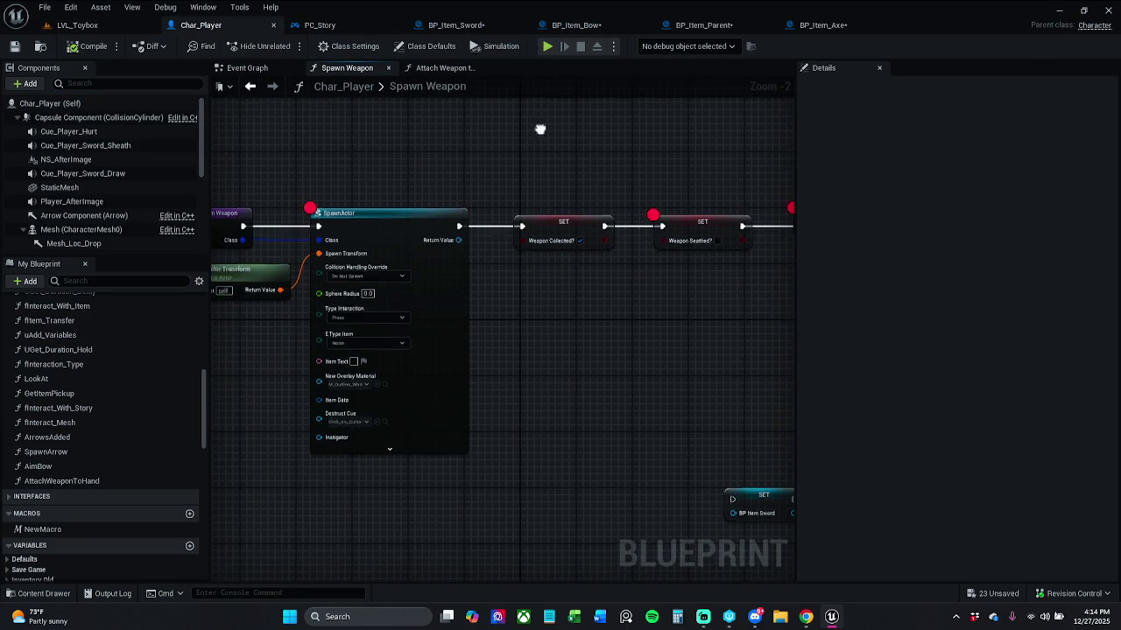
{"action": "left_click", "coordinate": [595, 28]}
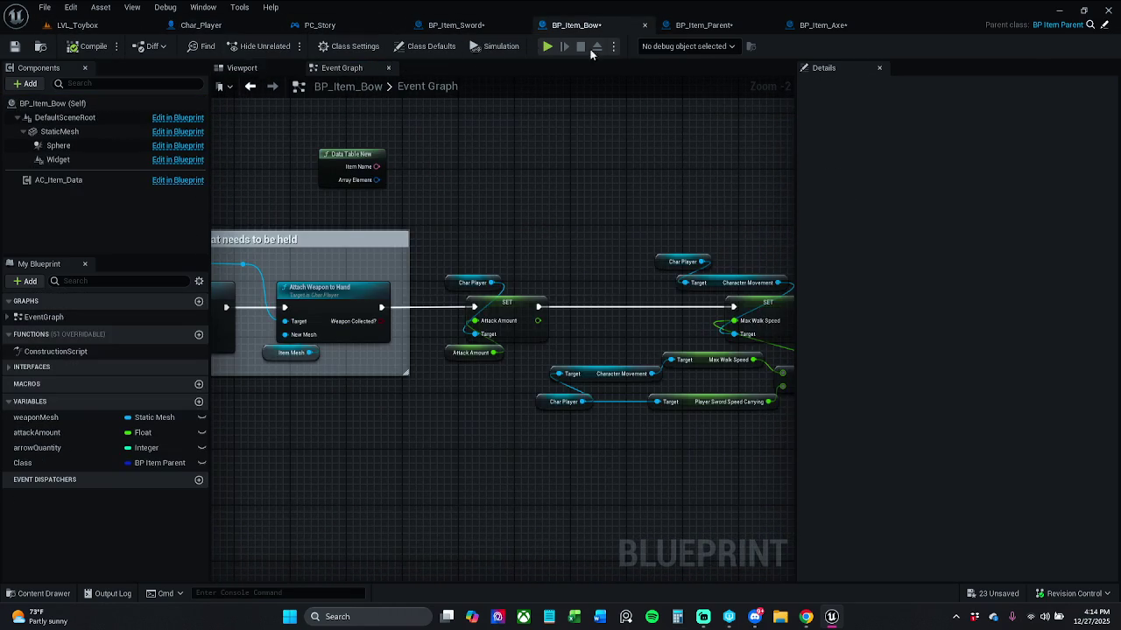
Compare BP_Item_Bow's graph with BP_Item_Parent's Spawn Weapon and Attach Weapon to Hand nodes.
{"action": "left_click", "coordinate": [700, 24]}
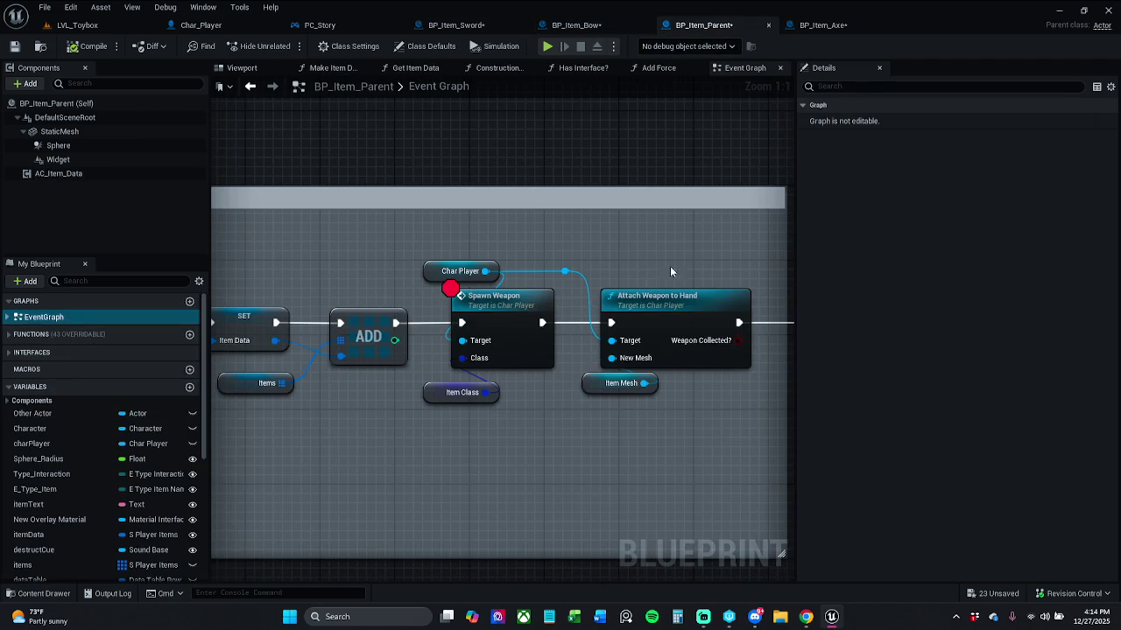
{"action": "mouse_move", "coordinate": [460, 255]}
{"action": "left_mouse_down"}
{"action": "mouse_move", "coordinate": [565, 371]}
{"action": "mouse_move", "coordinate": [732, 453]}
{"action": "left_mouse_up"}
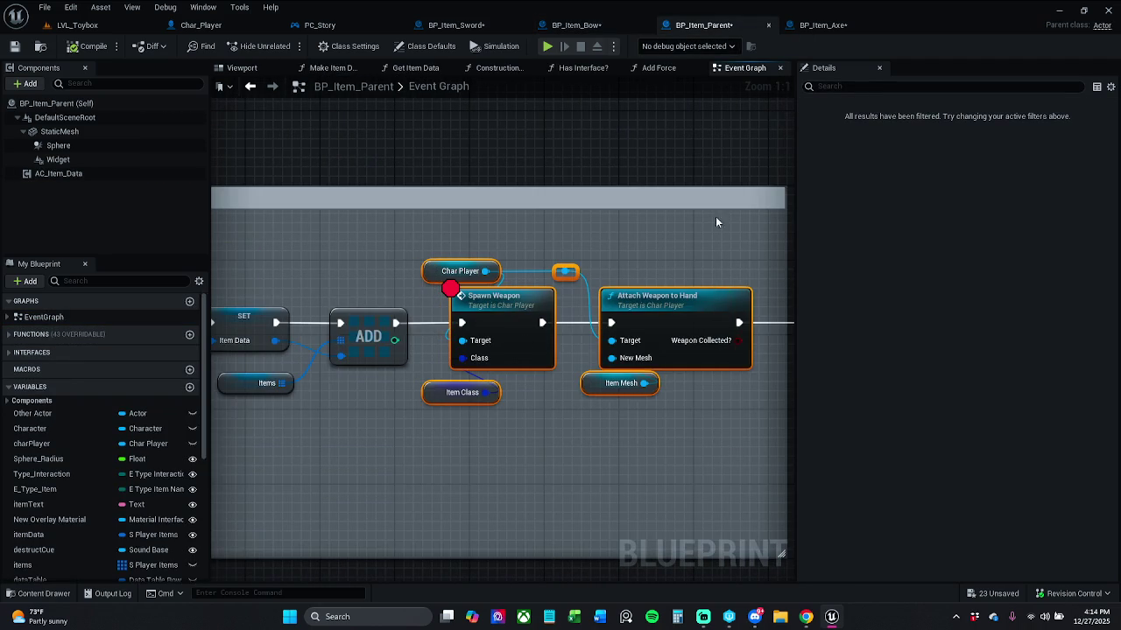
{"action": "left_click", "coordinate": [576, 24]}
{"action": "scroll", "coordinate": [688, 262], "scroll_direction": "down", "scroll_amount": 2}
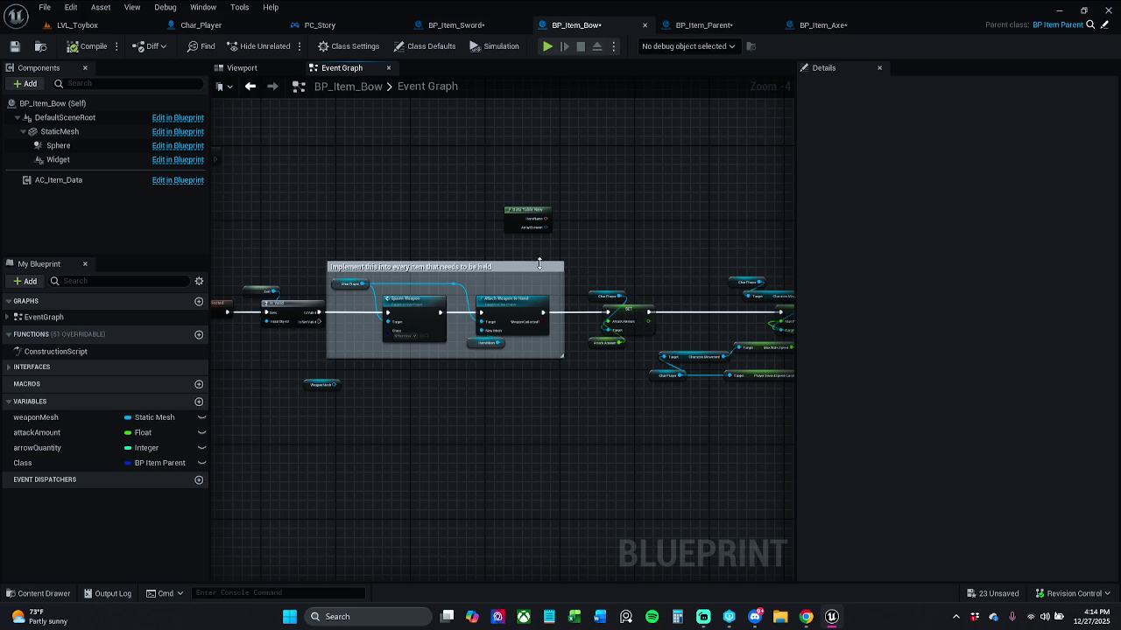
{"action": "scroll", "coordinate": [468, 282], "scroll_direction": "up", "scroll_amount": 2}
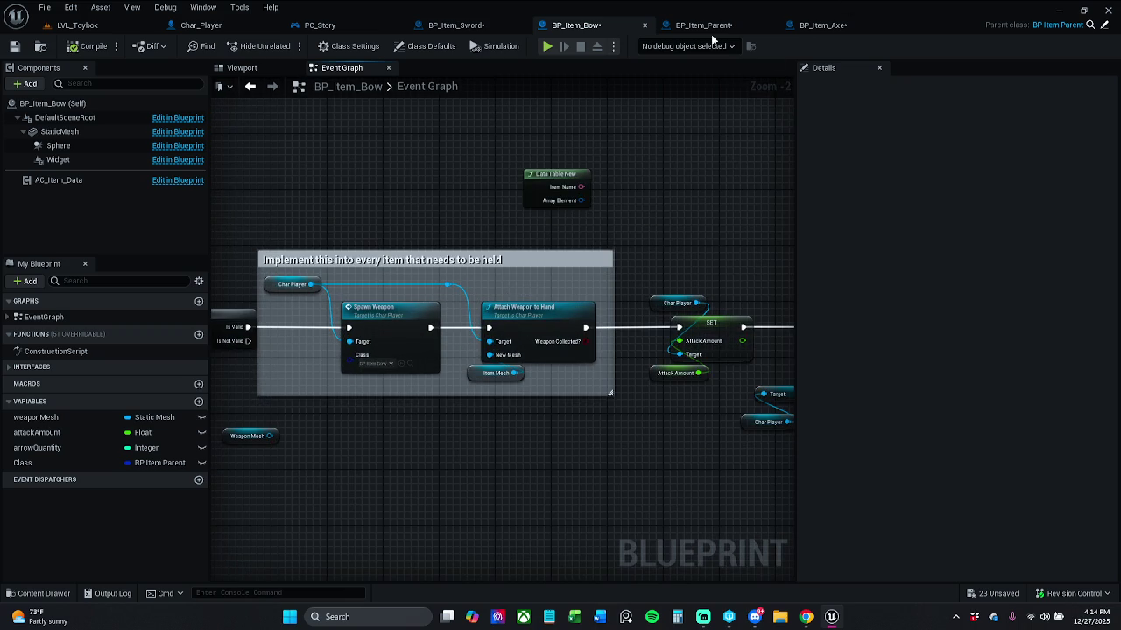
{"action": "left_click", "coordinate": [700, 25]}
{"action": "left_click", "coordinate": [578, 24]}
Delete the unused Class variable and feed a new Item Class getter into Spawn Weapon's Class.
{"action": "right_click", "coordinate": [290, 370]}
{"action": "left_click", "coordinate": [49, 463]}
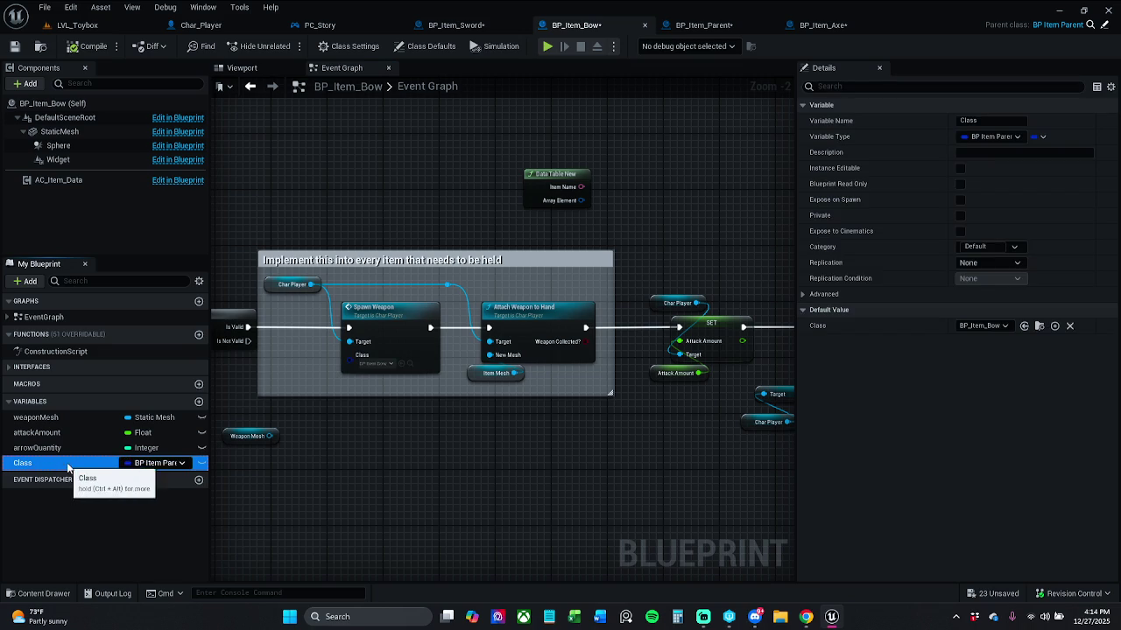
{"action": "key", "text": "Delete"}
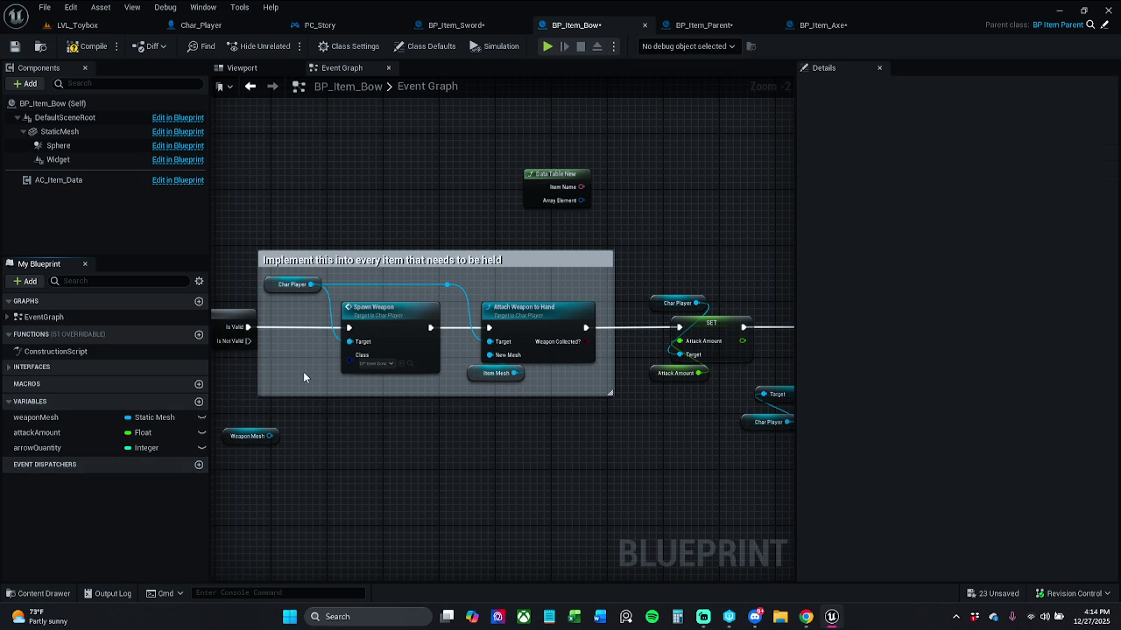
{"action": "right_click", "coordinate": [303, 374]}
{"action": "type", "text": "get"}
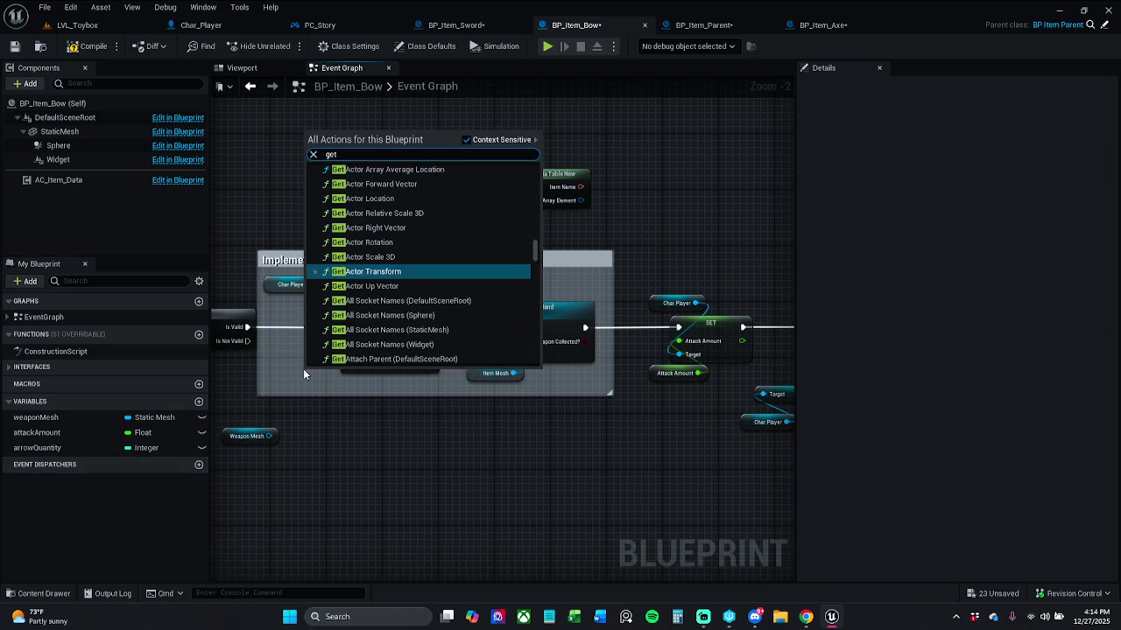
{"action": "type", "text": " item"}
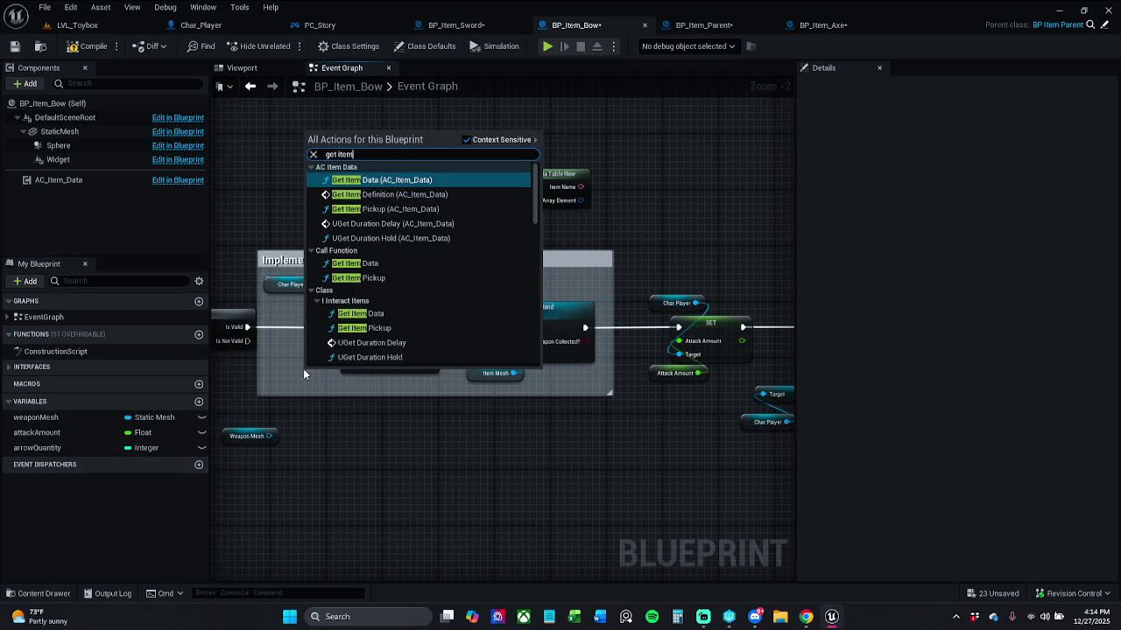
{"action": "type", "text": "cl"}
{"action": "key", "text": "Return"}
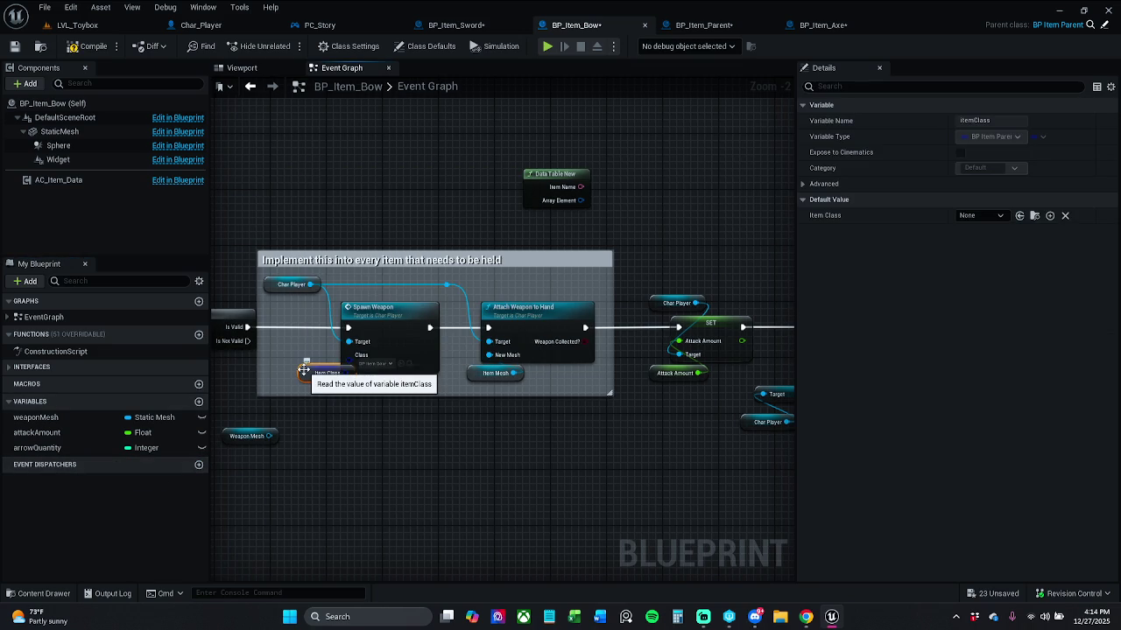
{"action": "mouse_move", "coordinate": [332, 379]}
{"action": "left_mouse_down"}
{"action": "mouse_move", "coordinate": [305, 385]}
{"action": "mouse_move", "coordinate": [349, 354]}
{"action": "left_mouse_up"}
{"action": "left_click_drag", "start_coordinate": [293, 387], "coordinate": [300, 380]}
Set Item Class's default to BP_Item_Bow and save the bow Blueprint.
{"action": "left_click", "coordinate": [979, 216]}
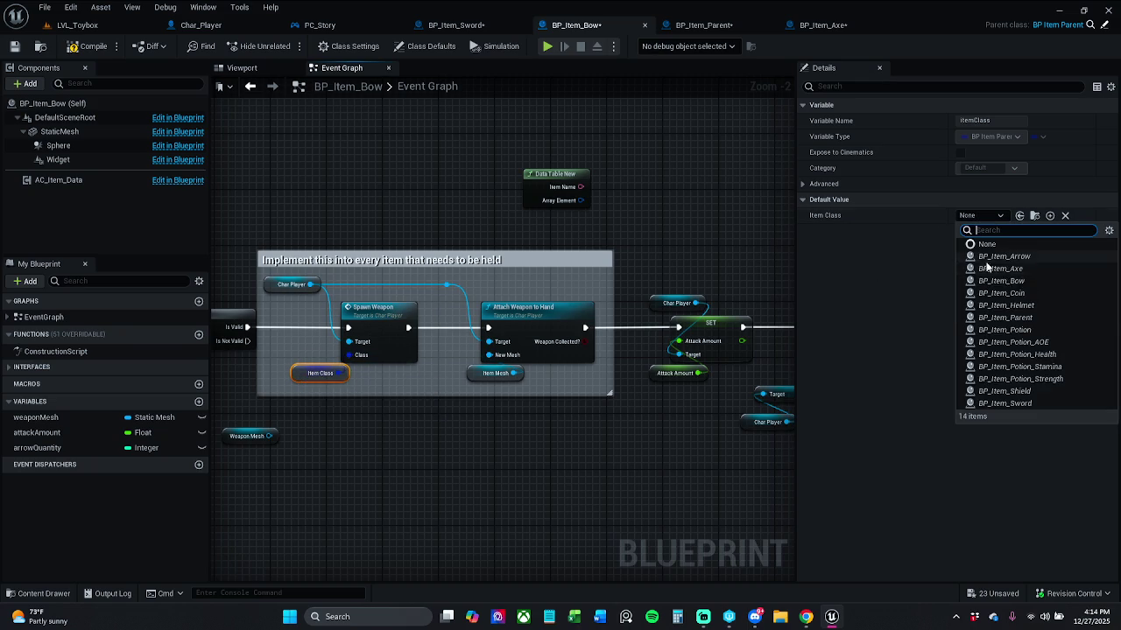
{"action": "left_click", "coordinate": [1015, 281]}
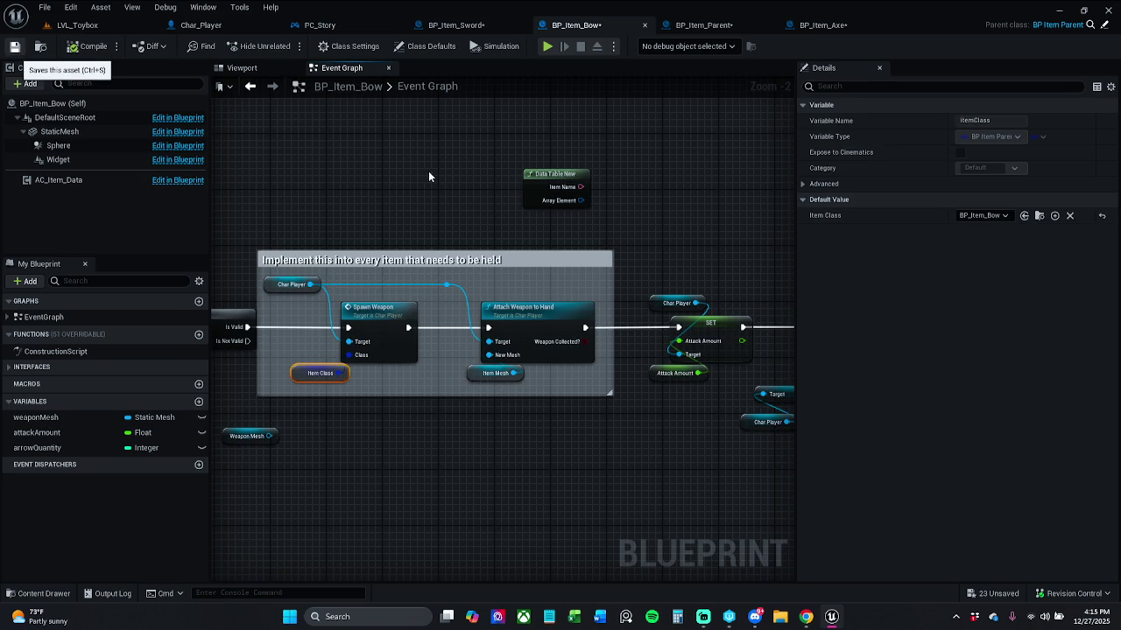
{"action": "key", "text": "ctrl+s"}
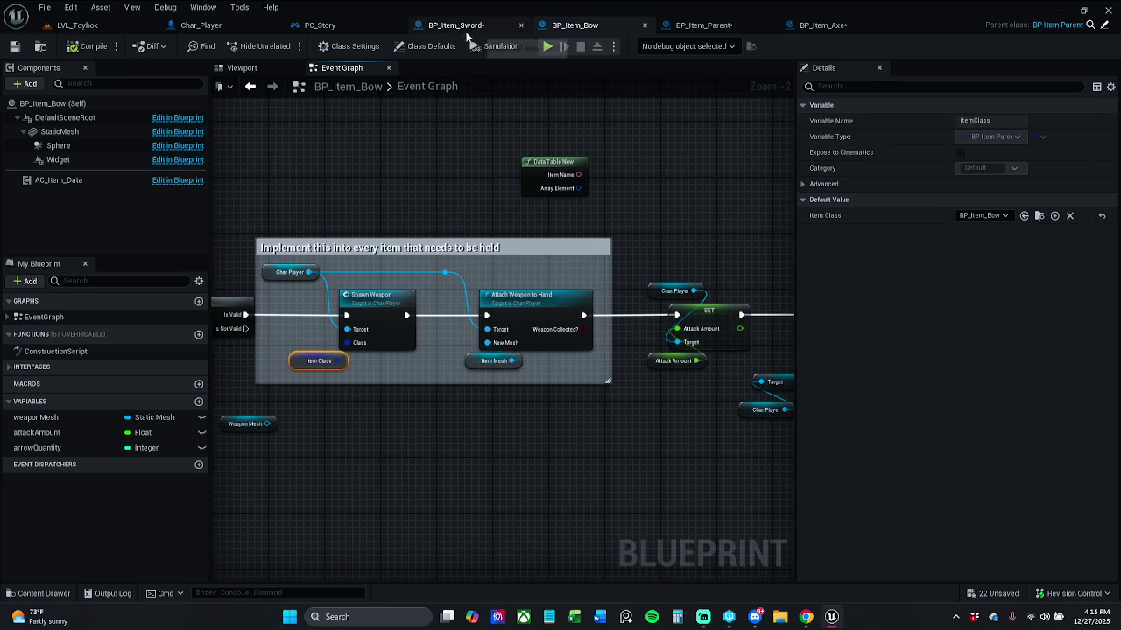
In BP_Item_Sword, move Spawn Weapon and Attach Weapon to Hand into the main OnCollected chain.
{"action": "left_click", "coordinate": [477, 29]}
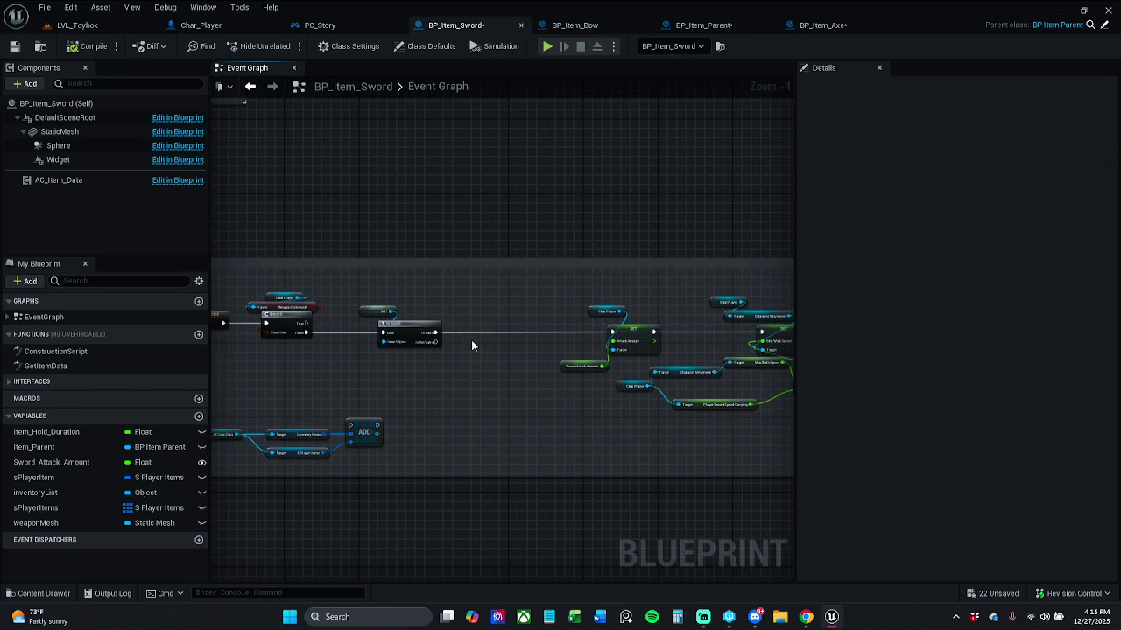
{"action": "left_click", "coordinate": [443, 331]}
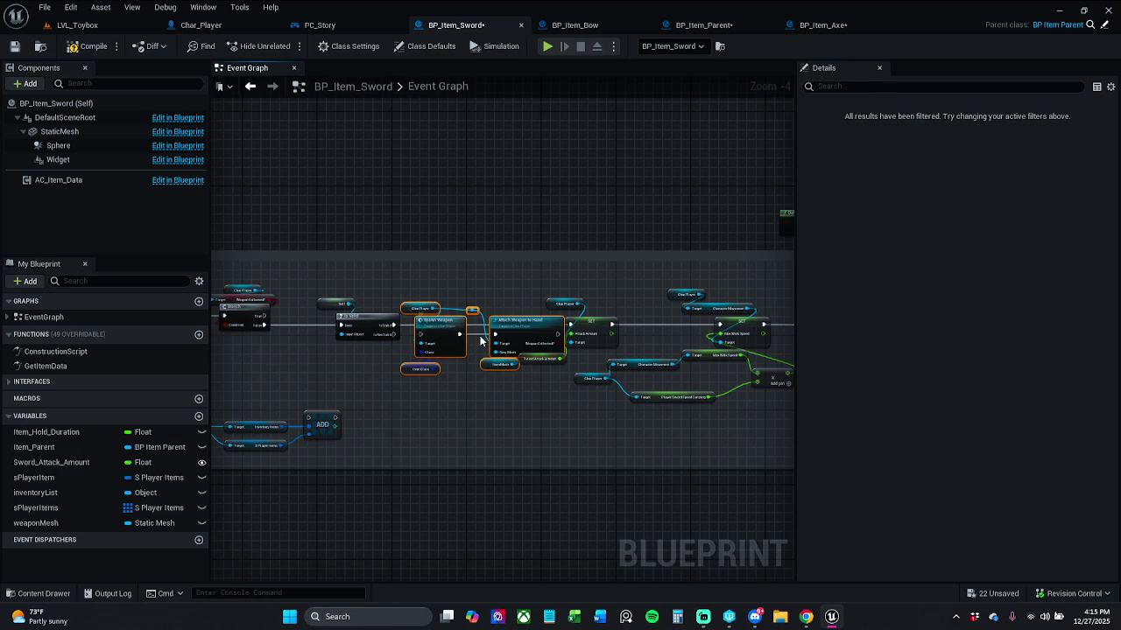
{"action": "left_click_drag", "start_coordinate": [477, 307], "coordinate": [455, 161]}
{"action": "mouse_move", "coordinate": [272, 279]}
{"action": "left_mouse_down"}
{"action": "mouse_move", "coordinate": [522, 271]}
{"action": "mouse_move", "coordinate": [565, 315]}
{"action": "left_mouse_up"}
{"action": "left_click_drag", "start_coordinate": [516, 282], "coordinate": [482, 283]}
{"action": "left_click_drag", "start_coordinate": [555, 260], "coordinate": [261, 338]}
{"action": "left_click_drag", "start_coordinate": [264, 292], "coordinate": [247, 293]}
{"action": "left_click", "coordinate": [625, 275]}
{"action": "left_click_drag", "start_coordinate": [590, 204], "coordinate": [492, 252]}
{"action": "left_click_drag", "start_coordinate": [610, 207], "coordinate": [565, 348]}
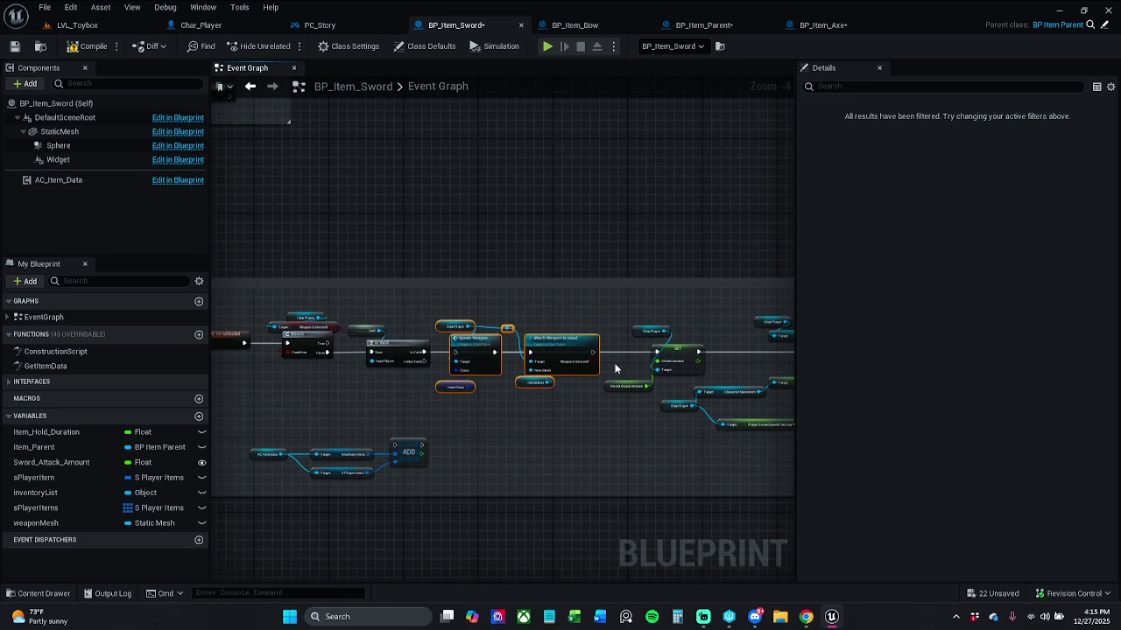
Review the rearranged chain from its comment box back to the Spawn Weapon node.
{"action": "scroll", "coordinate": [603, 359], "scroll_direction": "up", "scroll_amount": 4}
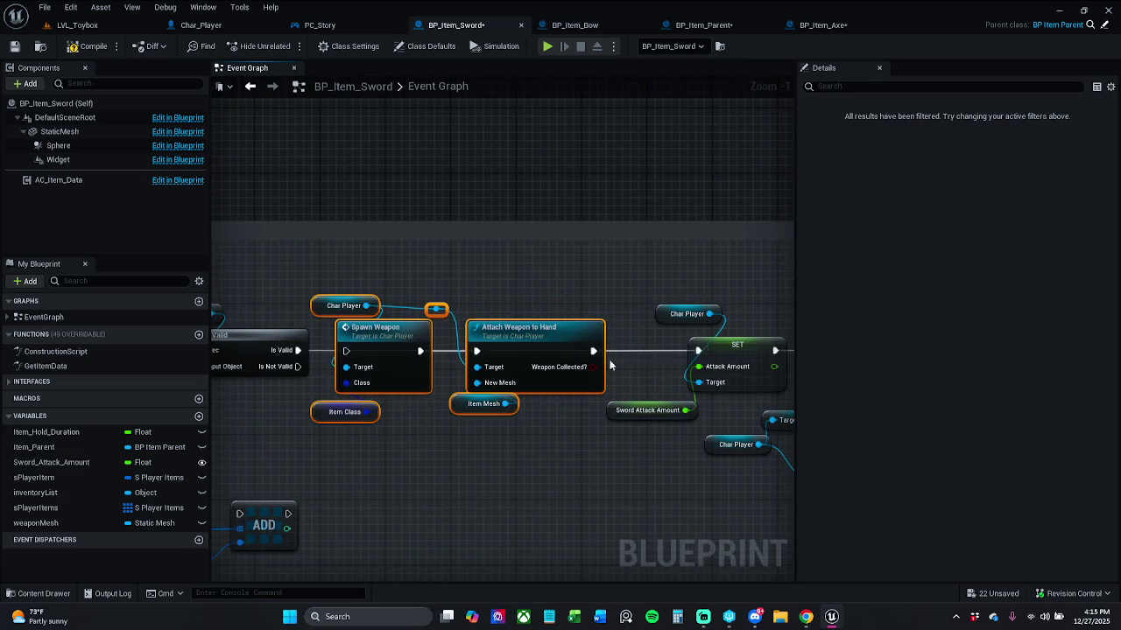
{"action": "scroll", "coordinate": [727, 347], "scroll_direction": "down", "scroll_amount": 1}
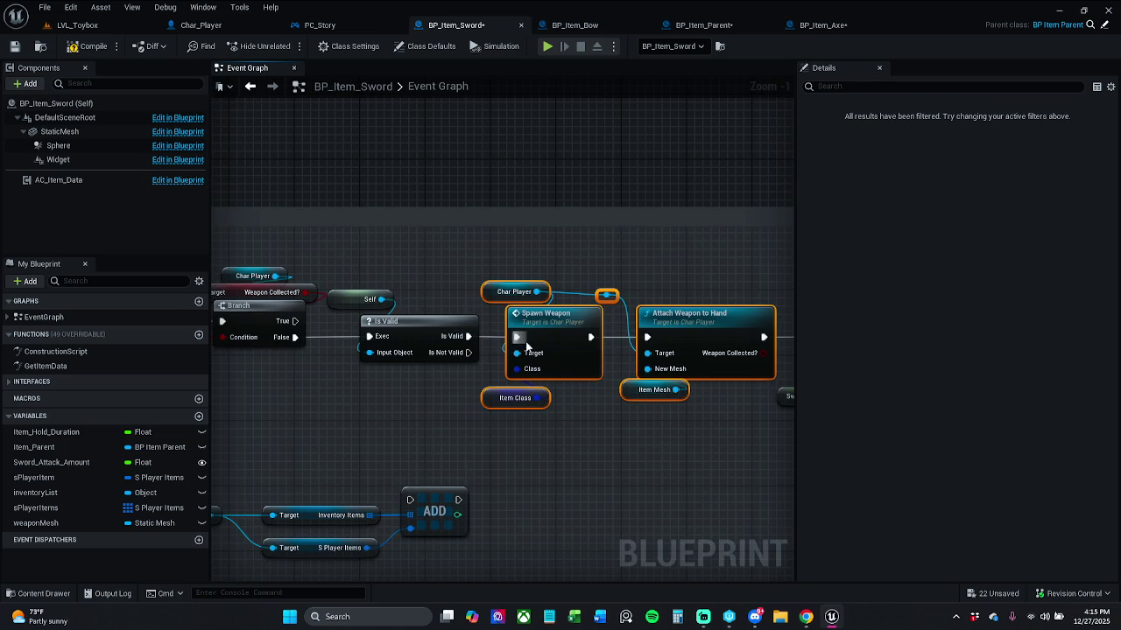
{"action": "scroll", "coordinate": [553, 337], "scroll_direction": "down", "scroll_amount": 2}
{"action": "left_click_drag", "start_coordinate": [527, 269], "coordinate": [831, 484]}
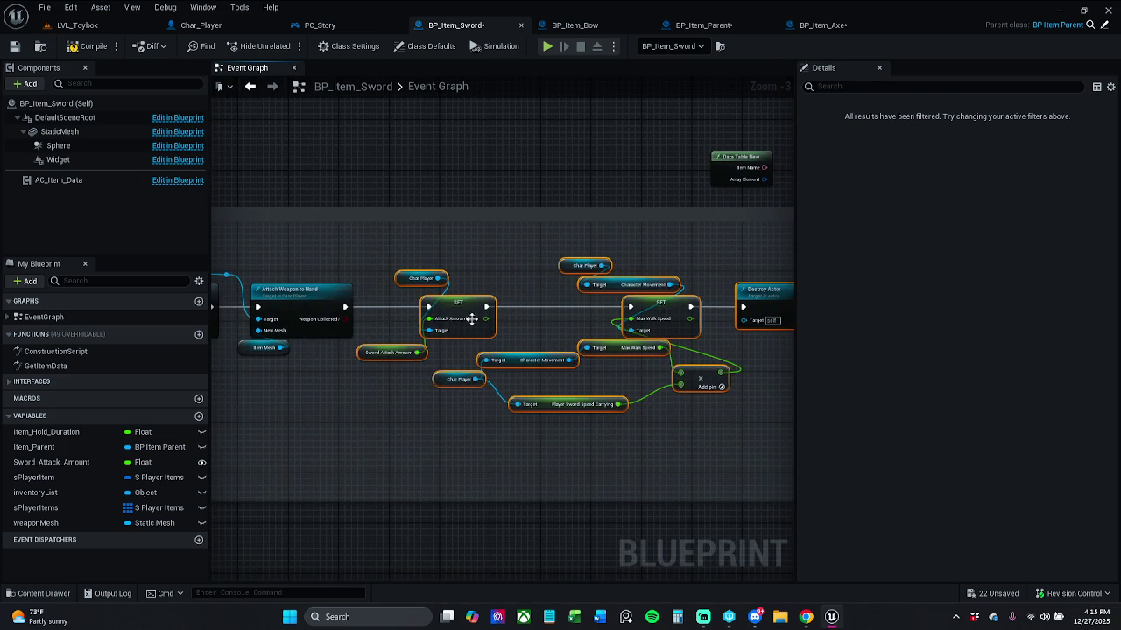
{"action": "mouse_move", "coordinate": [740, 393]}
{"action": "left_mouse_down"}
{"action": "mouse_move", "coordinate": [468, 365]}
{"action": "mouse_move", "coordinate": [531, 371]}
{"action": "mouse_move", "coordinate": [504, 374]}
{"action": "left_mouse_up"}
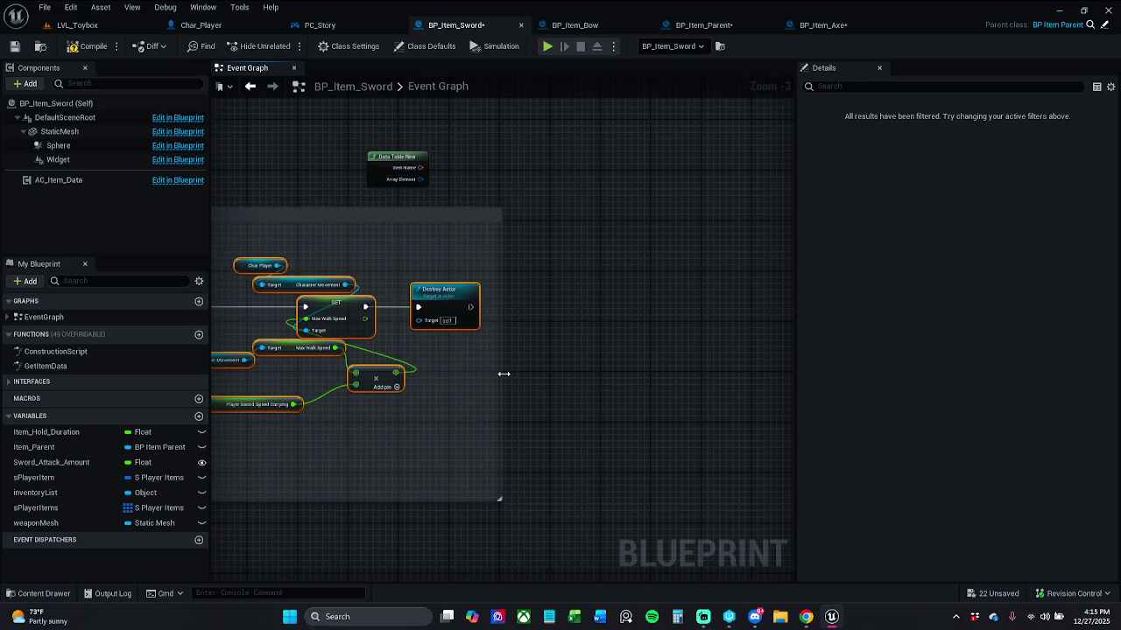
{"action": "left_click", "coordinate": [489, 389]}
{"action": "mouse_move", "coordinate": [487, 259]}
{"action": "left_mouse_down"}
{"action": "mouse_move", "coordinate": [614, 274]}
{"action": "mouse_move", "coordinate": [621, 262]}
{"action": "left_mouse_up"}
{"action": "left_click_drag", "start_coordinate": [406, 280], "coordinate": [653, 275]}
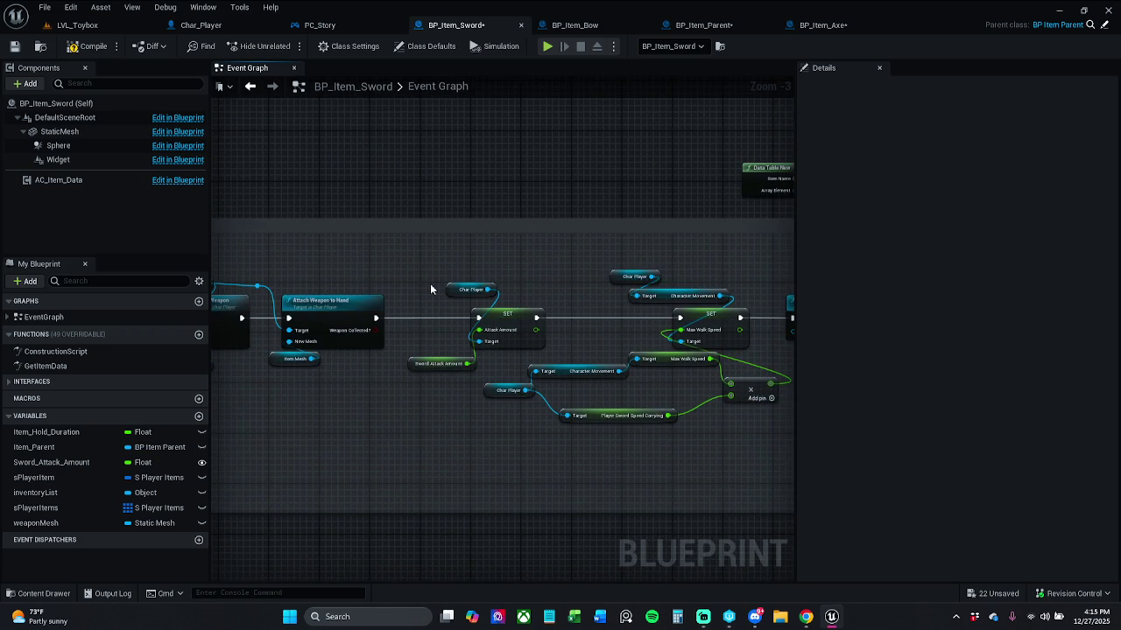
{"action": "left_click_drag", "start_coordinate": [434, 289], "coordinate": [501, 287]}
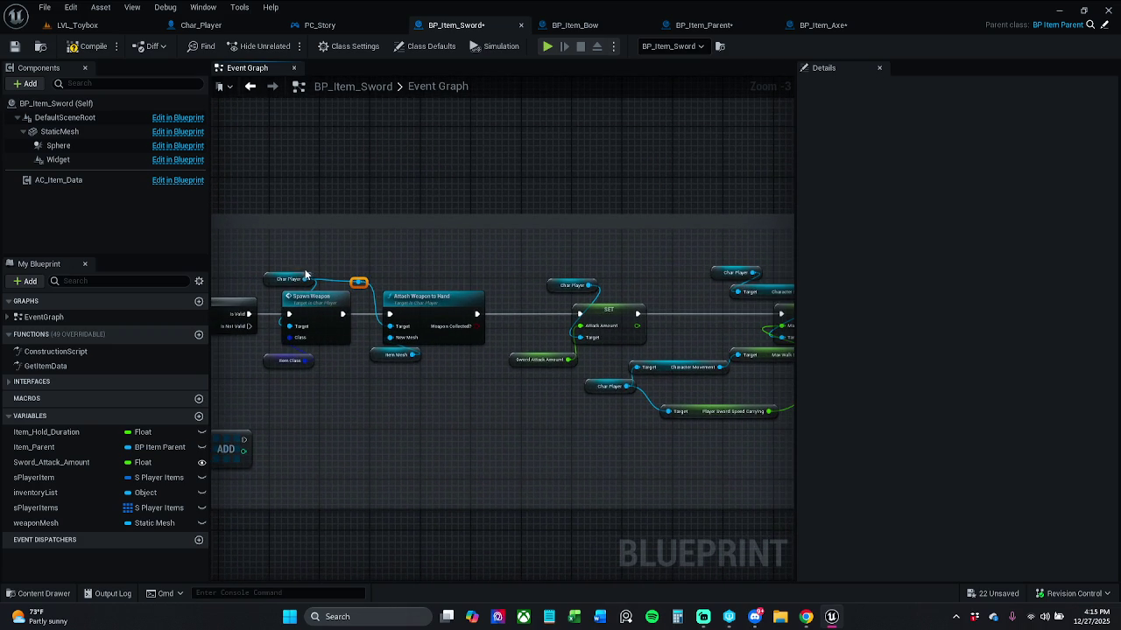
{"action": "left_click", "coordinate": [278, 279]}
{"action": "left_click", "coordinate": [390, 259]}
{"action": "scroll", "coordinate": [390, 259], "scroll_direction": "up", "scroll_amount": 2}
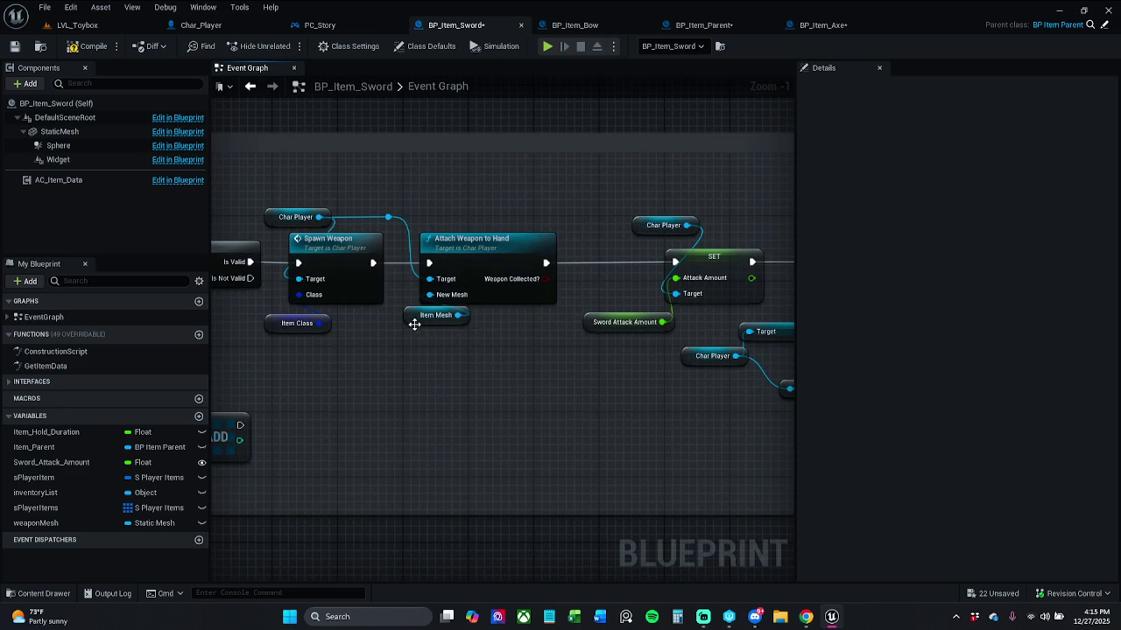
Check Item Mesh's default against the SM_Sword asset and open the sword's Class Defaults.
{"action": "left_click", "coordinate": [406, 321]}
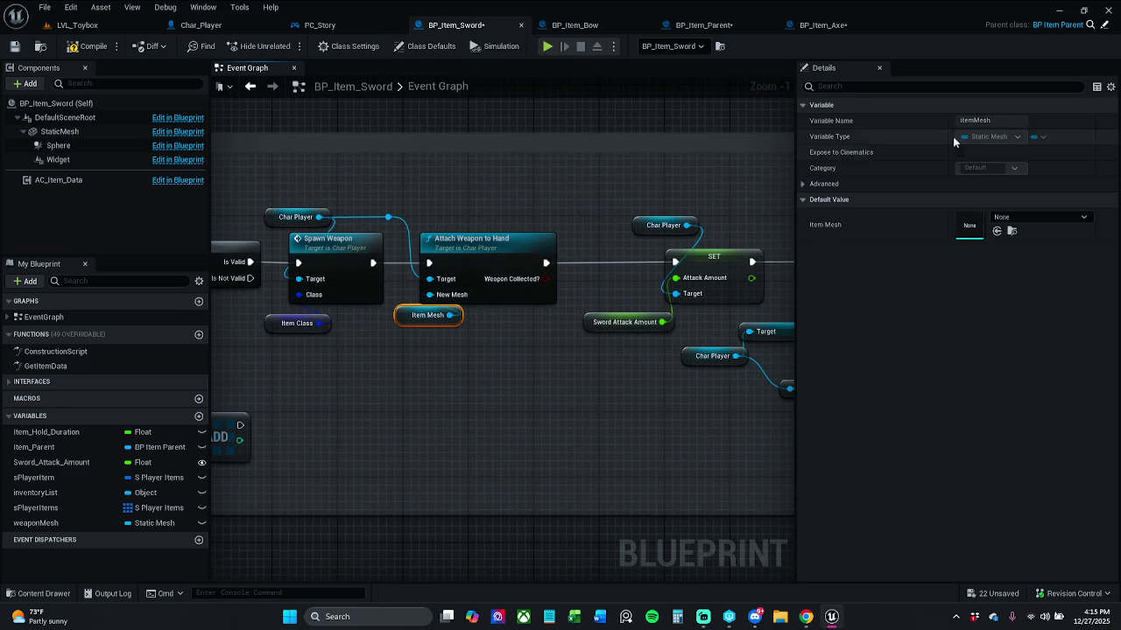
{"action": "left_click", "coordinate": [1041, 225]}
{"action": "type", "text": "sm s"}
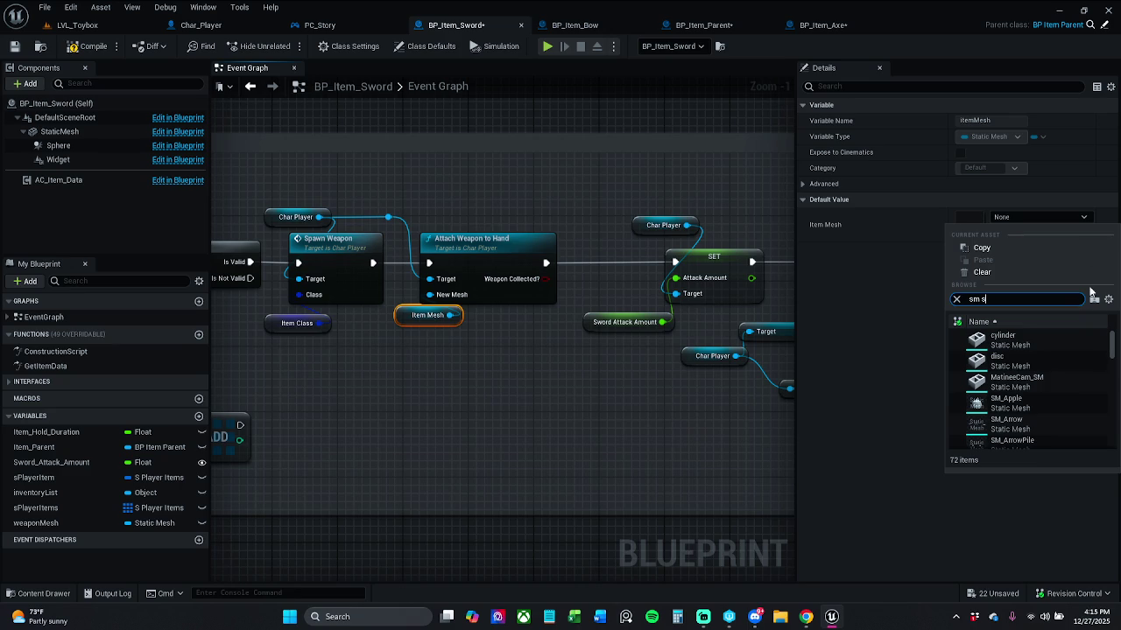
{"action": "type", "text": "word"}
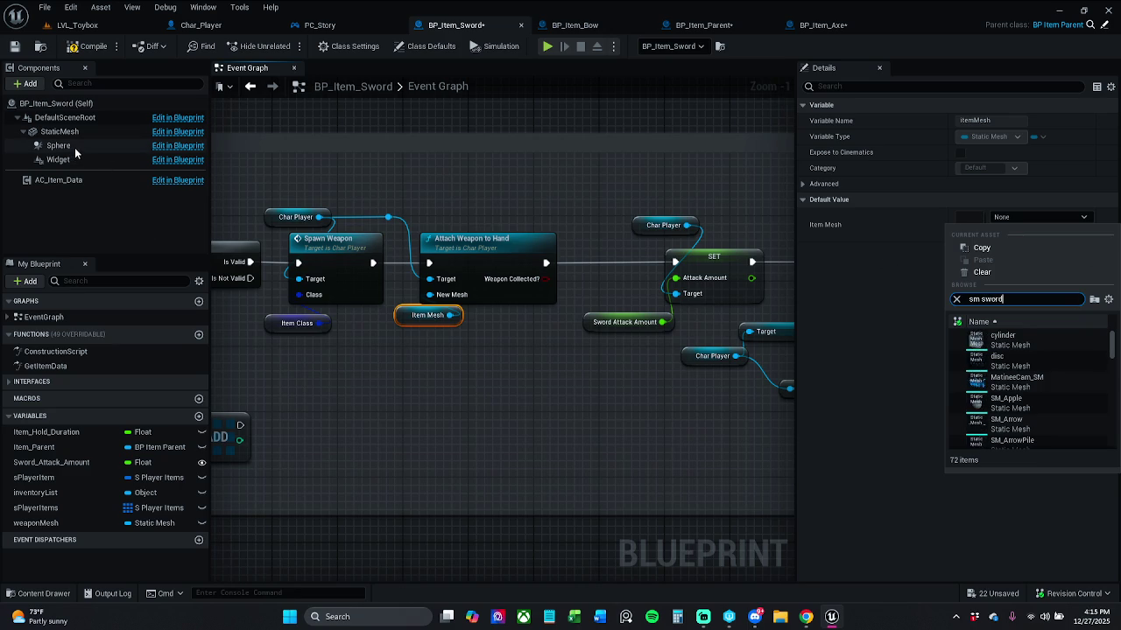
{"action": "left_click", "coordinate": [60, 131]}
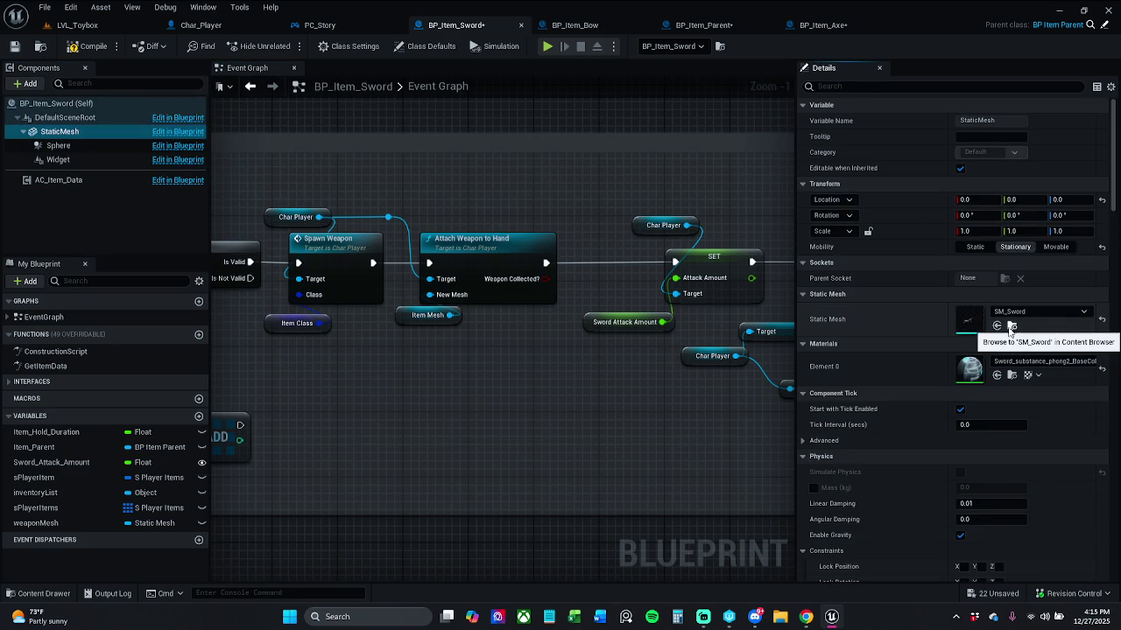
{"action": "left_click", "coordinate": [1011, 326]}
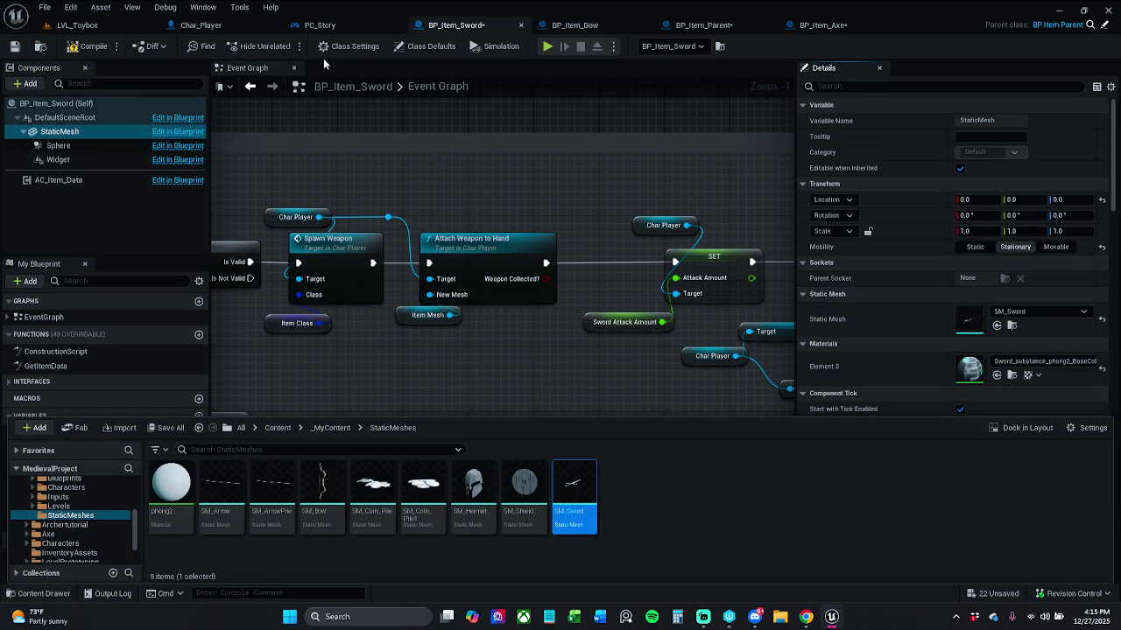
{"action": "left_click", "coordinate": [427, 45]}
{"action": "type", "text": "itemM"}
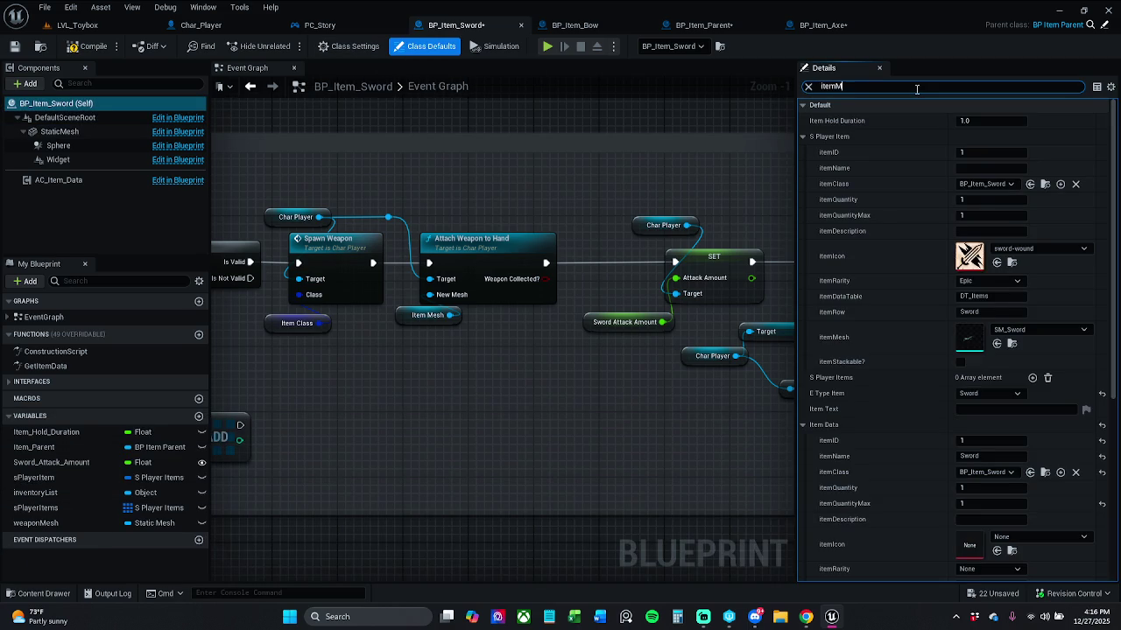
Open itemMesh's default mesh choices and compare the sword and bow Blueprints.
{"action": "type", "text": "esh"}
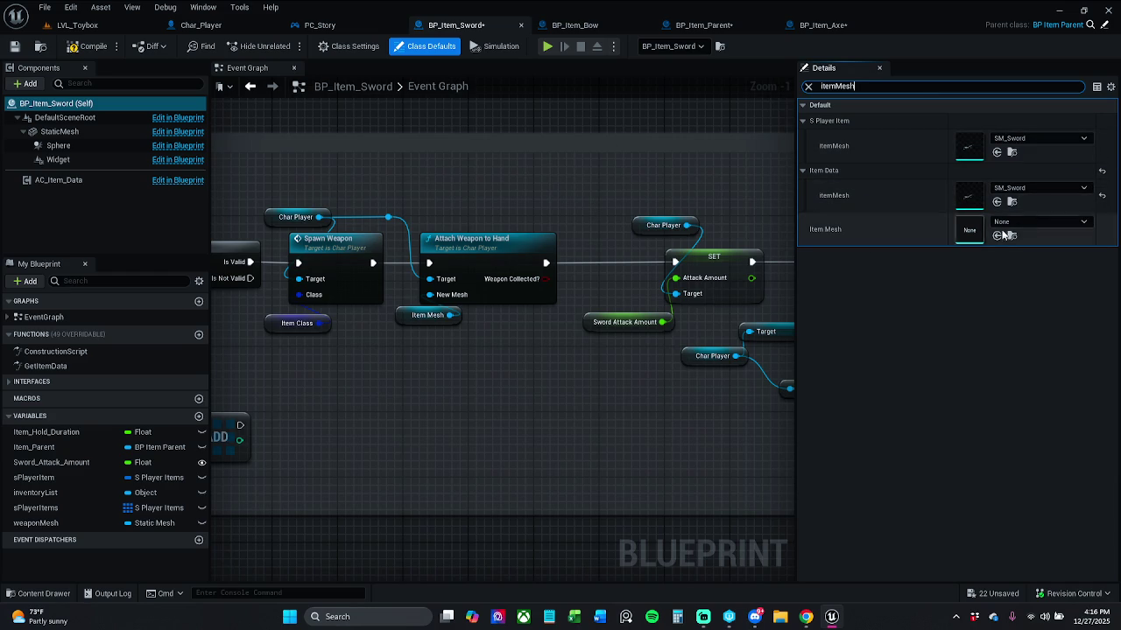
{"action": "left_click", "coordinate": [1068, 139]}
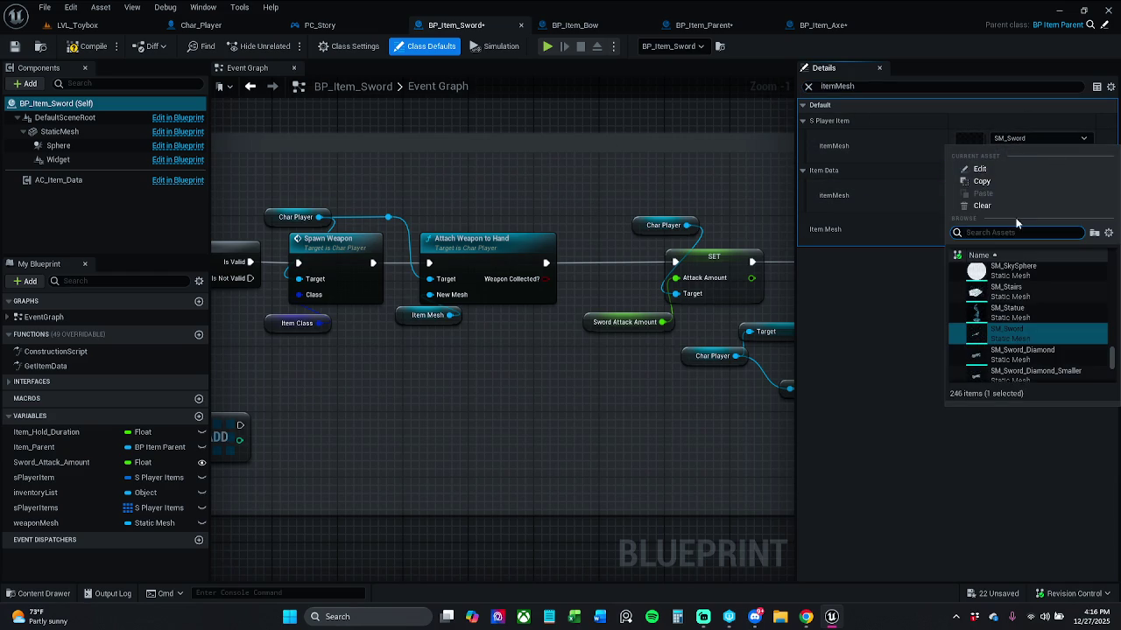
{"action": "left_click", "coordinate": [569, 27]}
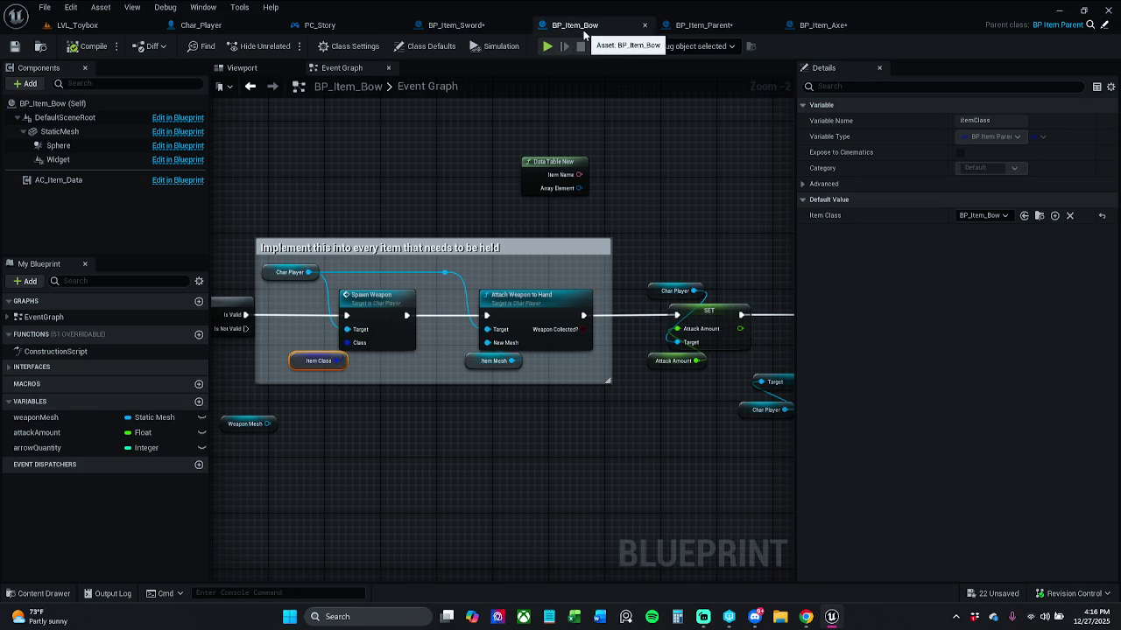
{"action": "left_click", "coordinate": [448, 29]}
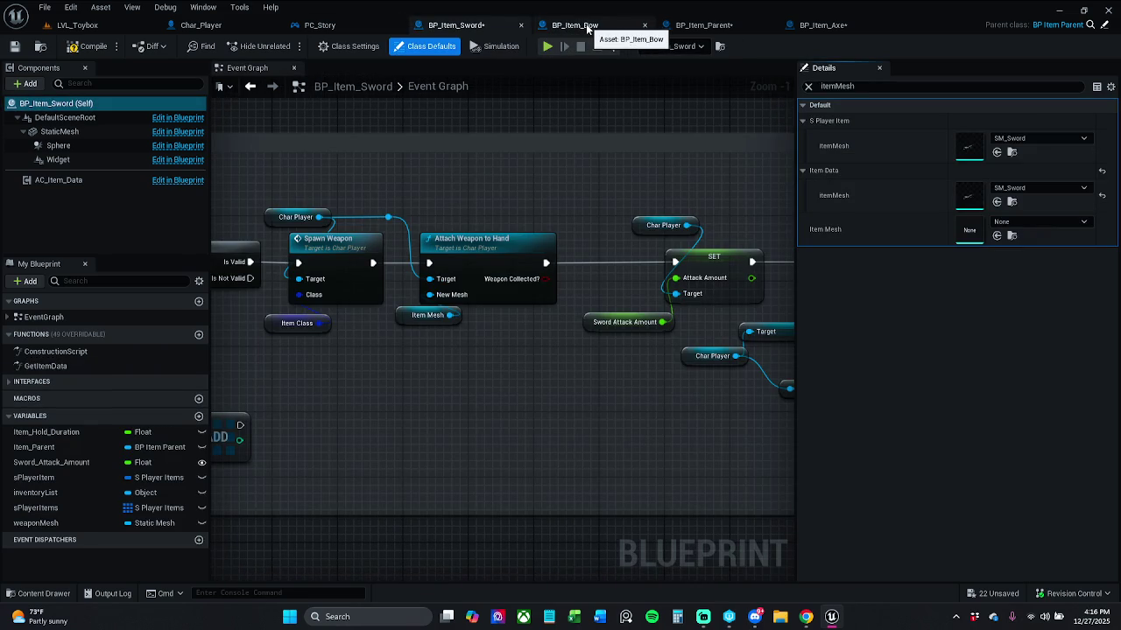
{"action": "left_click", "coordinate": [587, 27]}
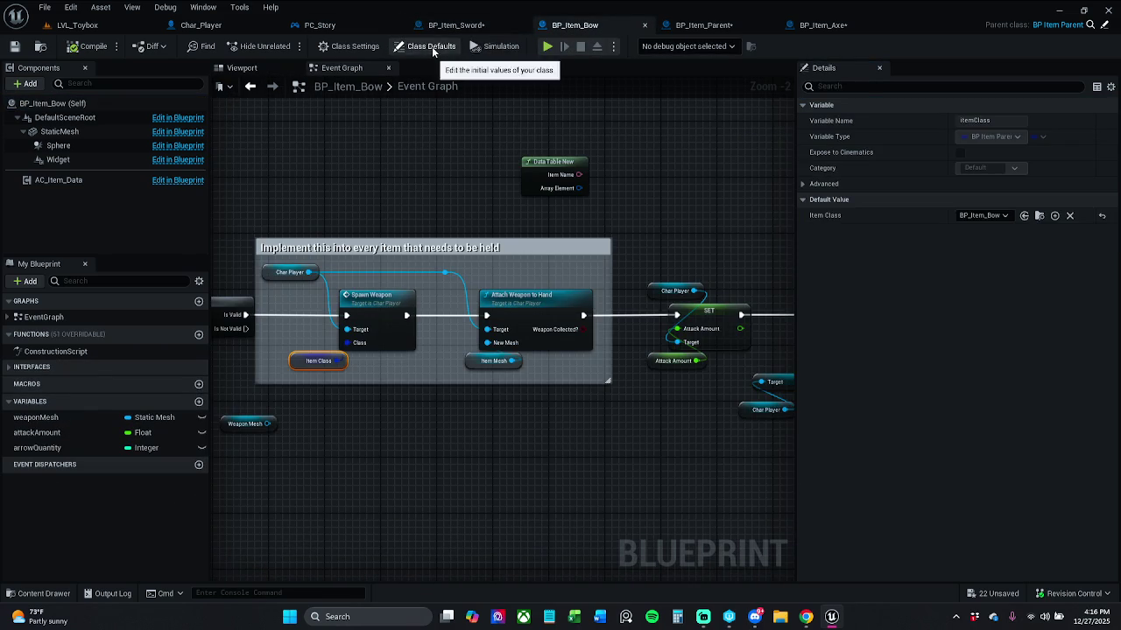
{"action": "left_click", "coordinate": [478, 28]}
{"action": "left_click", "coordinate": [593, 27]}
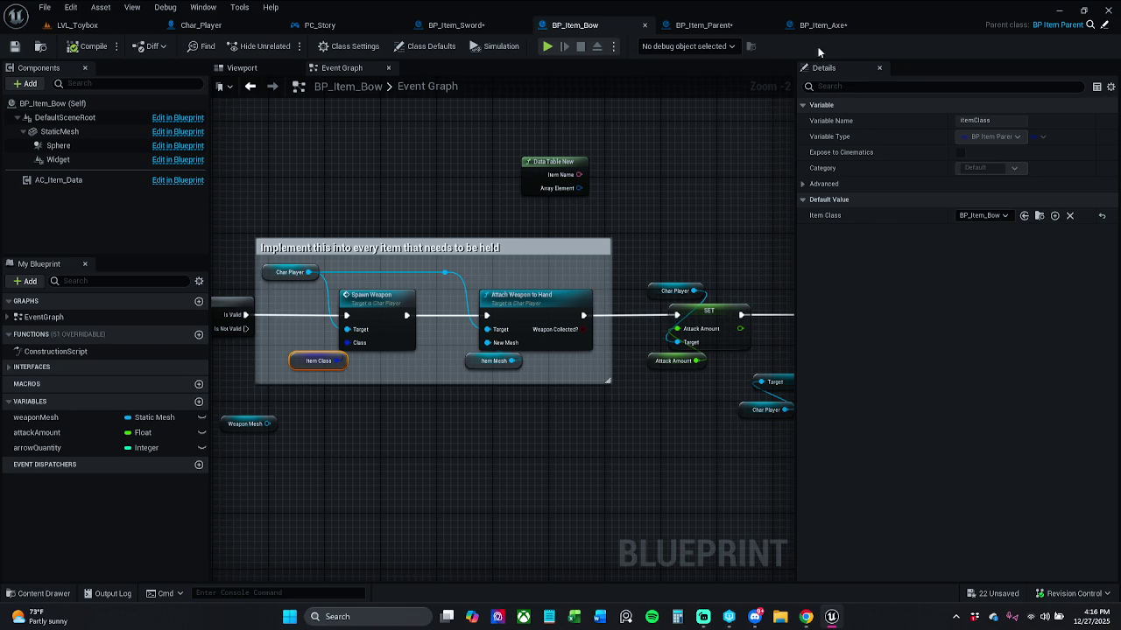
Search the bow's Class Defaults for itemMesh, then review the sword's Event Graph.
{"action": "left_click", "coordinate": [430, 45]}
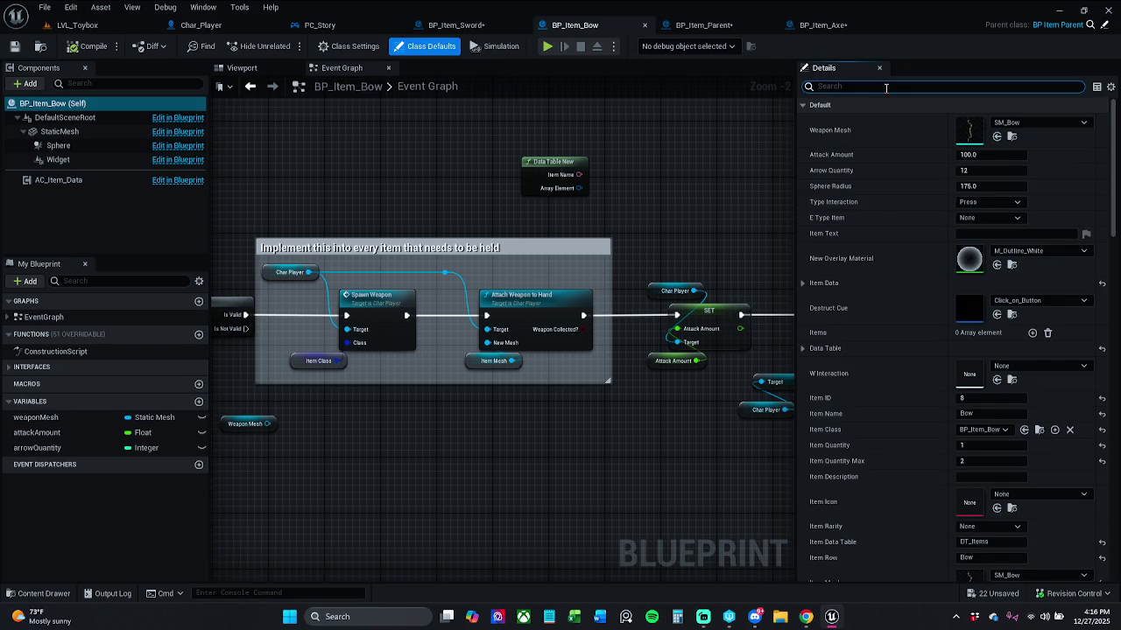
{"action": "type", "text": "item"}
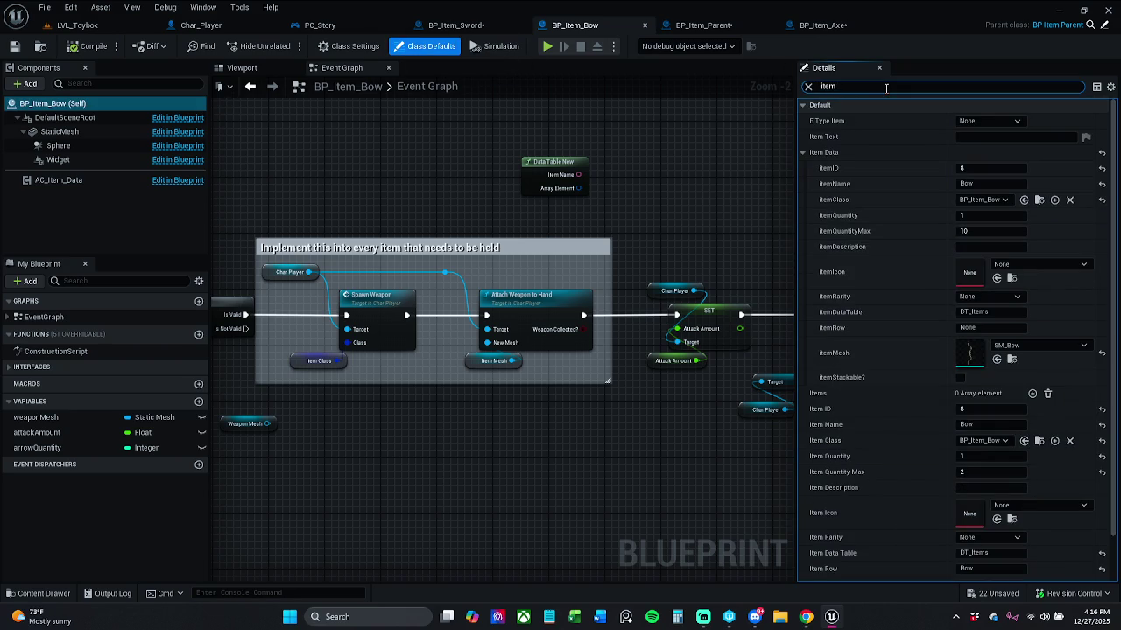
{"action": "type", "text": "Mesh"}
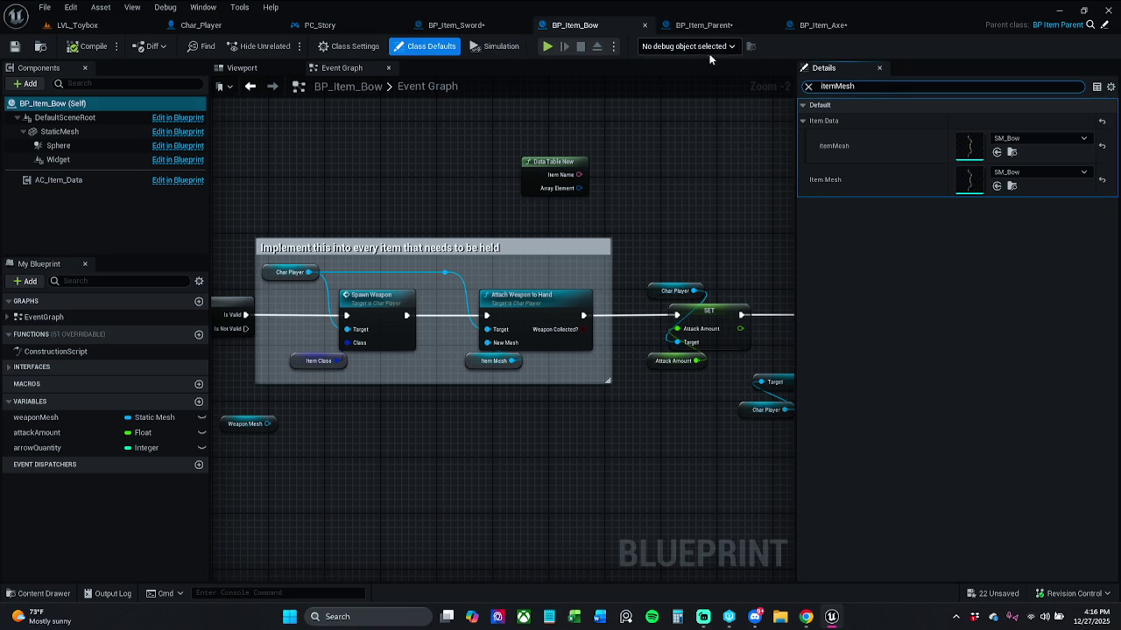
{"action": "left_click", "coordinate": [709, 28]}
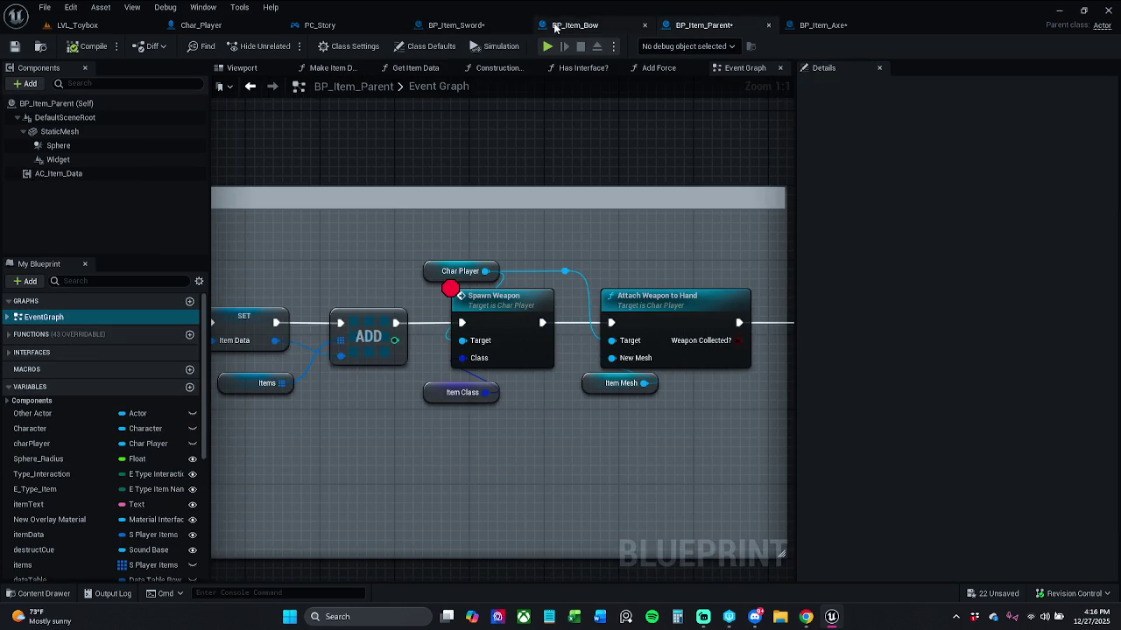
{"action": "left_click", "coordinate": [574, 24]}
{"action": "left_click", "coordinate": [456, 25]}
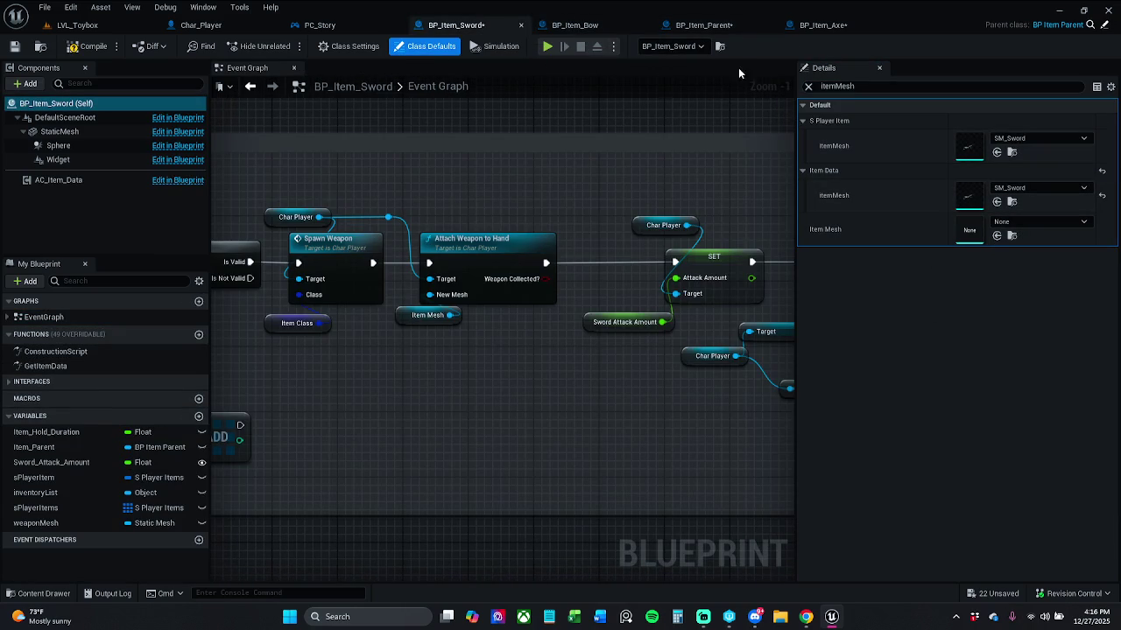
{"action": "mouse_move", "coordinate": [546, 209]}
{"action": "left_mouse_down"}
{"action": "mouse_move", "coordinate": [583, 207]}
{"action": "mouse_move", "coordinate": [555, 193]}
{"action": "mouse_move", "coordinate": [391, 180]}
{"action": "mouse_move", "coordinate": [491, 204]}
{"action": "left_mouse_up"}
{"action": "scroll", "coordinate": [427, 196], "scroll_direction": "down", "scroll_amount": 1}
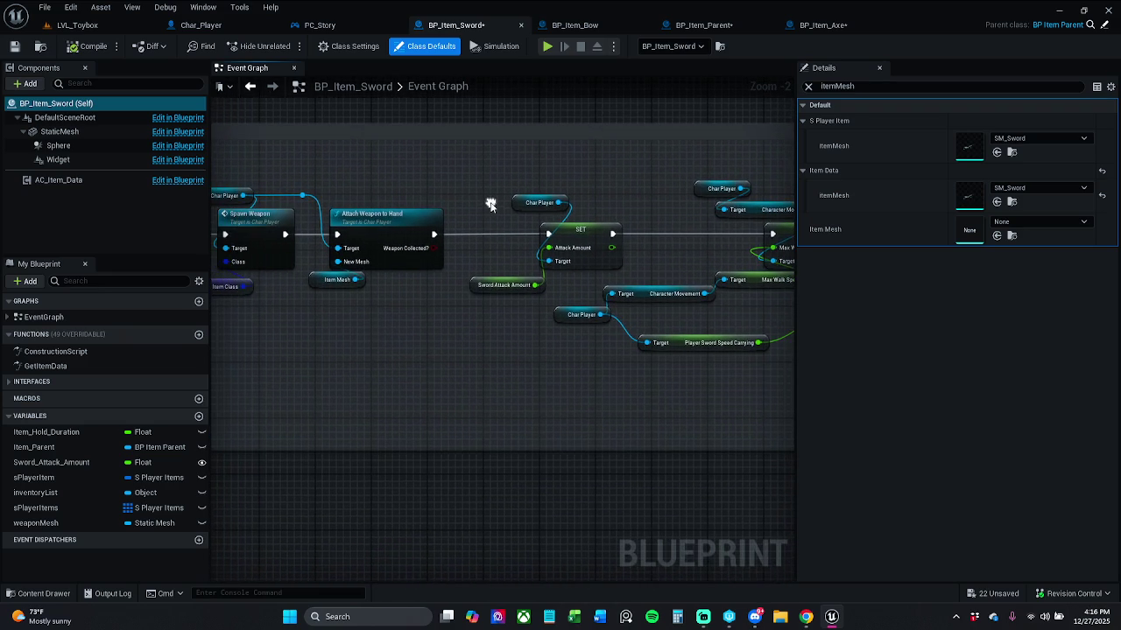
{"action": "left_click", "coordinate": [211, 25]}
Play-test LVL_Toybox, pick up a weapon, resume past the Spawn Weapon breakpoint, and stop.
{"action": "left_click", "coordinate": [77, 24]}
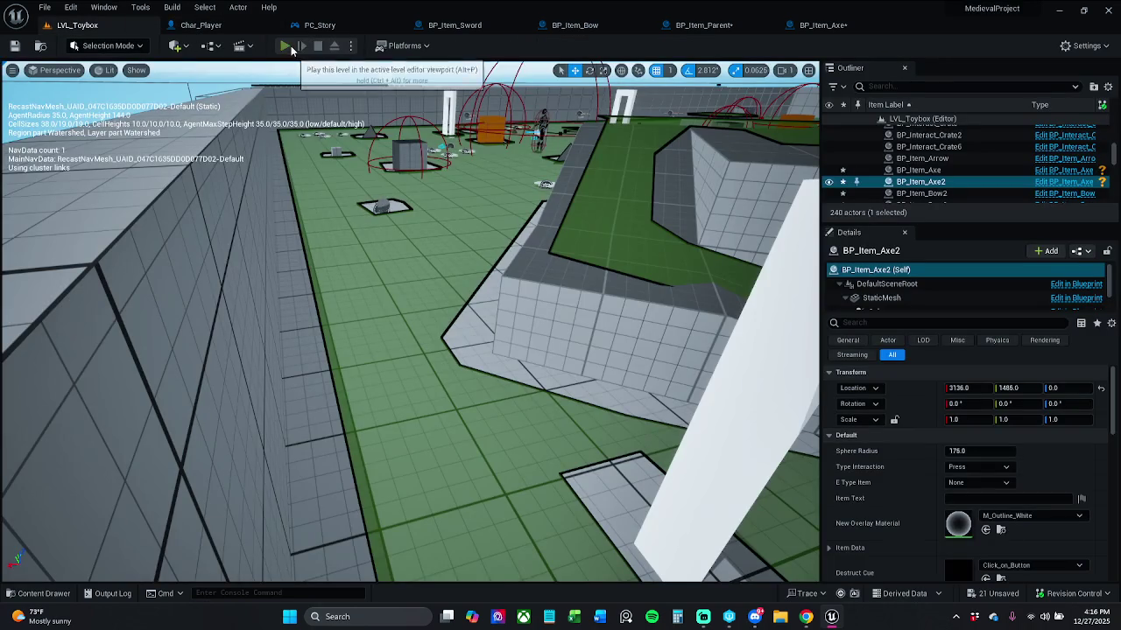
{"action": "key", "text": "F8"}
{"action": "key", "text": "w"}
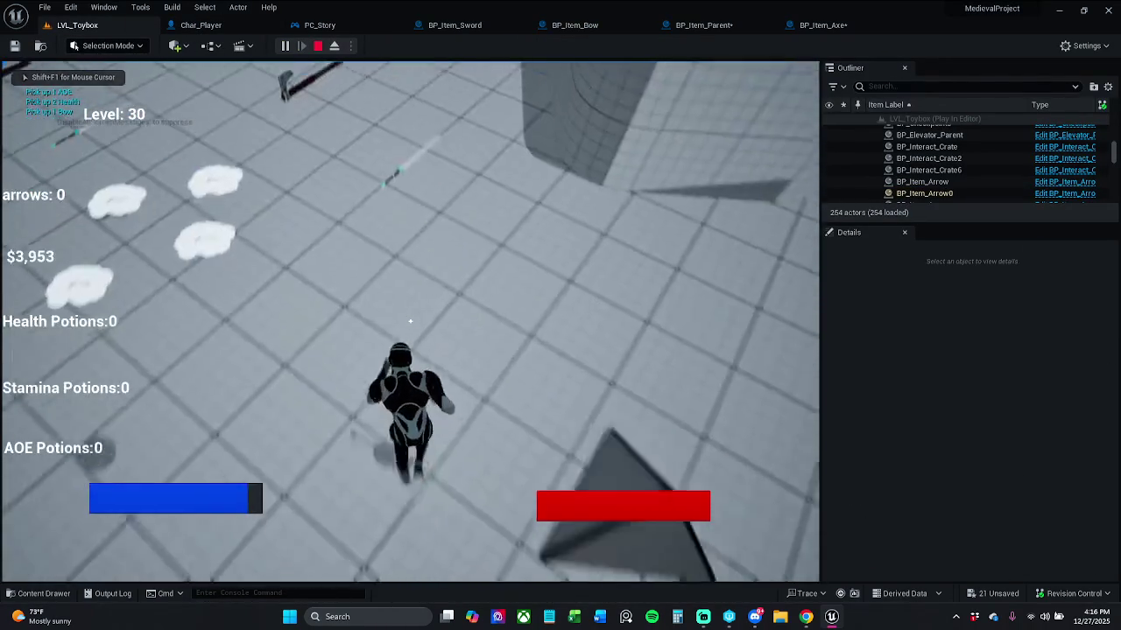
{"action": "key", "text": "e"}
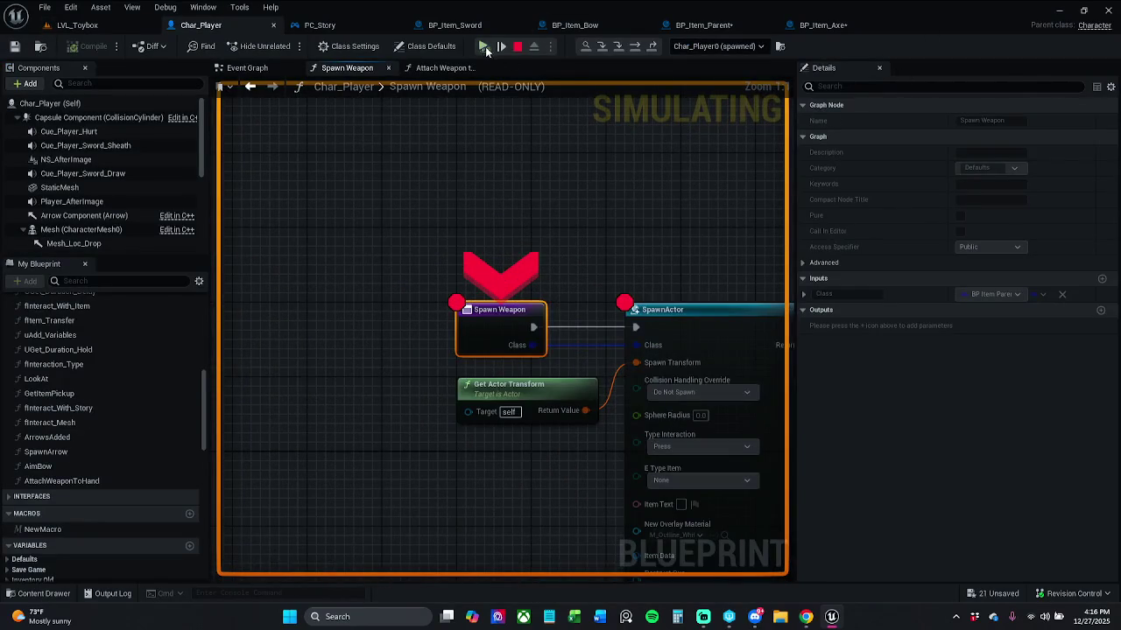
{"action": "left_click", "coordinate": [486, 46]}
{"action": "left_click", "coordinate": [486, 46]}
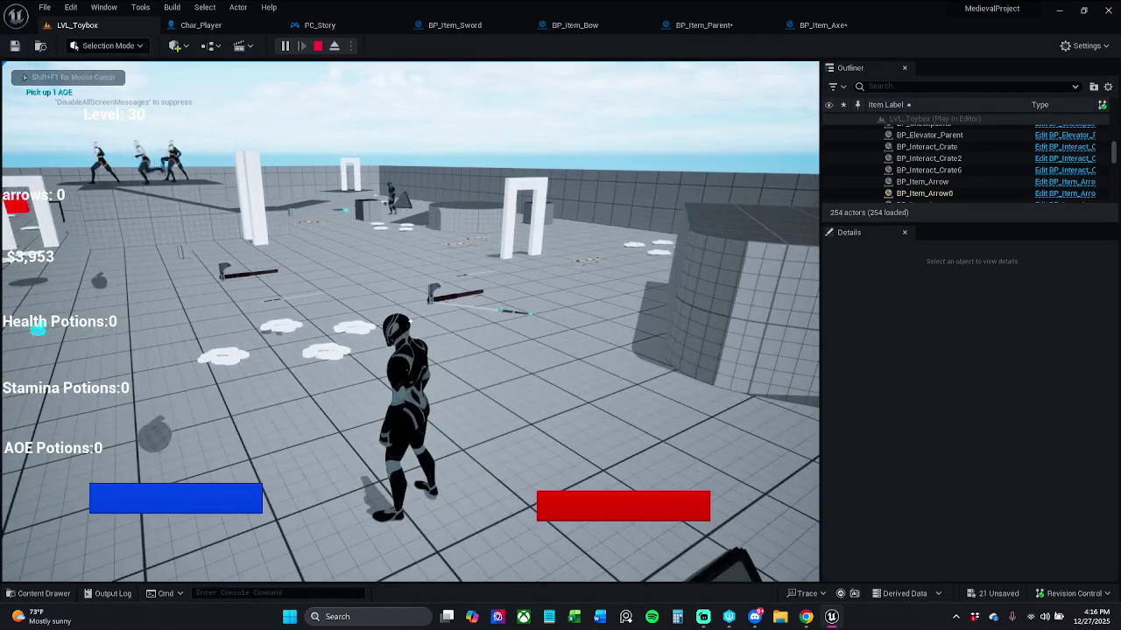
{"action": "key", "text": "Escape"}
{"action": "left_click", "coordinate": [198, 25]}
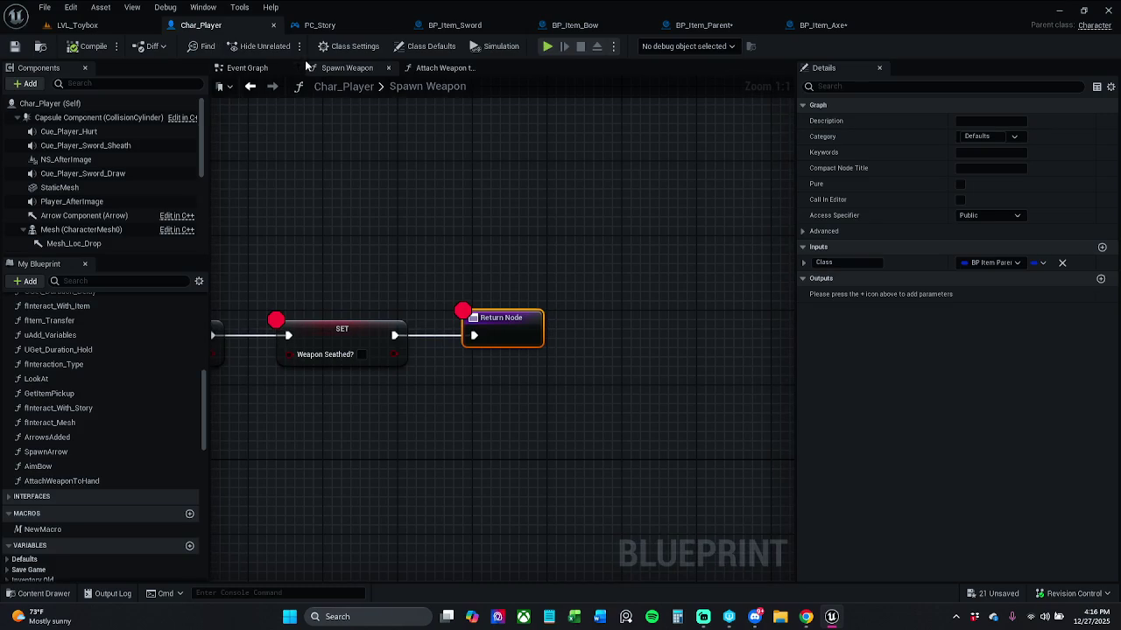
Remove the breakpoints from the Spawn Weapon function's nodes and save Char_Player.
{"action": "scroll", "coordinate": [404, 200], "scroll_direction": "down", "scroll_amount": 4}
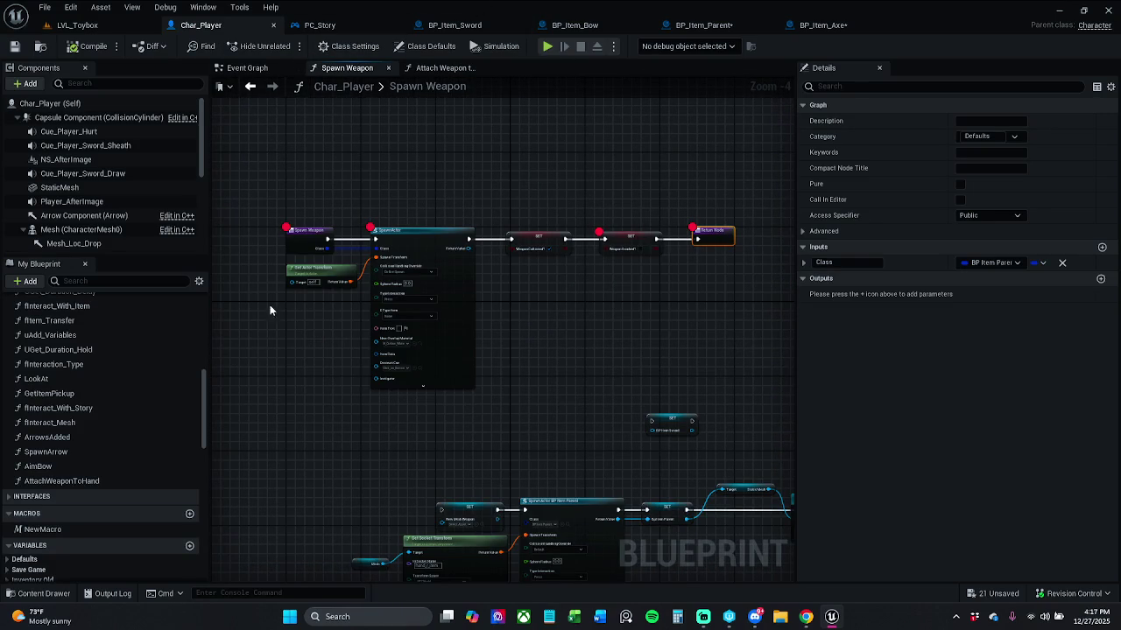
{"action": "left_click", "coordinate": [420, 231], "text": "ctrl"}
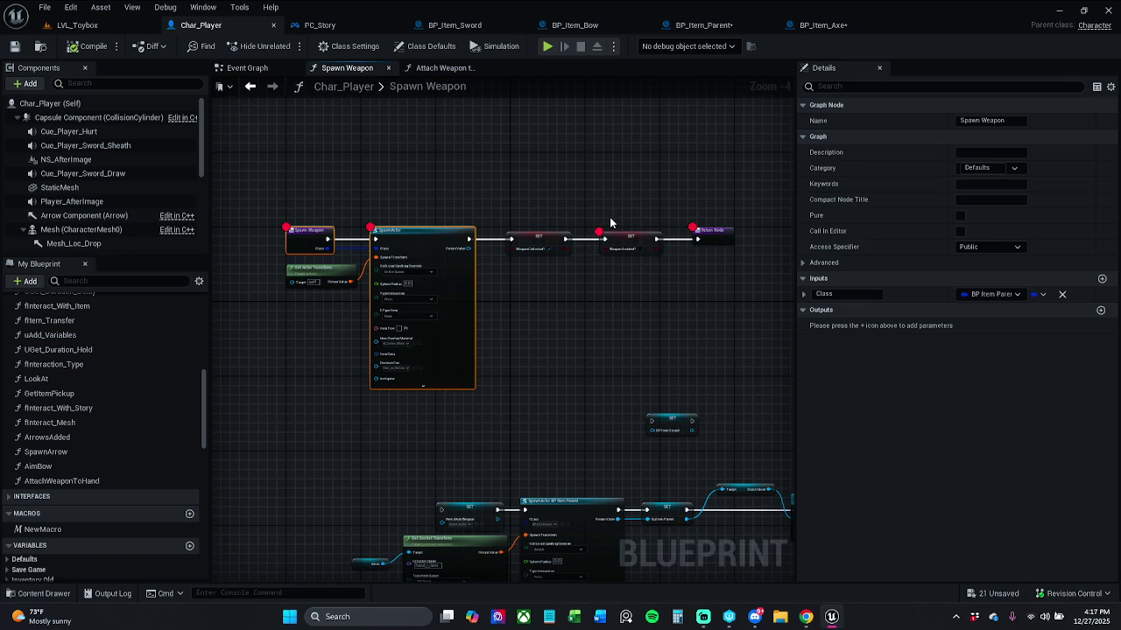
{"action": "left_click", "coordinate": [630, 237], "text": "ctrl"}
{"action": "right_click", "coordinate": [635, 232]}
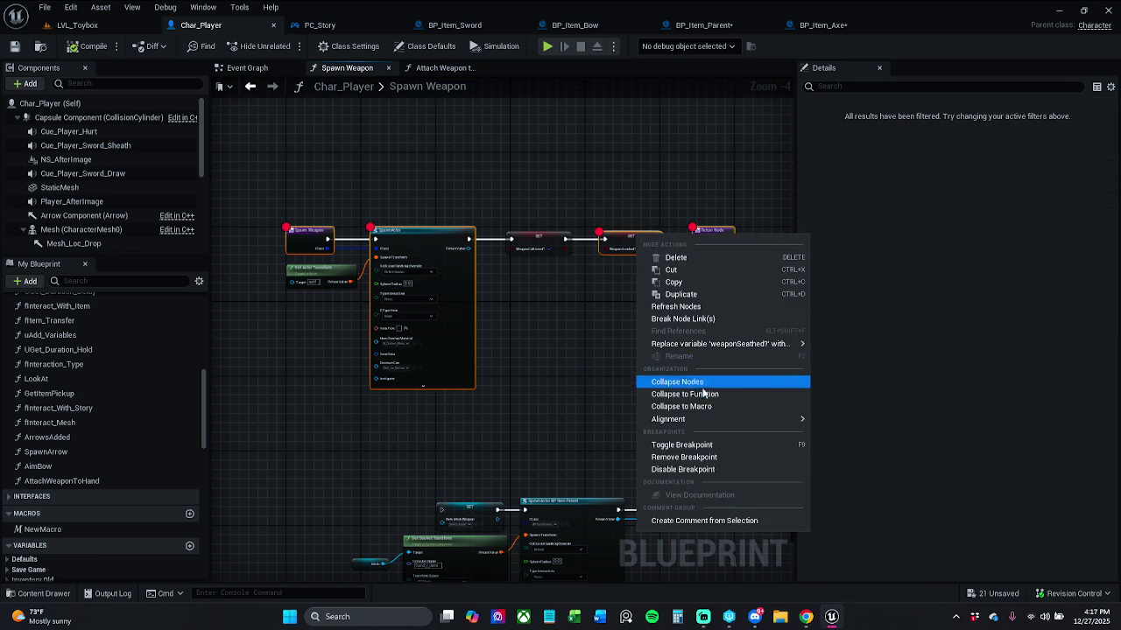
{"action": "left_click", "coordinate": [694, 443]}
{"action": "key", "text": "F9"}
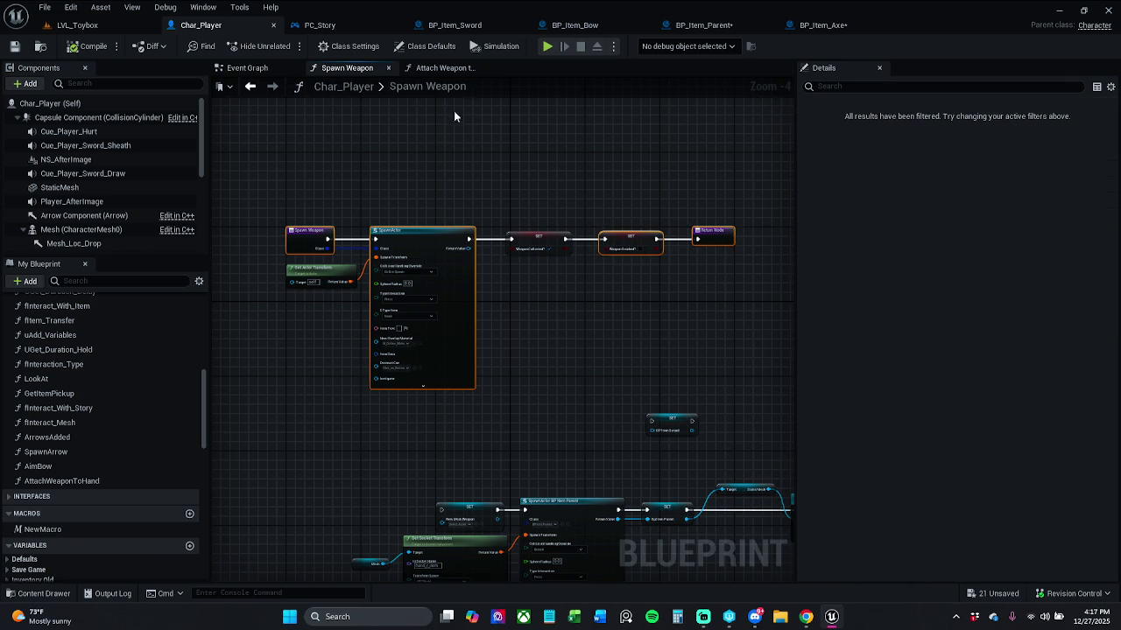
{"action": "left_click", "coordinate": [16, 47]}
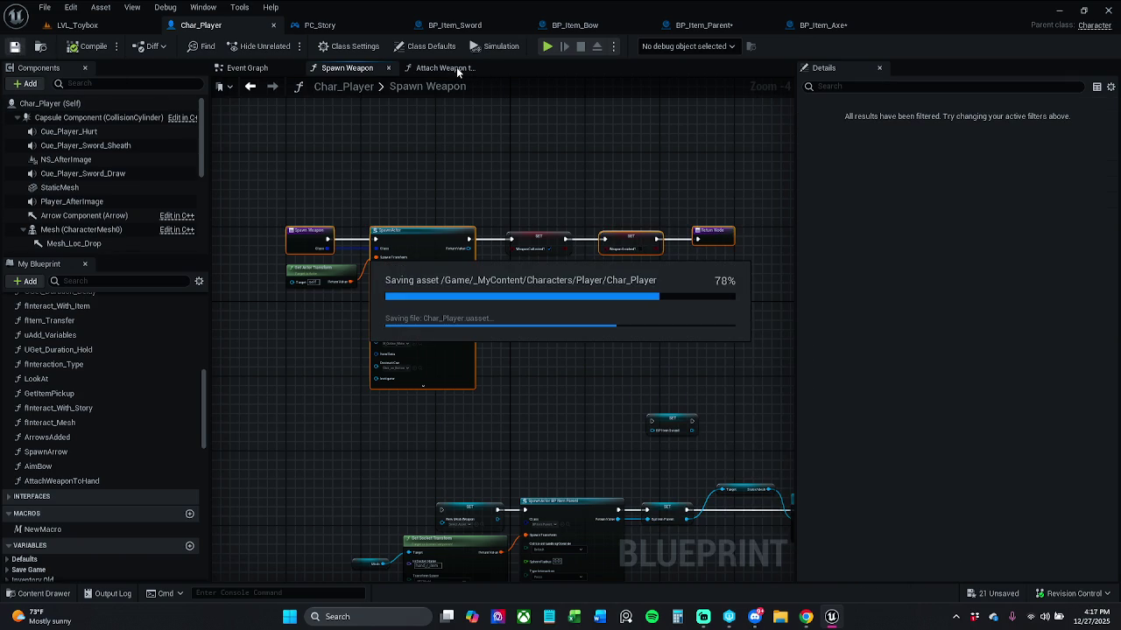
Wire Set Static Mesh's exec and Return Value into Attach Weapon to Hand's Weapon Collected return, then save.
{"action": "left_click", "coordinate": [455, 70]}
{"action": "mouse_move", "coordinate": [509, 269]}
{"action": "left_mouse_down"}
{"action": "mouse_move", "coordinate": [638, 239]}
{"action": "mouse_move", "coordinate": [563, 247]}
{"action": "left_mouse_up"}
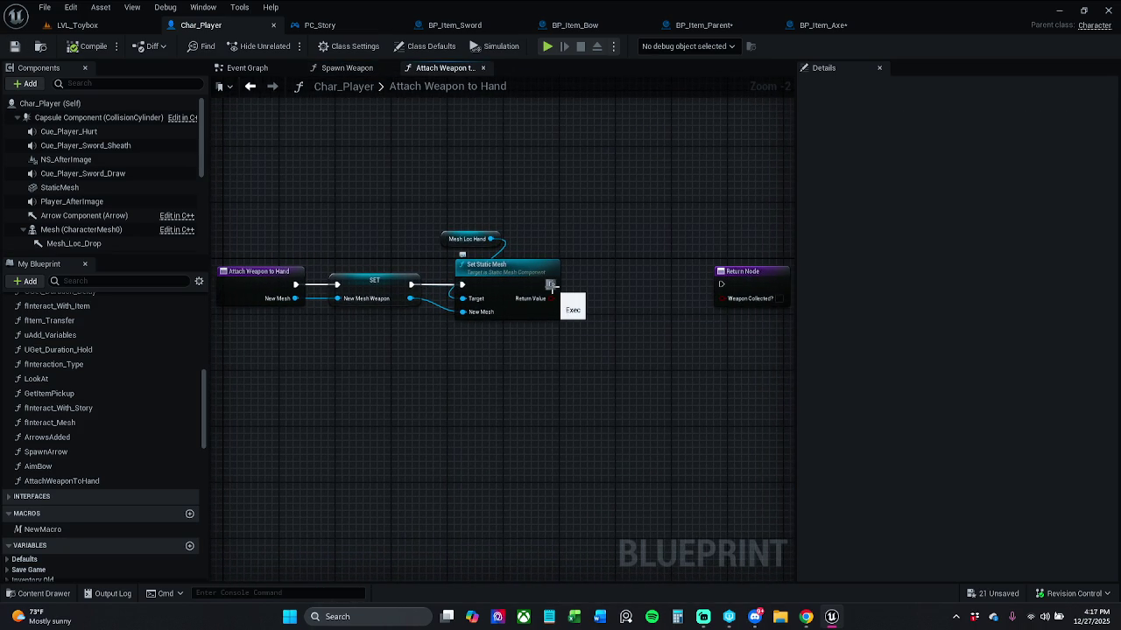
{"action": "mouse_move", "coordinate": [551, 284]}
{"action": "left_mouse_down"}
{"action": "mouse_move", "coordinate": [723, 290]}
{"action": "mouse_move", "coordinate": [552, 299]}
{"action": "left_mouse_up"}
{"action": "left_click_drag", "start_coordinate": [764, 287], "coordinate": [649, 287]}
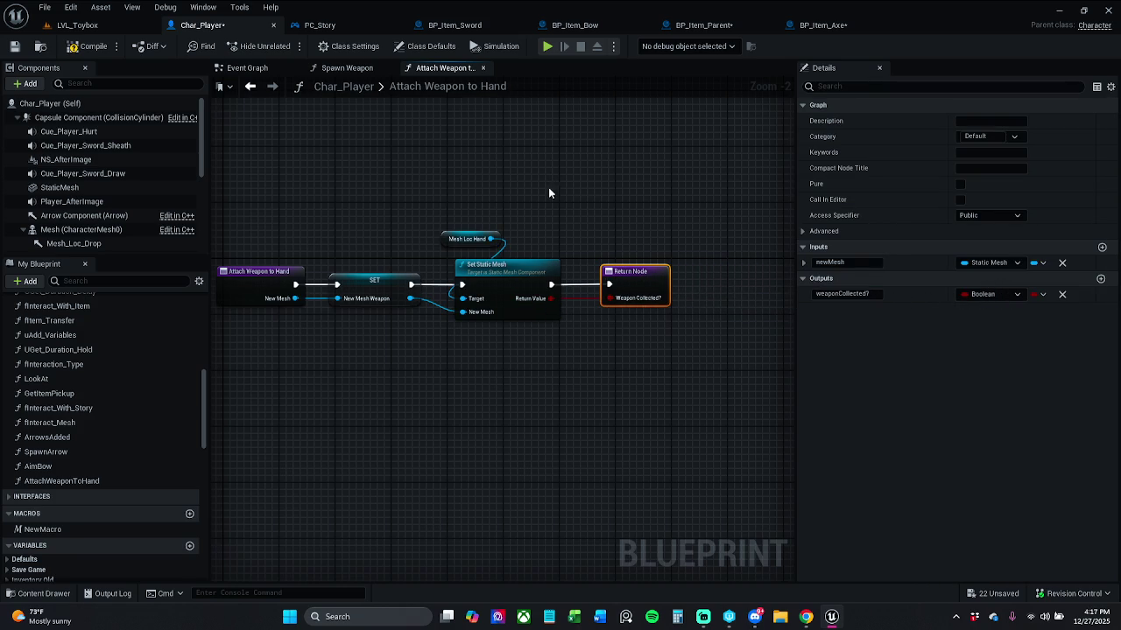
{"action": "left_click", "coordinate": [16, 47]}
{"action": "left_click", "coordinate": [118, 28]}
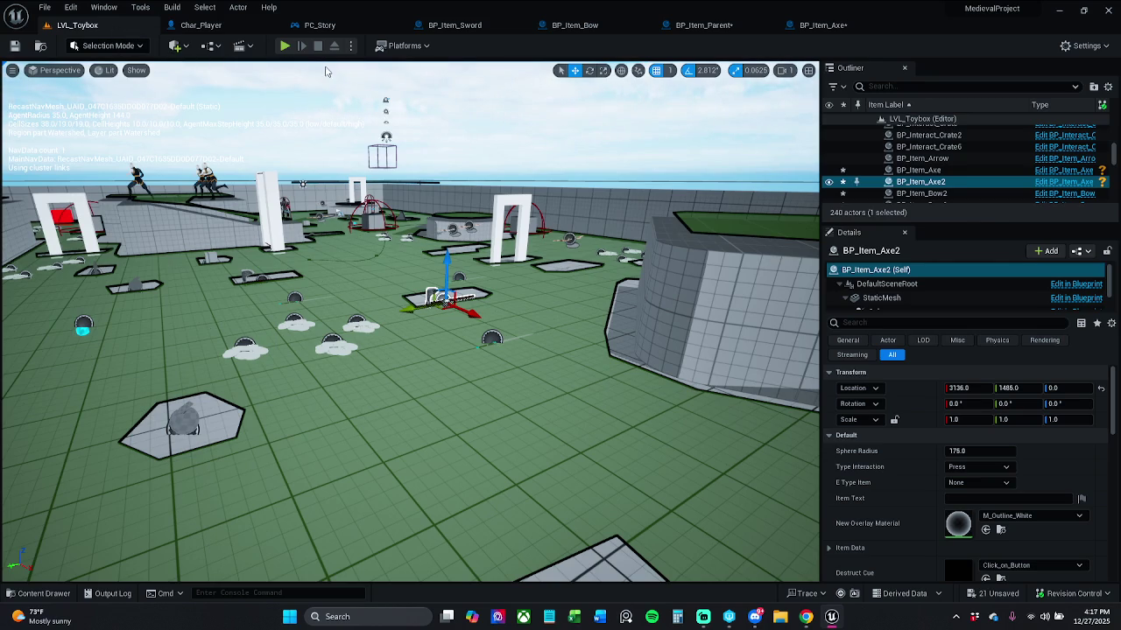
Play LVL_Toybox, grabbing the bow, sword and axe pickups and resuming past the BP_Item_Parent breakpoint.
{"action": "left_click", "coordinate": [284, 47]}
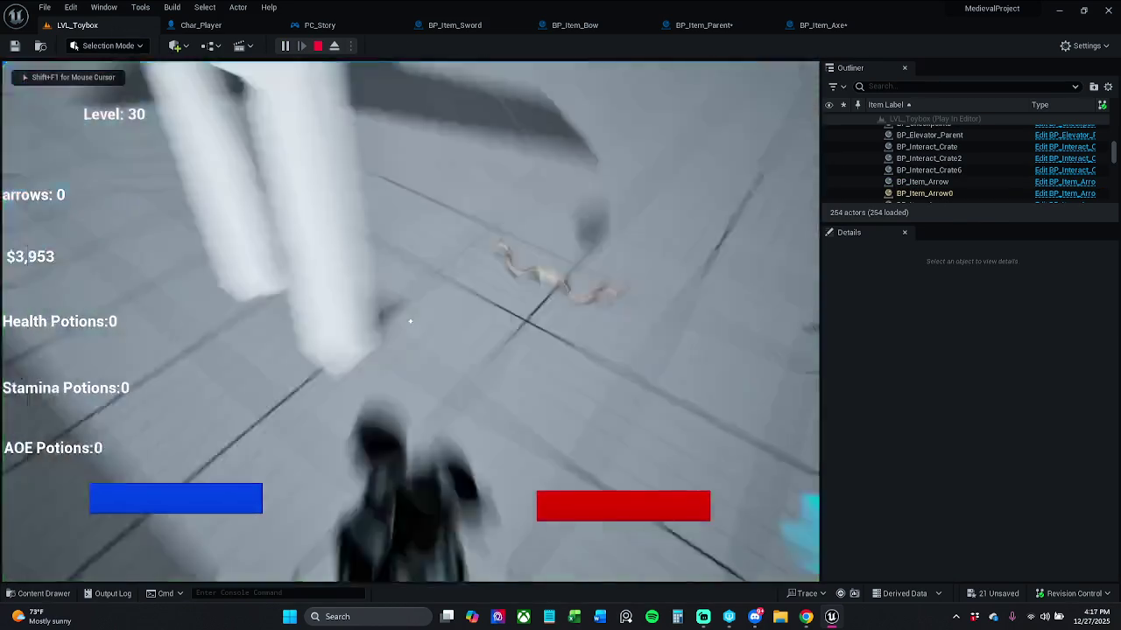
{"action": "key", "text": "e"}
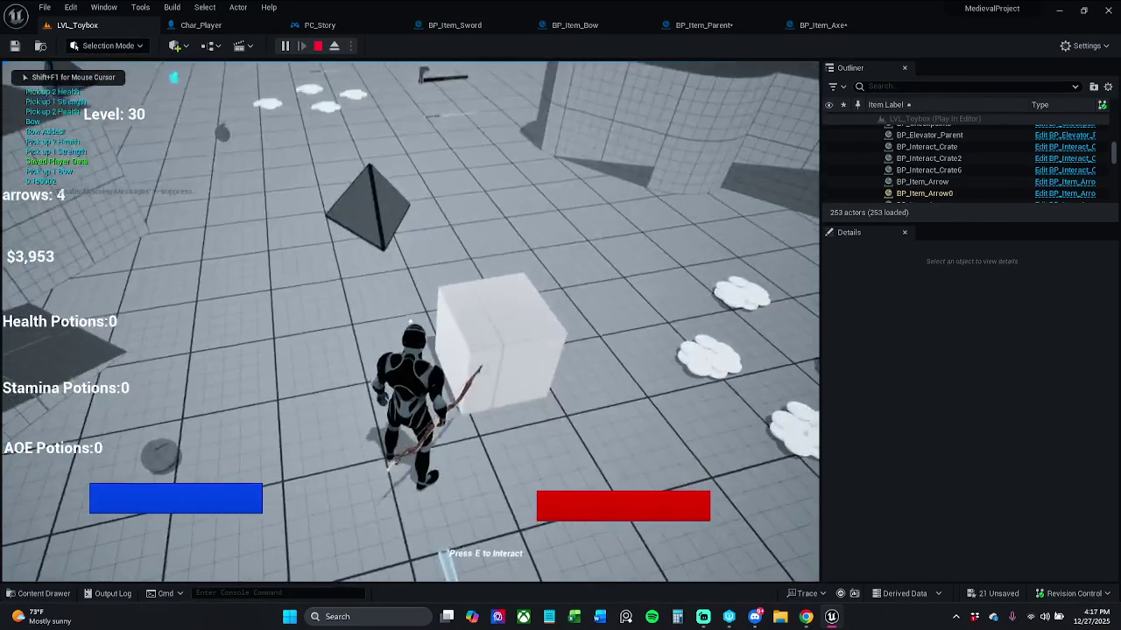
{"action": "key", "text": "w"}
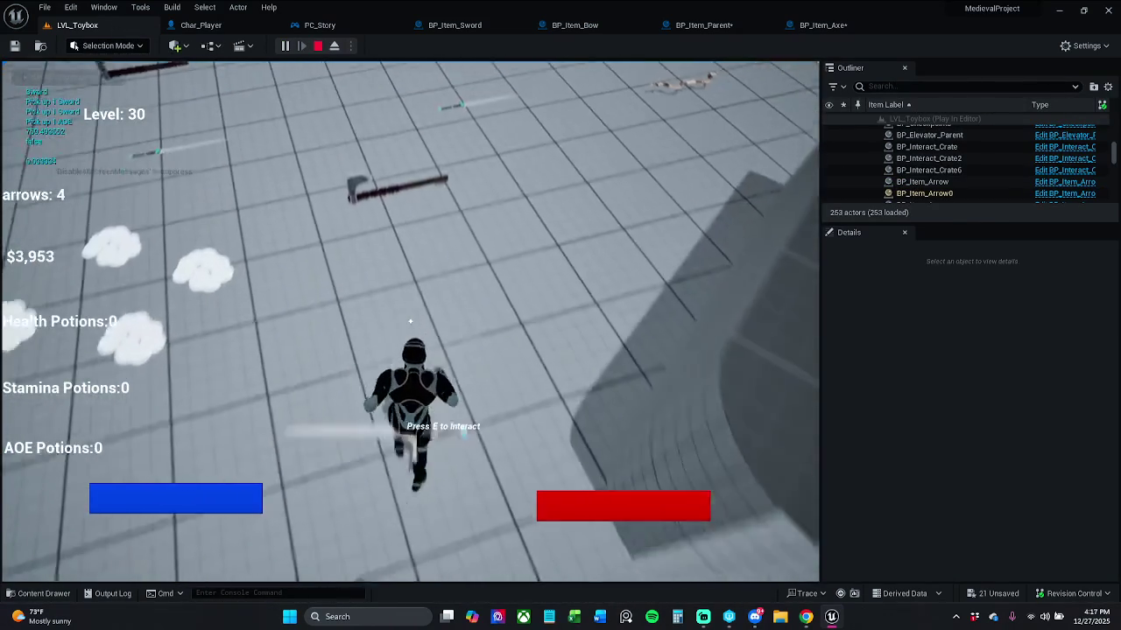
{"action": "key", "text": "w"}
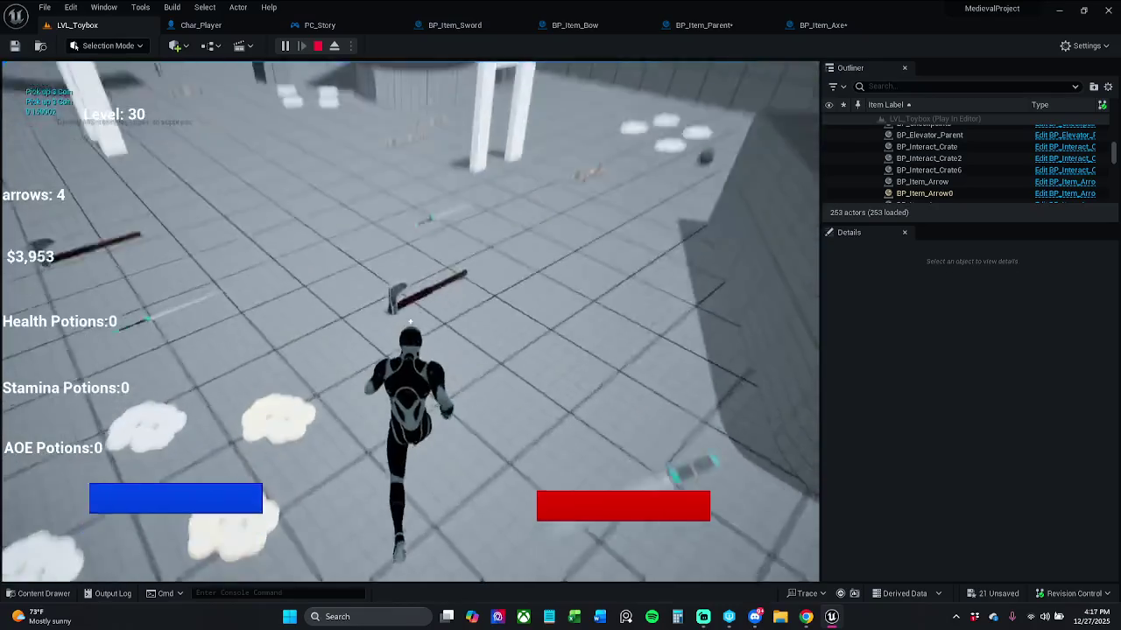
{"action": "key", "text": "w"}
{"action": "key", "text": "e"}
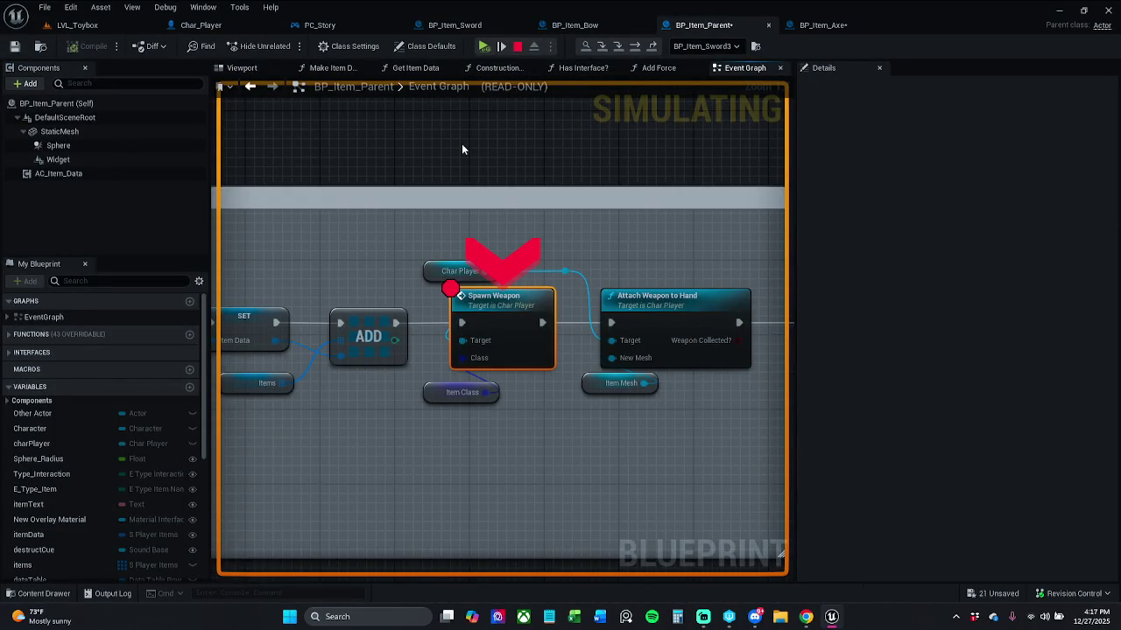
{"action": "left_click", "coordinate": [484, 45]}
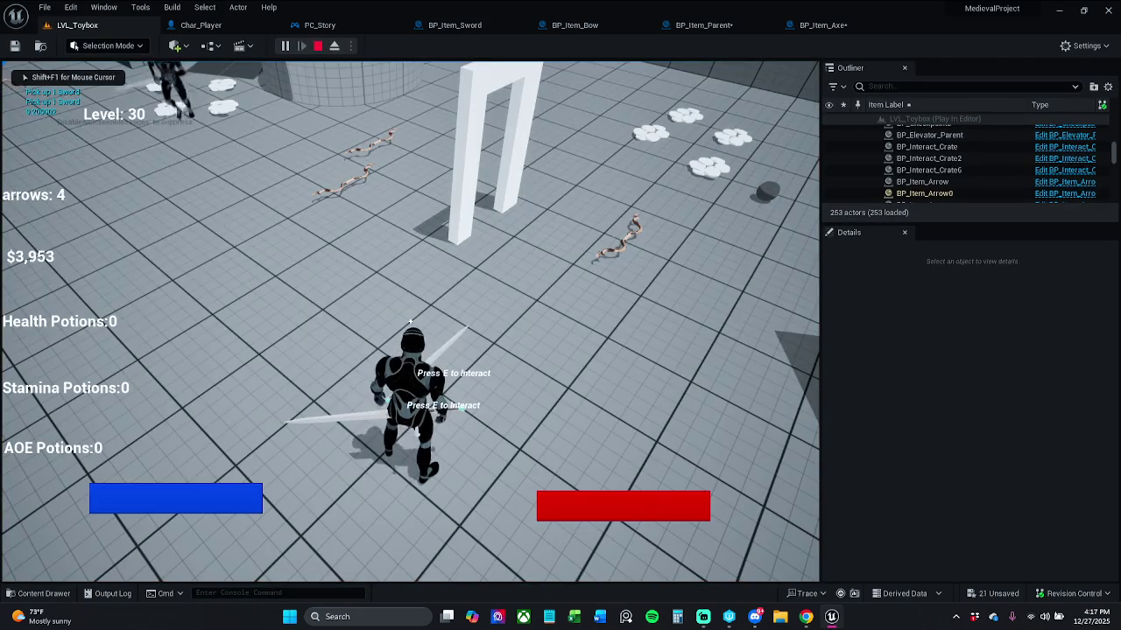
{"action": "key", "text": "w"}
{"action": "key", "text": "e"}
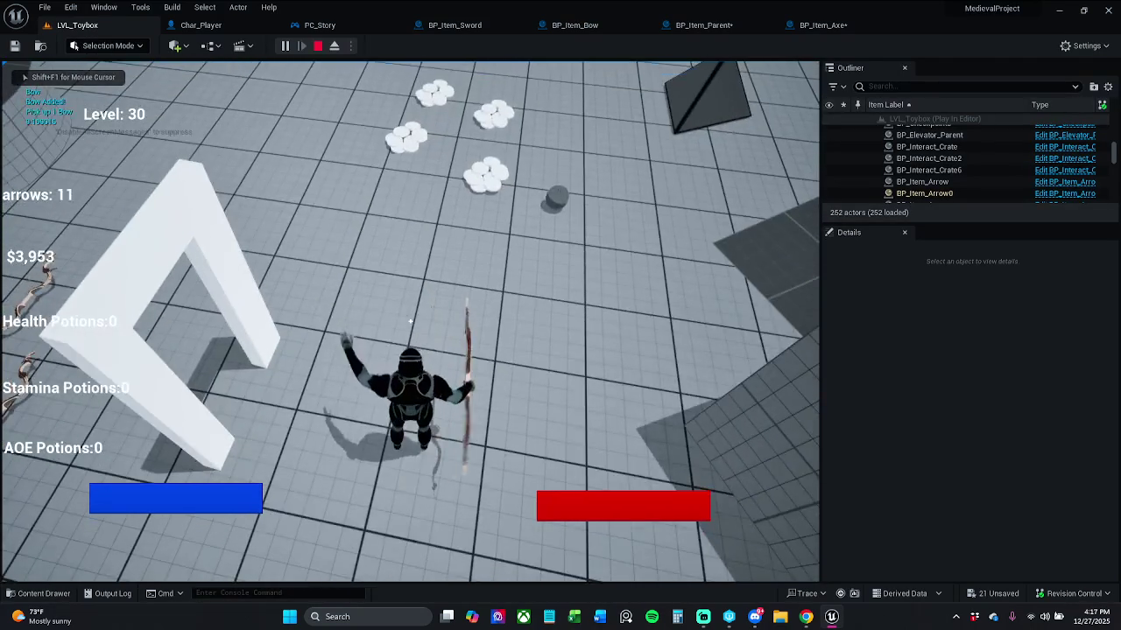
{"action": "key", "text": "w"}
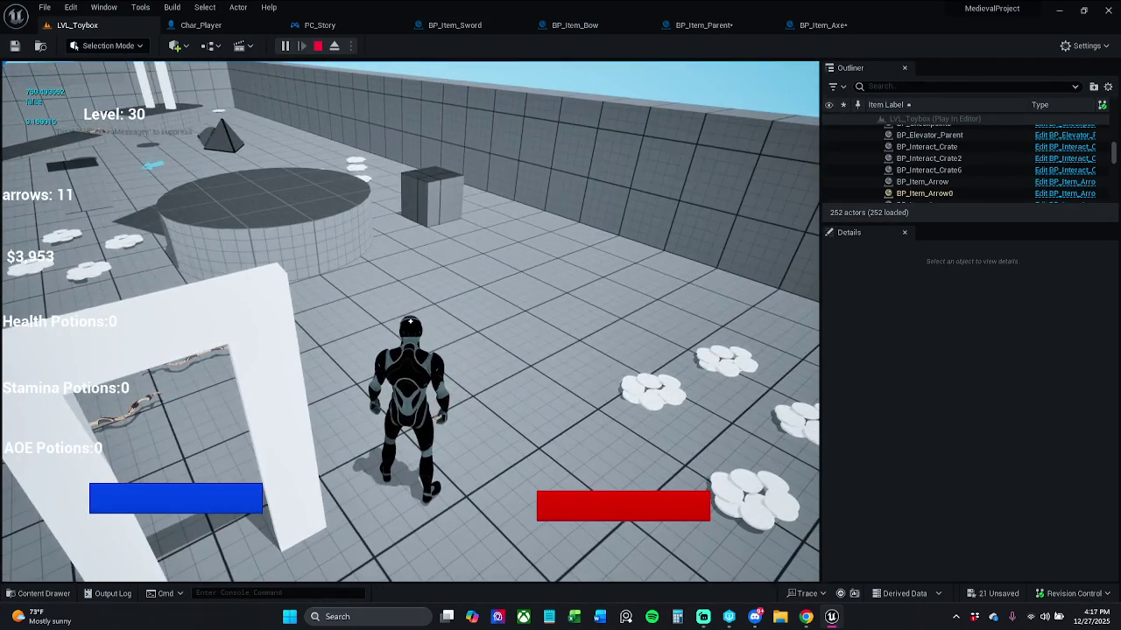
{"action": "key", "text": "Escape"}
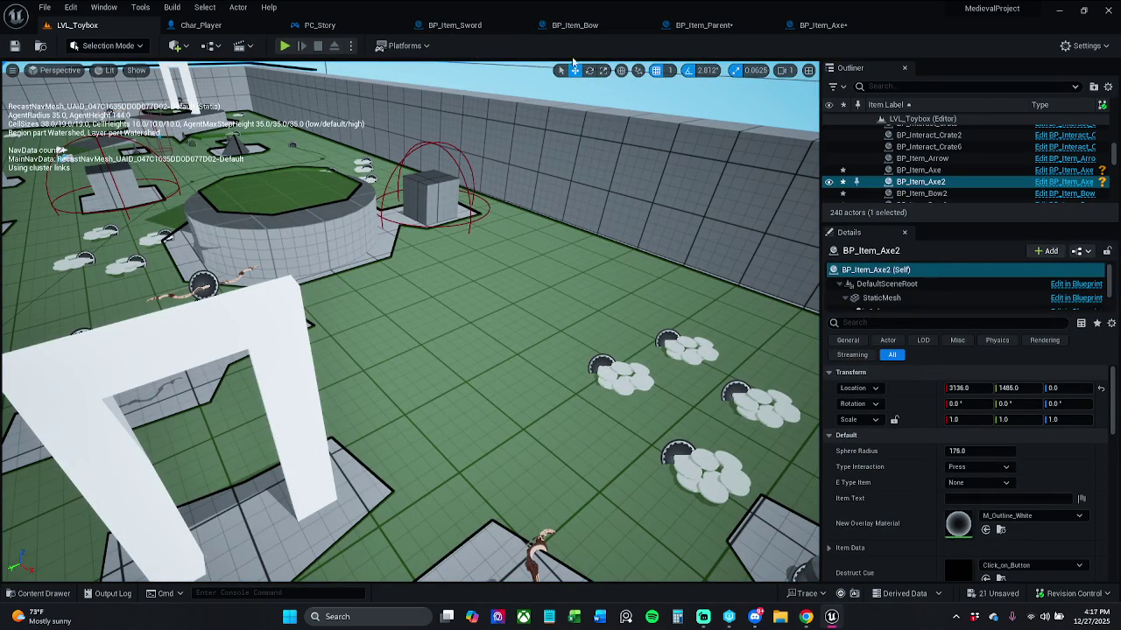
Save BP_Item_Parent from its event graph, then switch to the BP_Item_Bow Blueprint tab.
{"action": "left_click", "coordinate": [705, 25]}
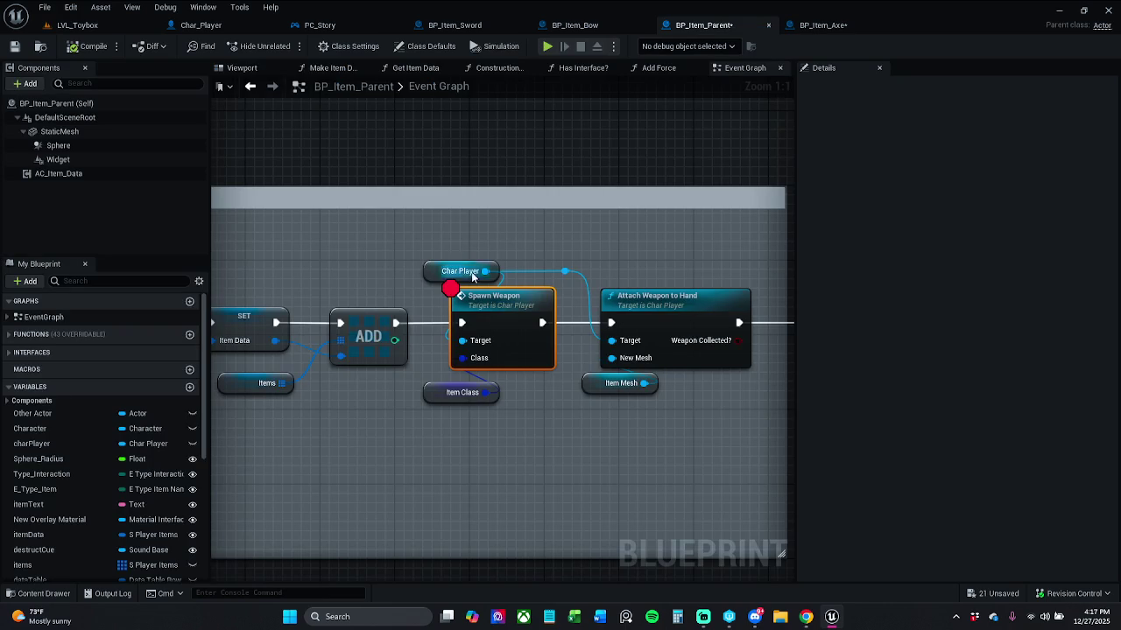
{"action": "left_click", "coordinate": [501, 356]}
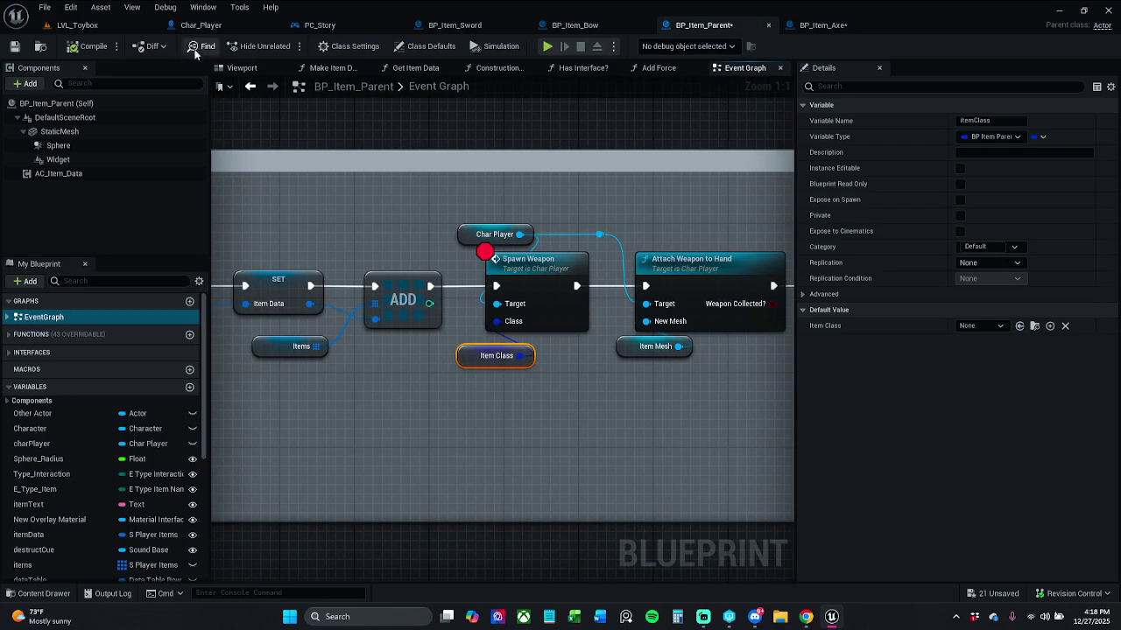
{"action": "left_click", "coordinate": [14, 45]}
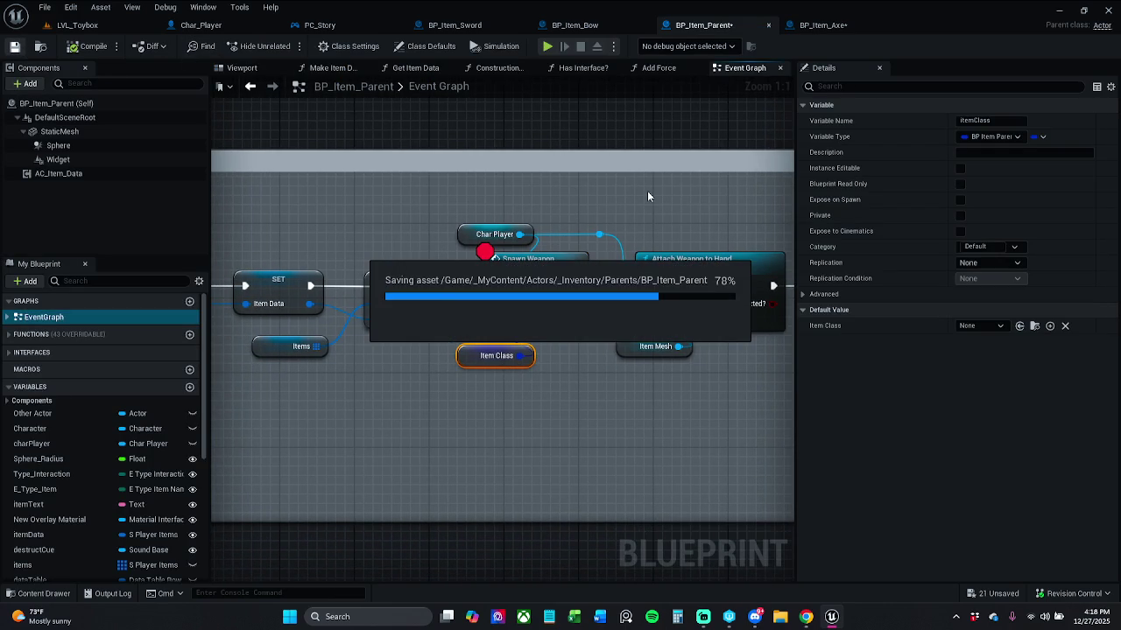
{"action": "left_click", "coordinate": [586, 26]}
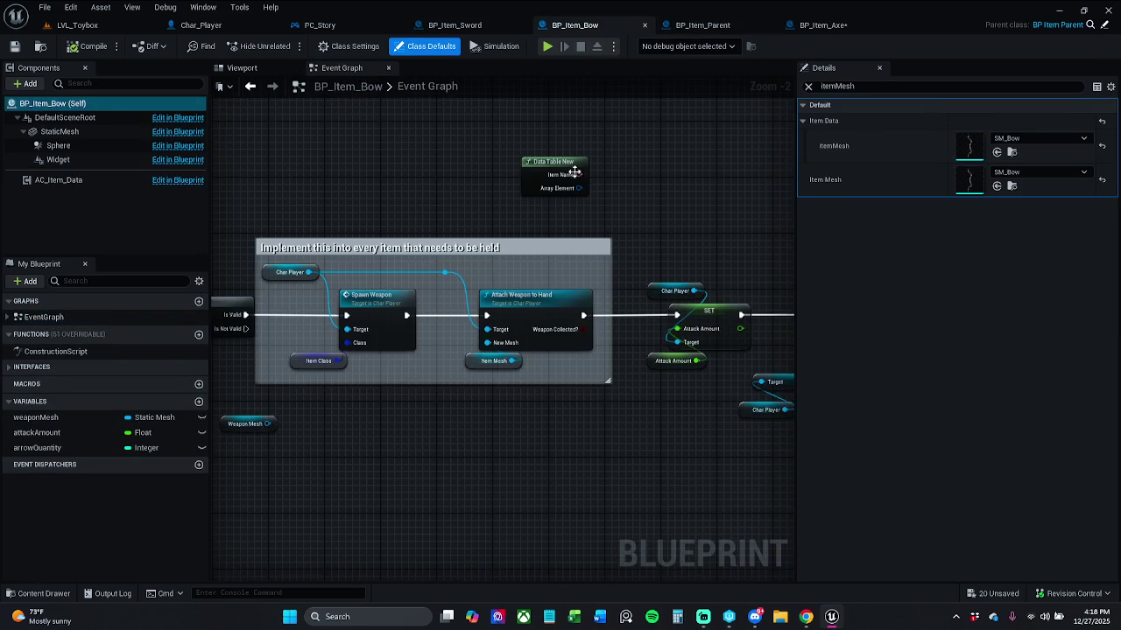
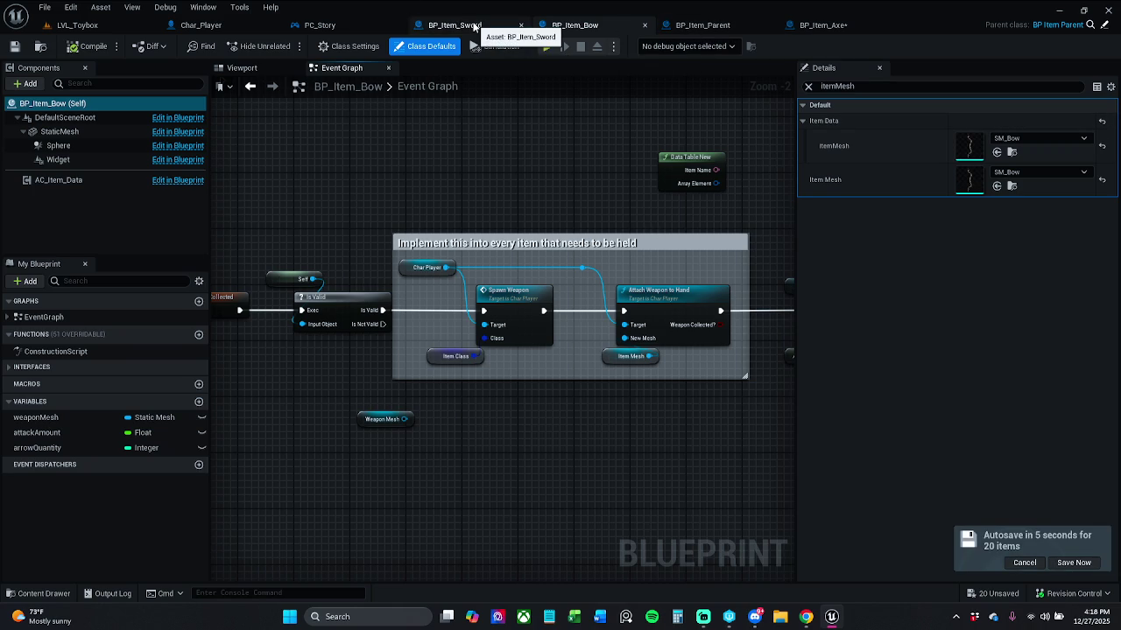
Switch between the Sword and Bow blueprints and show the Bow's Class Defaults.
{"action": "left_click_drag", "start_coordinate": [574, 166], "coordinate": [527, 174]}
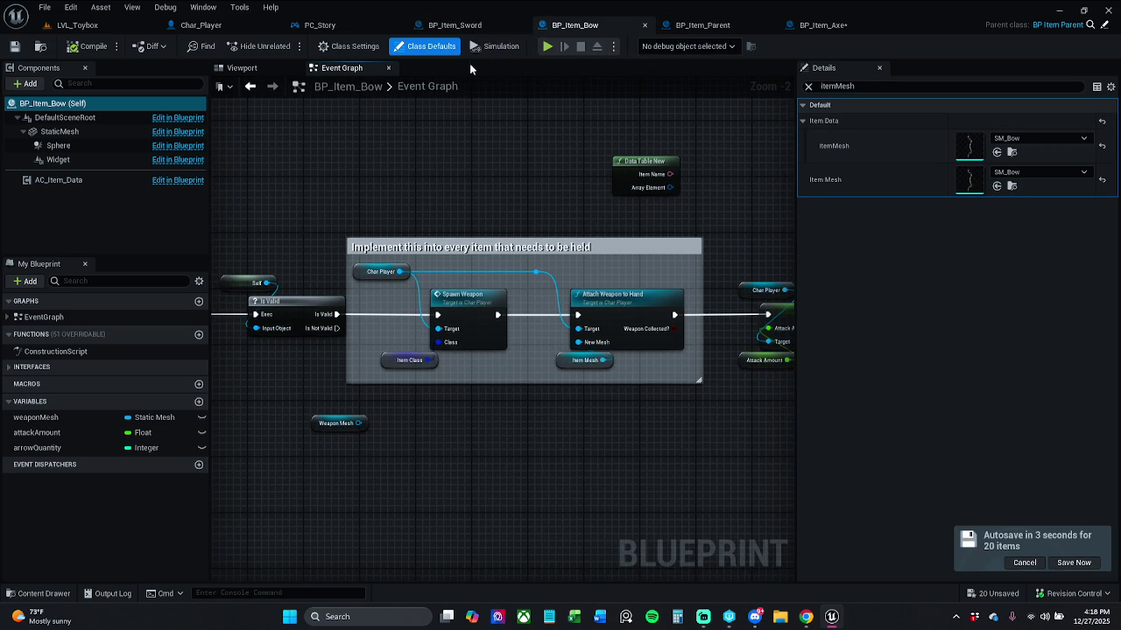
{"action": "left_click", "coordinate": [460, 25]}
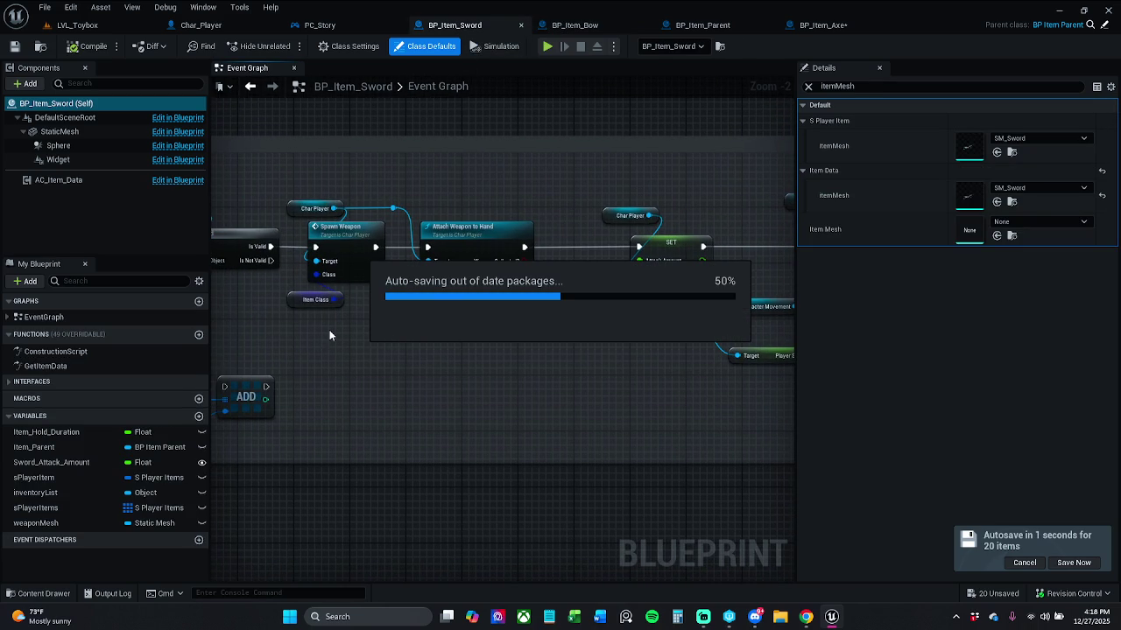
{"action": "left_click", "coordinate": [571, 24]}
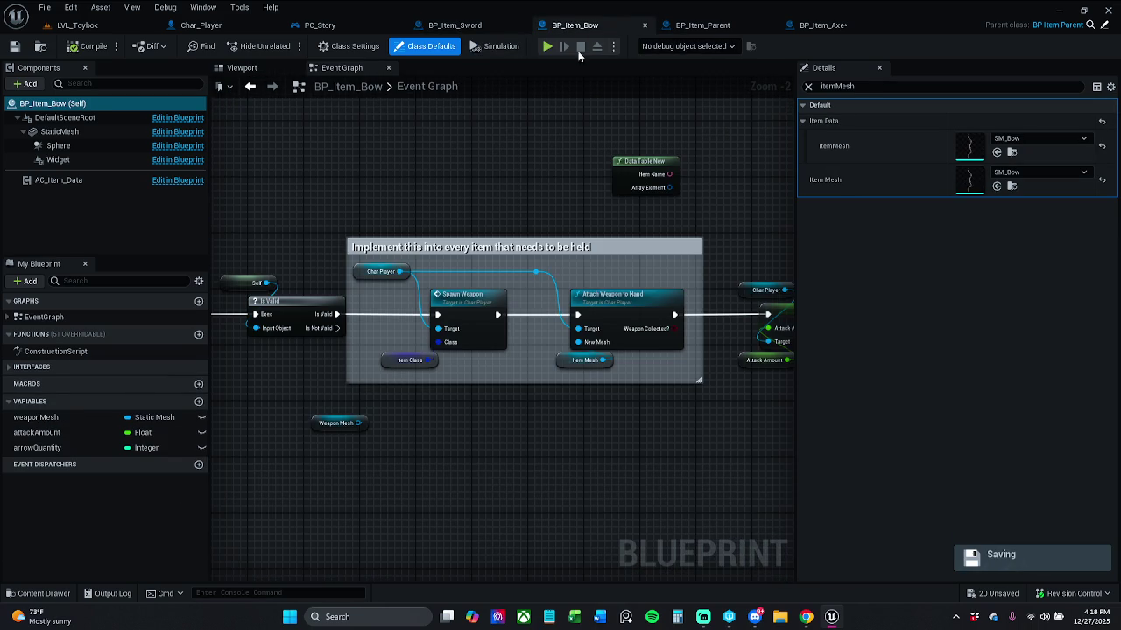
{"action": "left_click", "coordinate": [464, 24]}
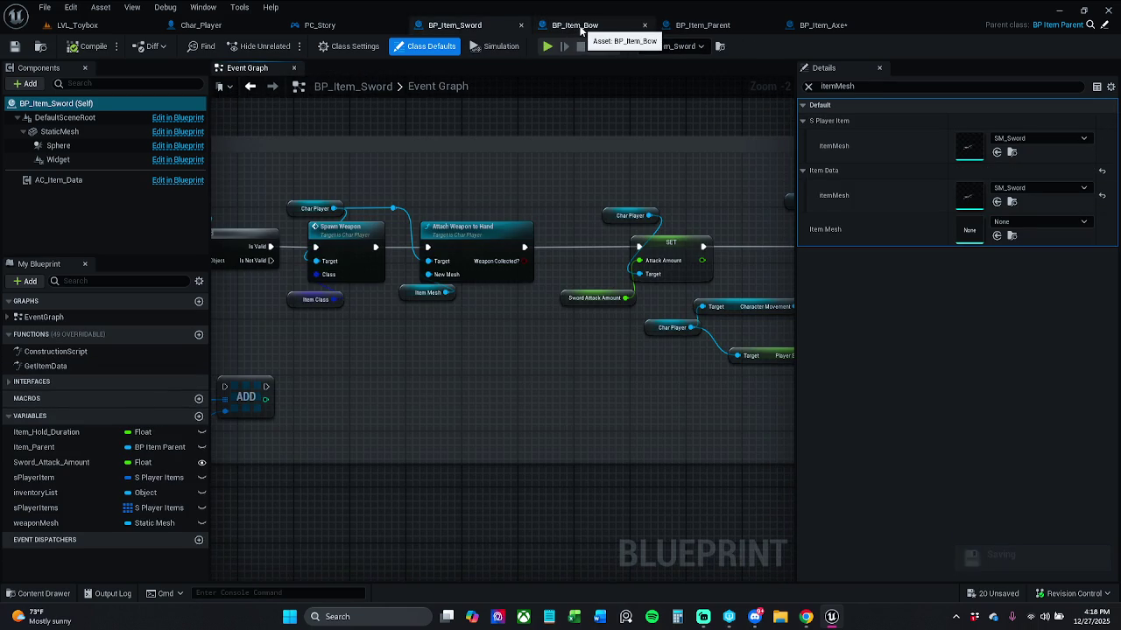
{"action": "left_click", "coordinate": [580, 26]}
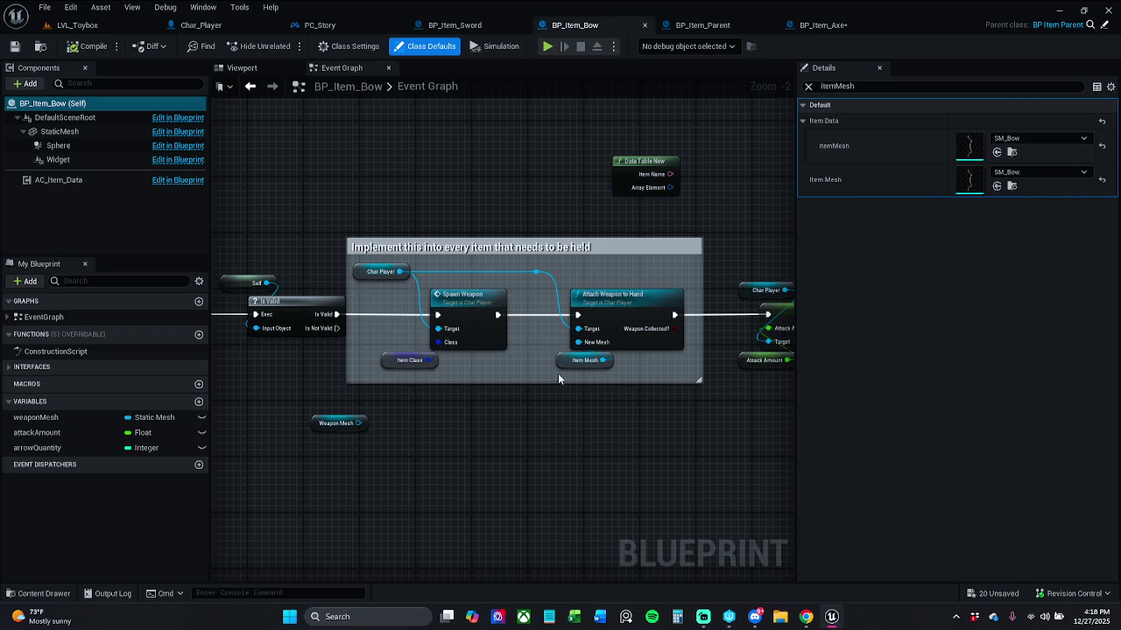
{"action": "left_click", "coordinate": [601, 360]}
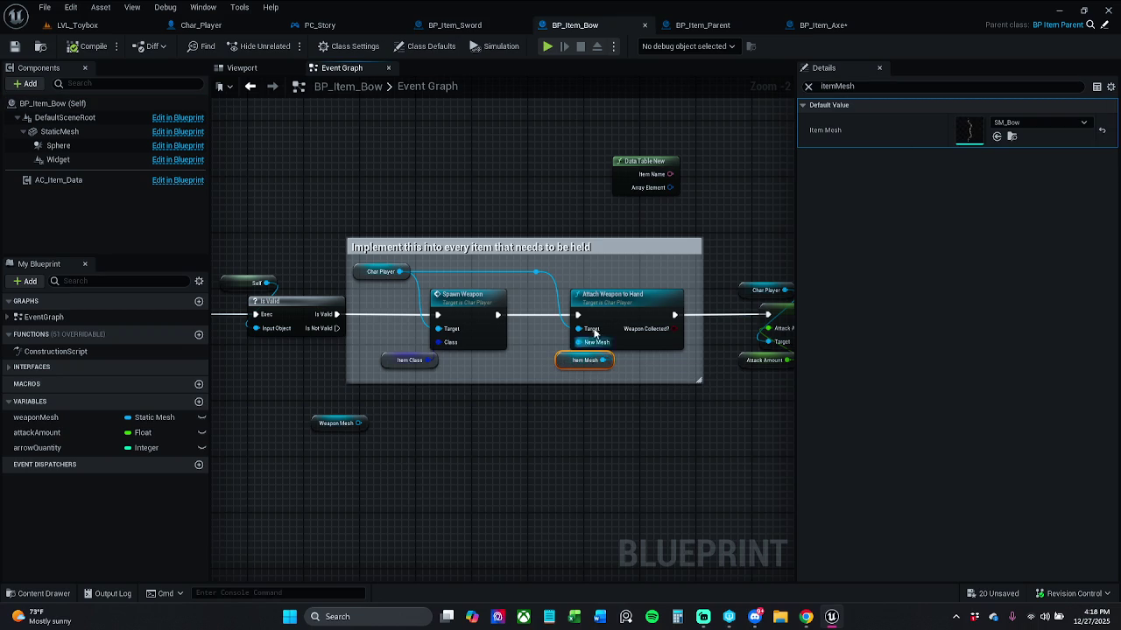
{"action": "left_click", "coordinate": [427, 48]}
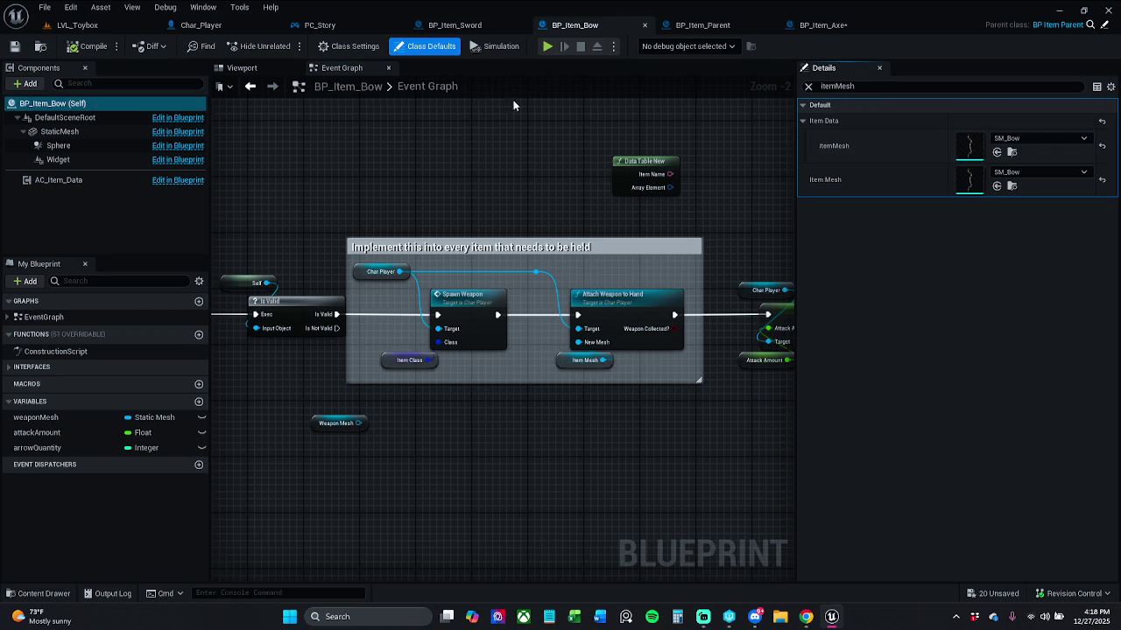
{"action": "left_click", "coordinate": [348, 47]}
{"action": "left_click", "coordinate": [427, 47]}
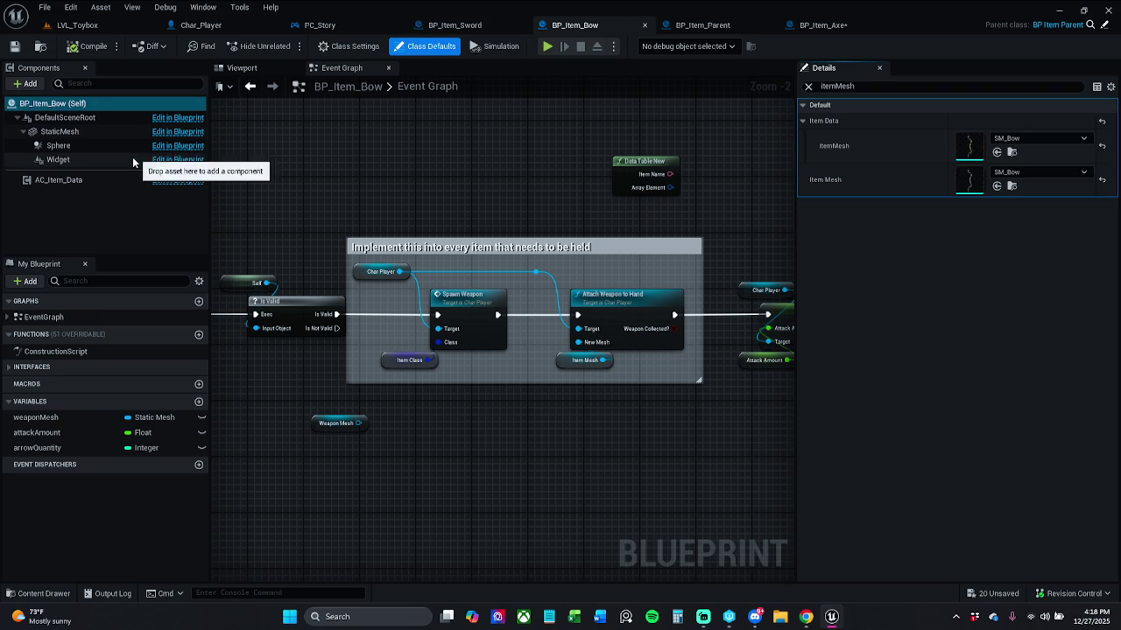
Filter the Bow's class default properties by 'itemMesh'.
{"action": "left_click", "coordinate": [66, 131]}
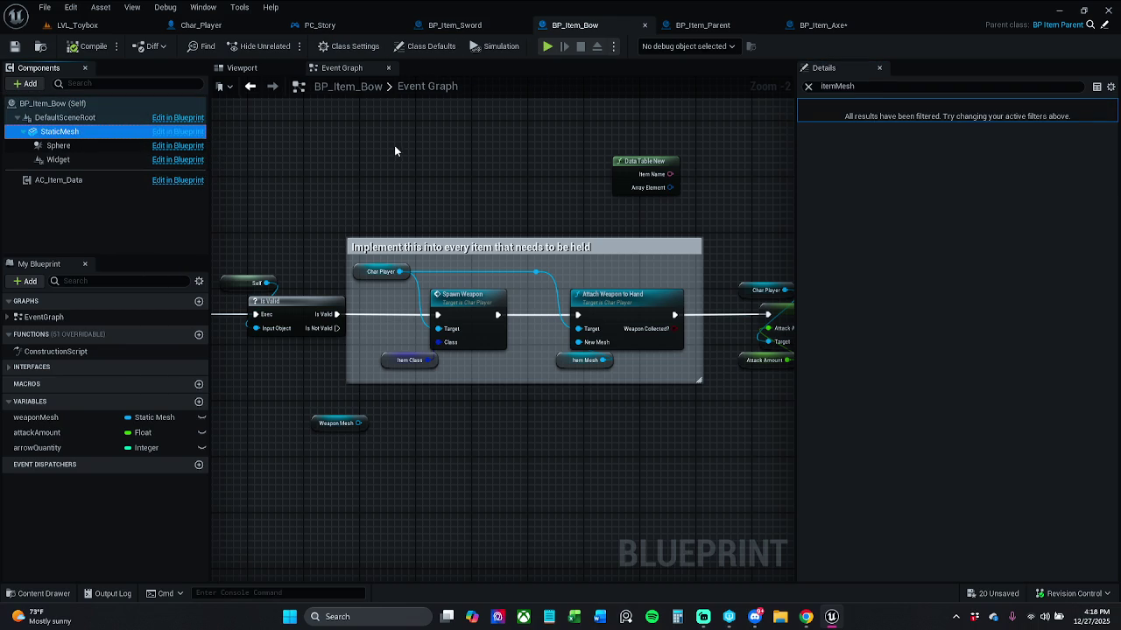
{"action": "left_click", "coordinate": [808, 86]}
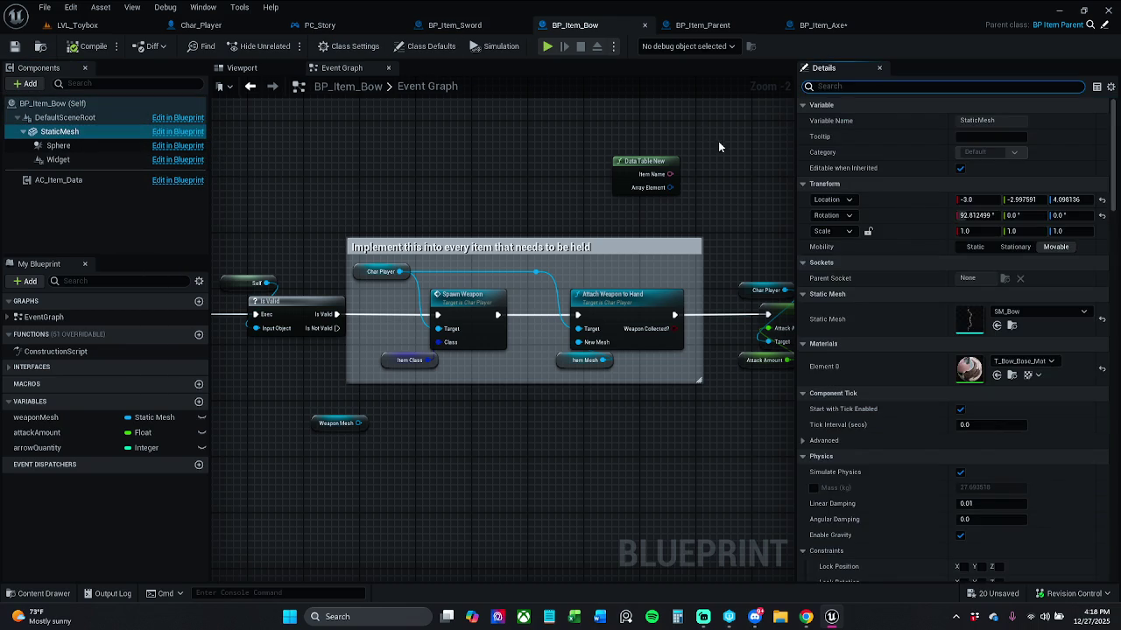
{"action": "left_click", "coordinate": [427, 46]}
{"action": "left_click", "coordinate": [901, 85]}
{"action": "type", "text": "item"}
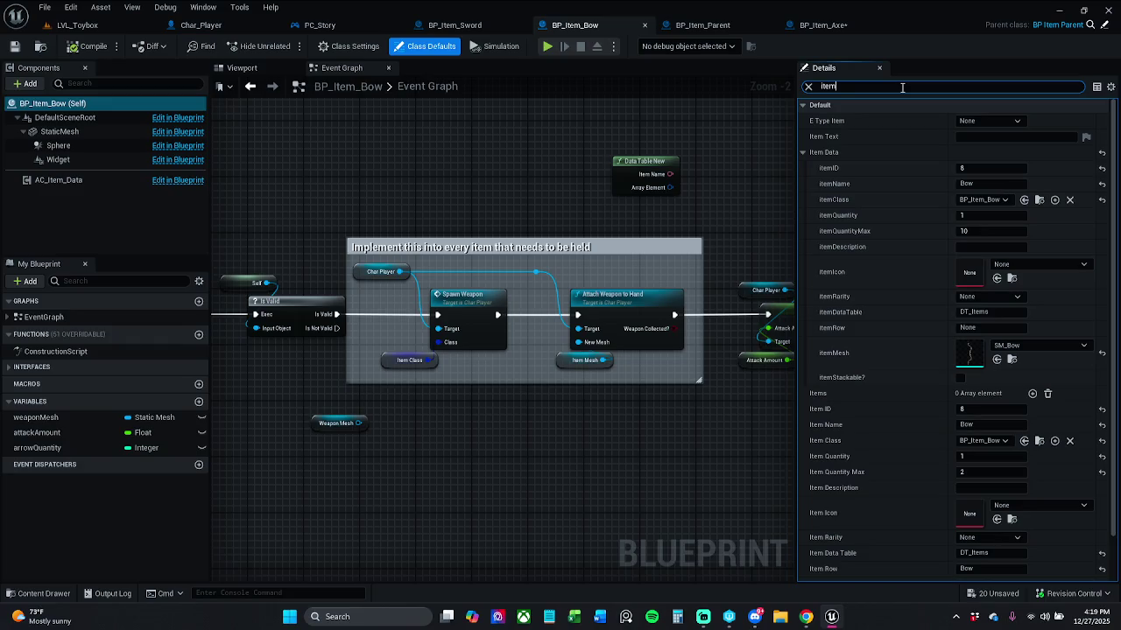
{"action": "type", "text": "Mesh"}
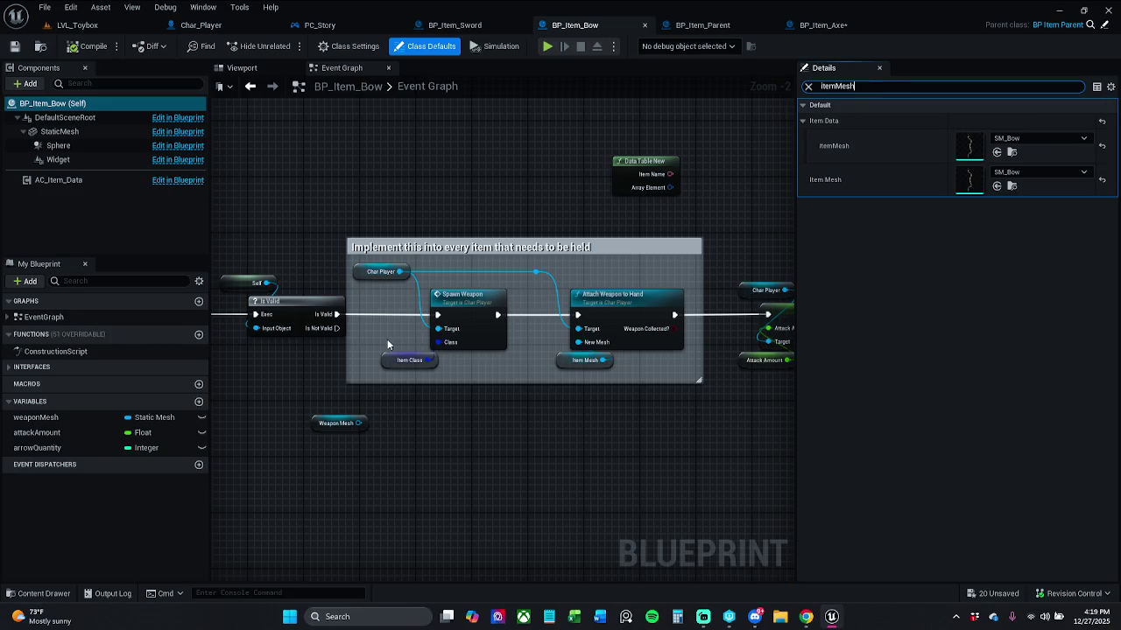
{"action": "left_click", "coordinate": [396, 360]}
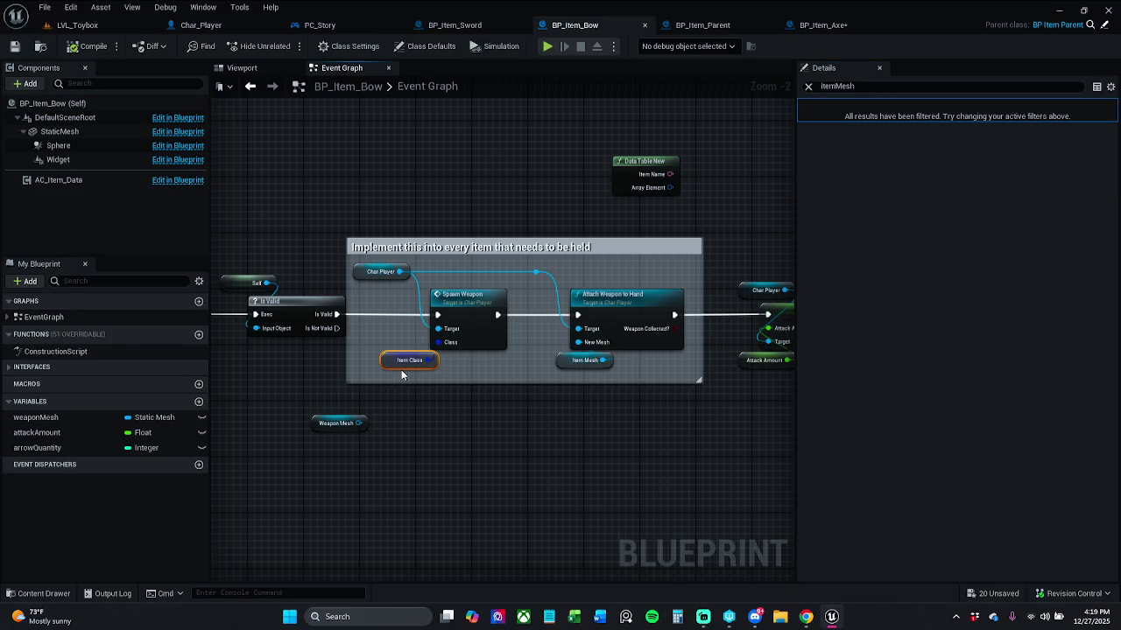
{"action": "left_click", "coordinate": [869, 88]}
{"action": "left_click", "coordinate": [474, 174]}
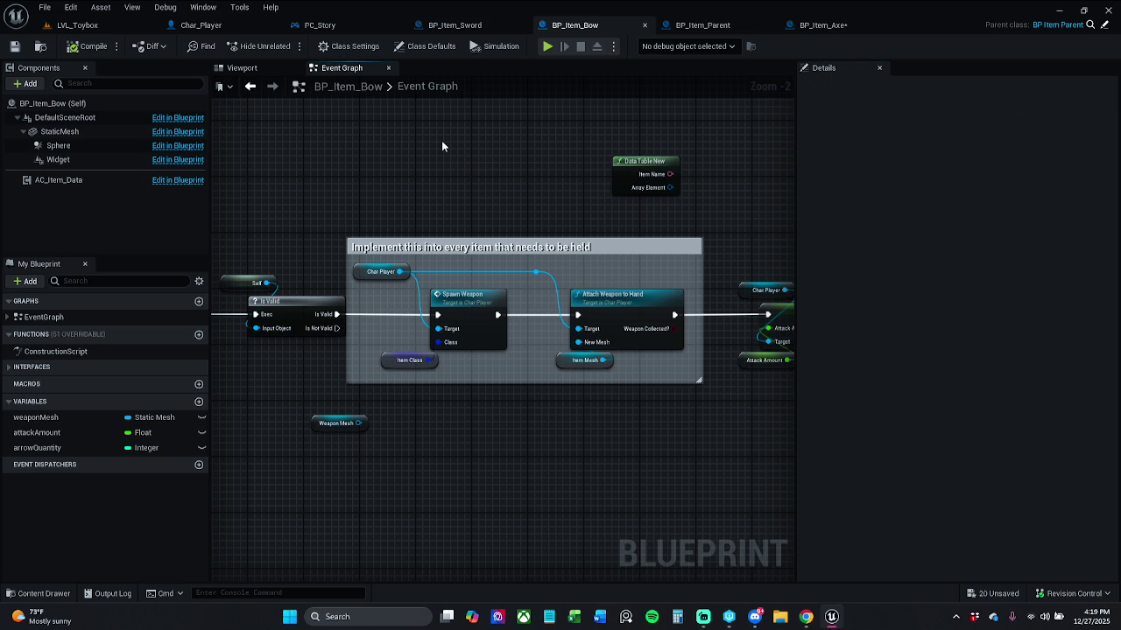
Paste and delete a copy of the spawn-and-attach nodes, then recheck the Bow's itemMesh SM_Bow.
{"action": "key", "text": "ctrl+v"}
{"action": "left_click_drag", "start_coordinate": [487, 217], "coordinate": [425, 174]}
{"action": "key", "text": "Delete"}
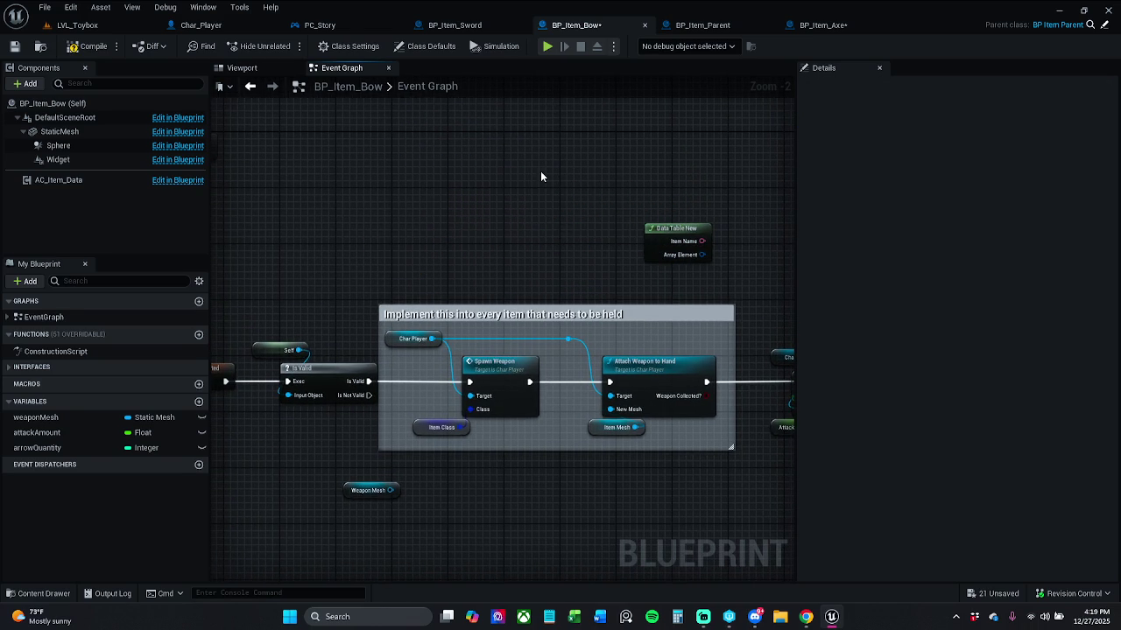
{"action": "left_click", "coordinate": [398, 85]}
{"action": "left_click", "coordinate": [427, 46]}
{"action": "left_click", "coordinate": [896, 88]}
{"action": "key", "text": "ctrl+x"}
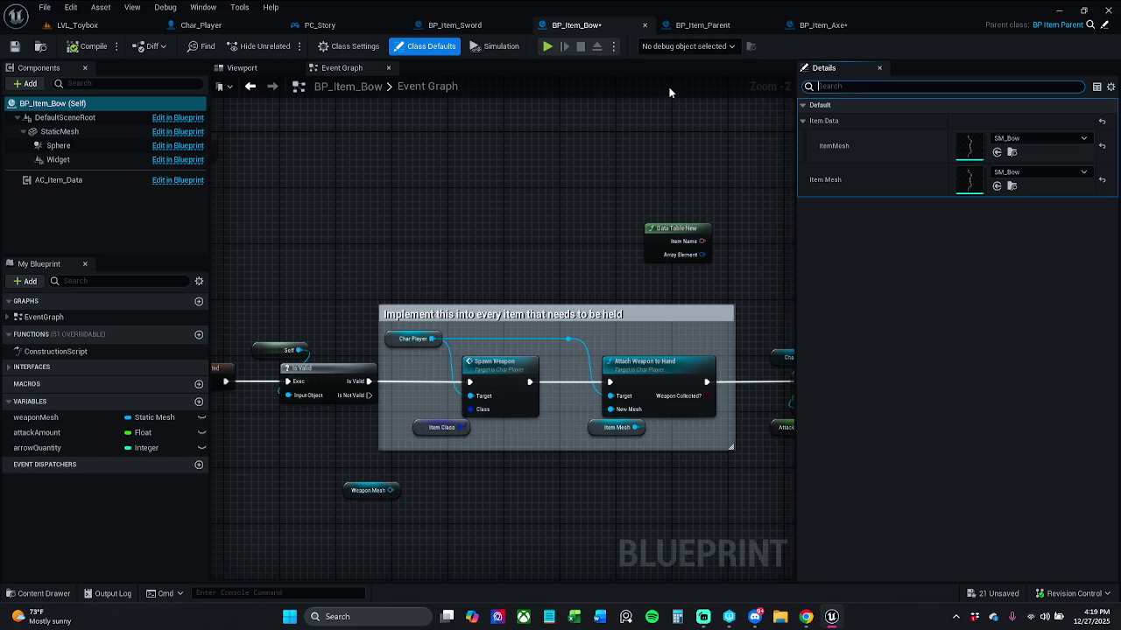
{"action": "key", "text": "ctrl+v"}
{"action": "left_click_drag", "start_coordinate": [603, 215], "coordinate": [577, 205]}
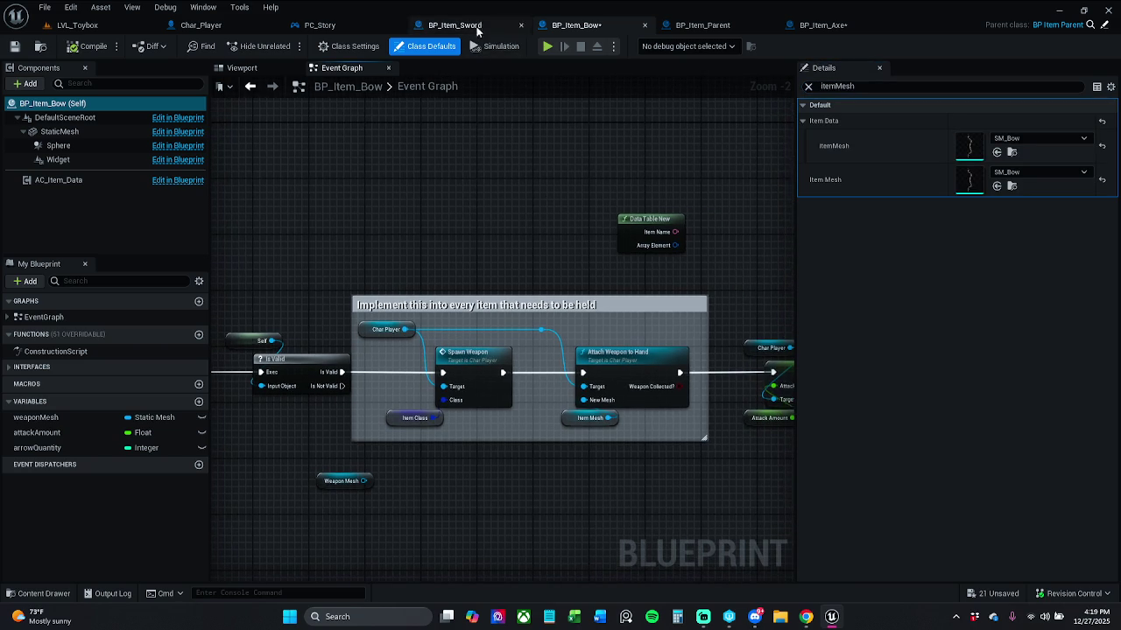
Check the Sword's class defaults showing SM_Sword, then return to the Bow blueprint.
{"action": "left_click", "coordinate": [471, 26]}
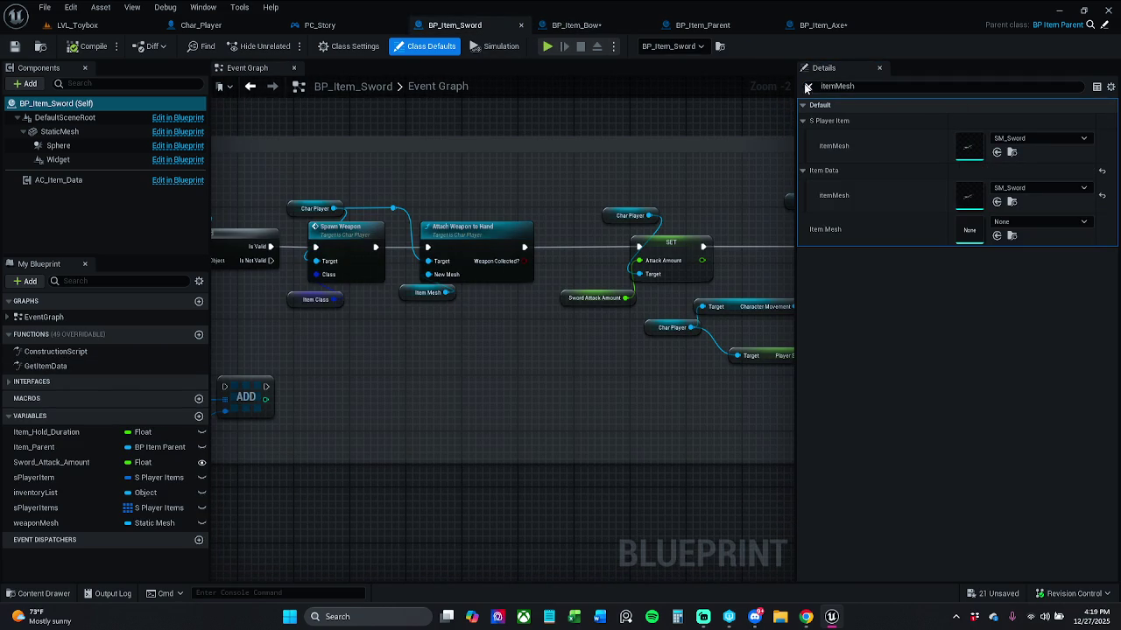
{"action": "left_click", "coordinate": [601, 27]}
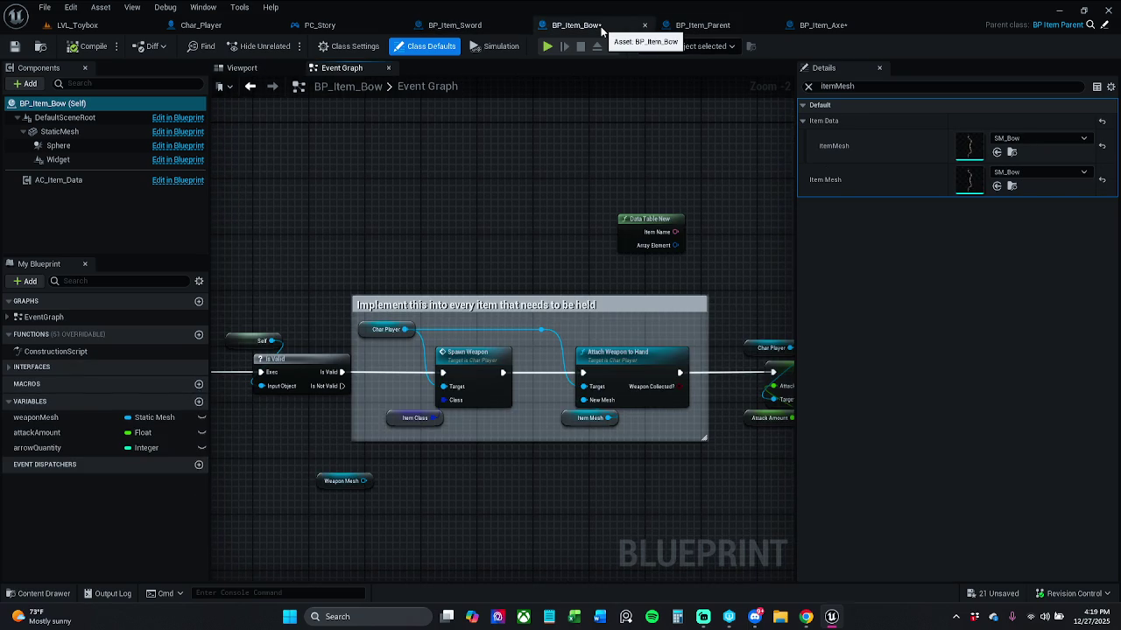
{"action": "left_click", "coordinate": [473, 28]}
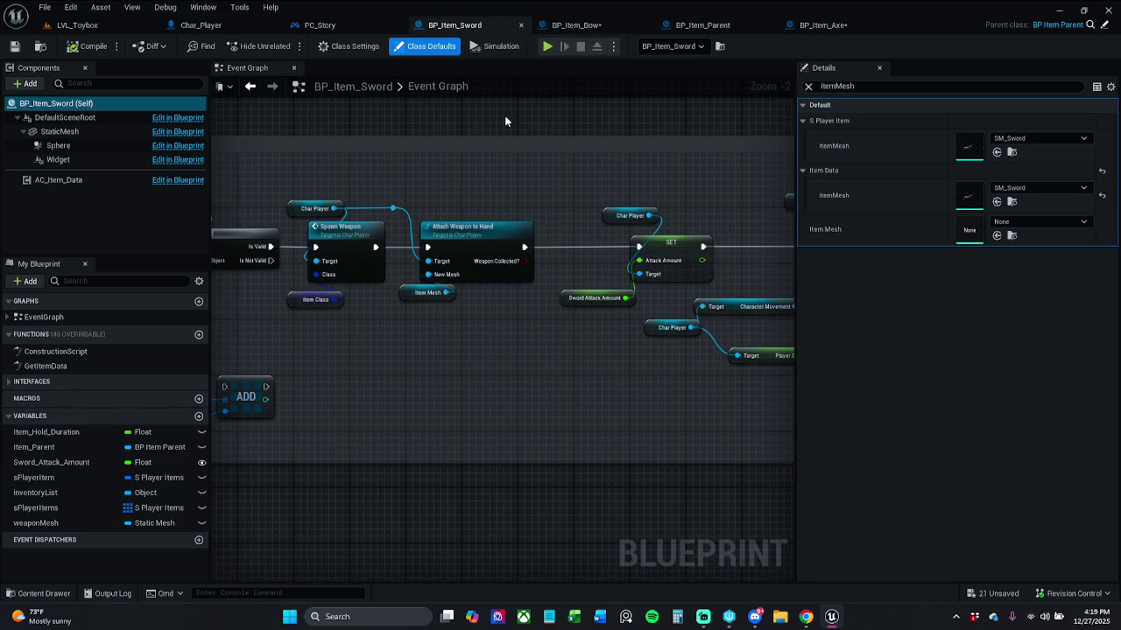
{"action": "left_click", "coordinate": [60, 131]}
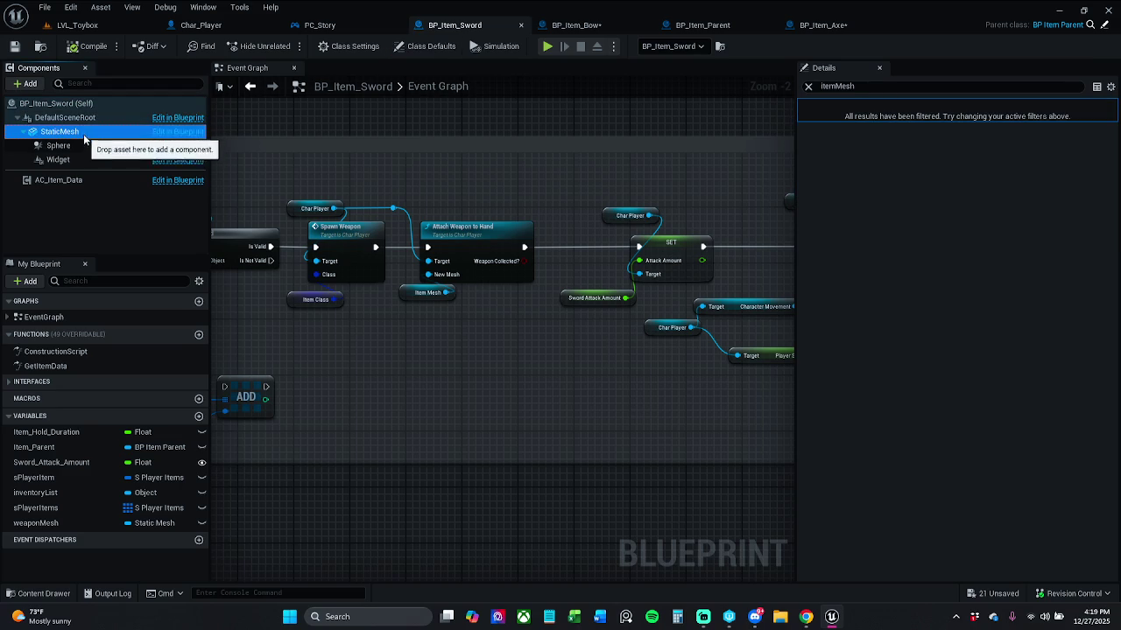
{"action": "left_click", "coordinate": [95, 104]}
{"action": "left_click", "coordinate": [355, 45]}
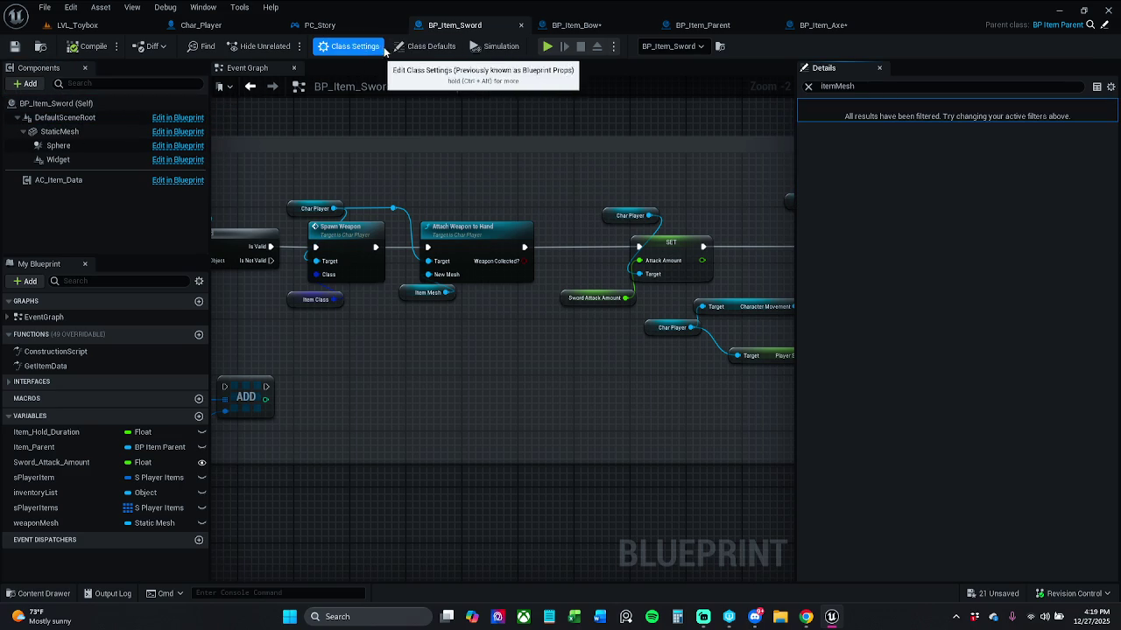
{"action": "left_click", "coordinate": [406, 49]}
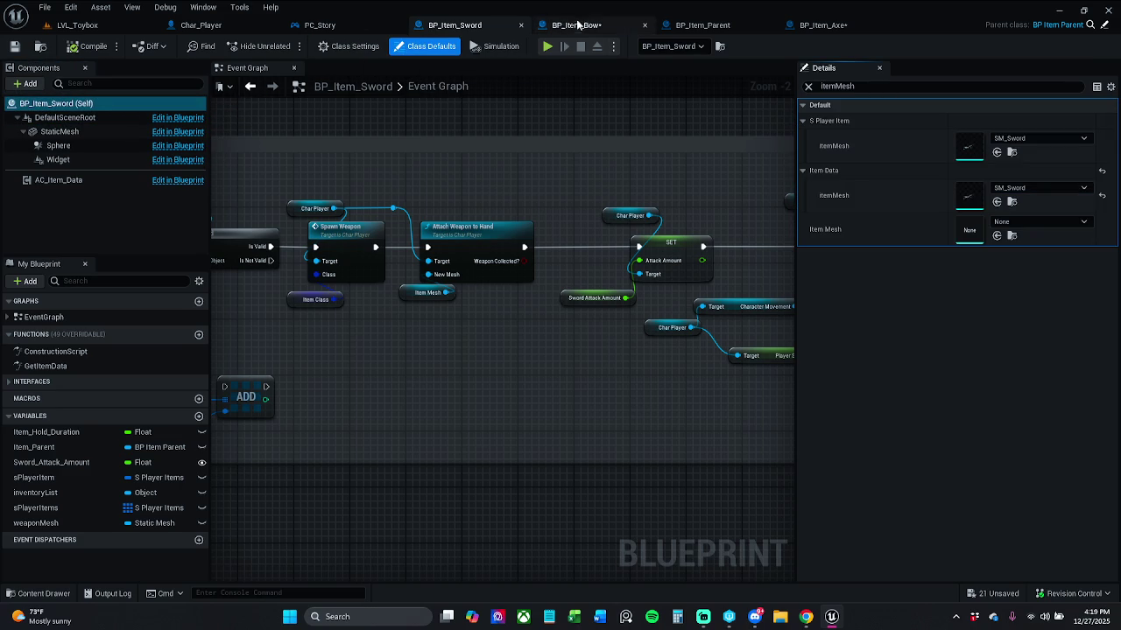
{"action": "left_click", "coordinate": [573, 25]}
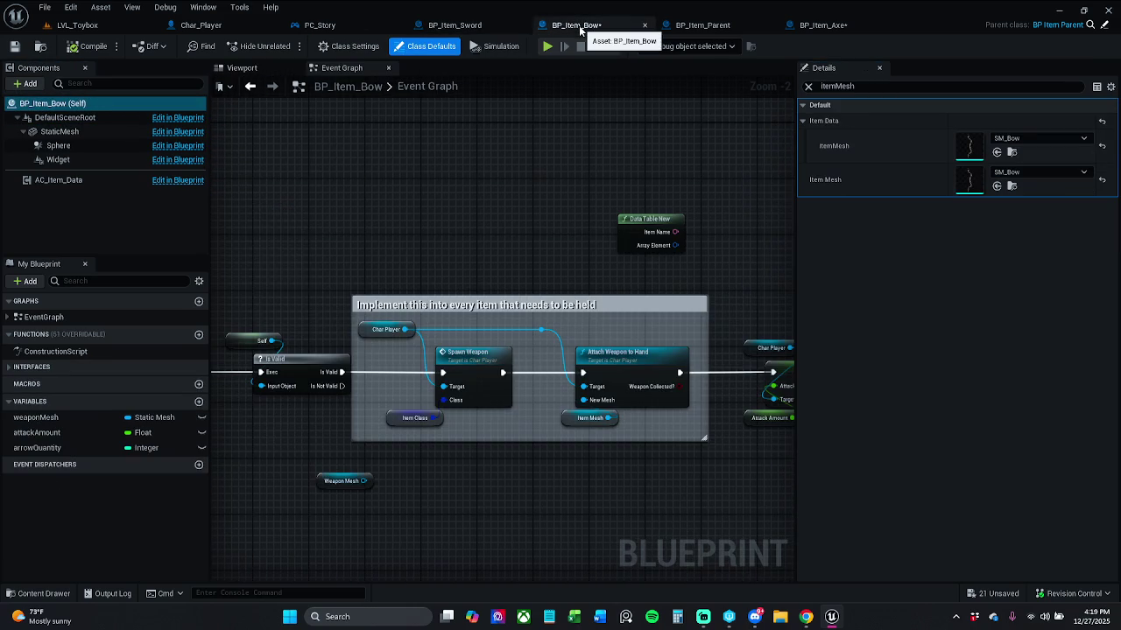
{"action": "left_click", "coordinate": [477, 25]}
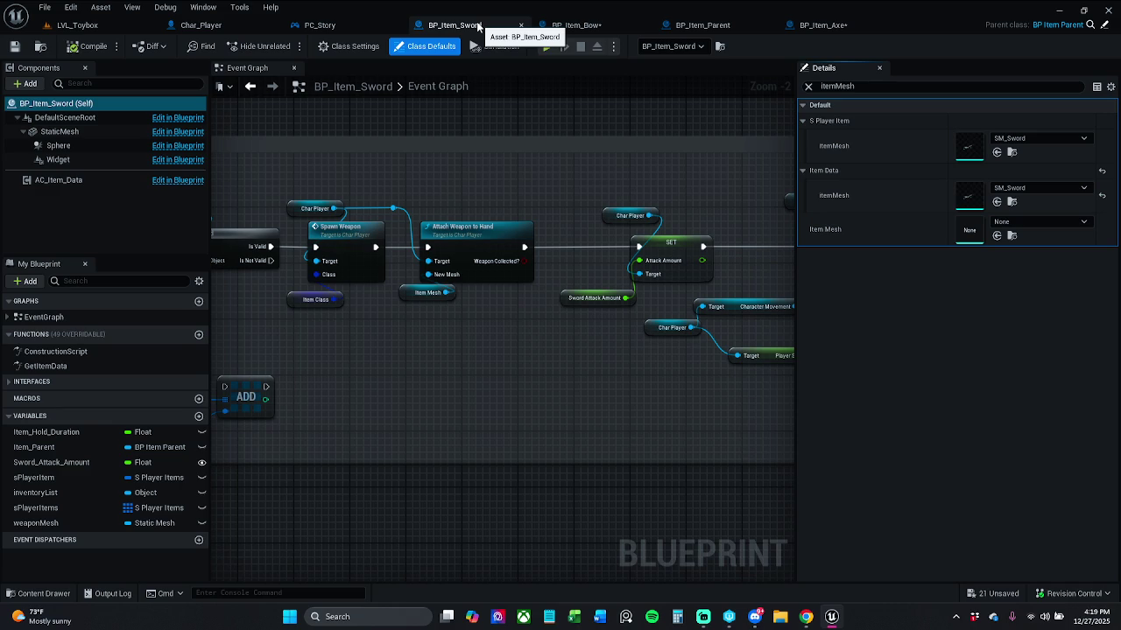
{"action": "left_click", "coordinate": [578, 26]}
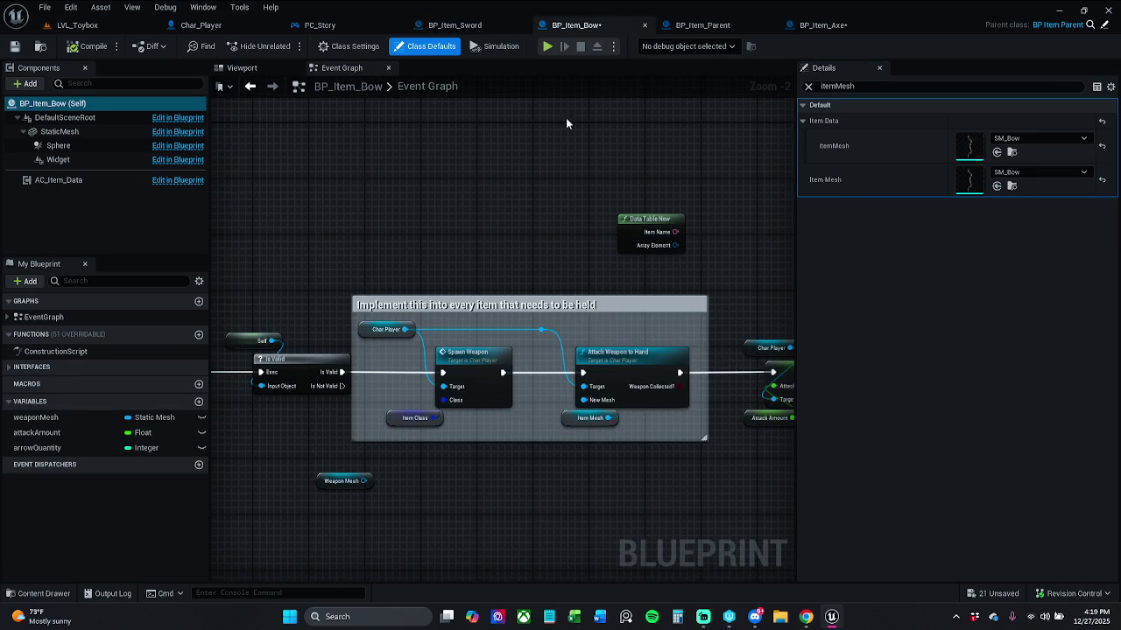
{"action": "left_click_drag", "start_coordinate": [541, 203], "coordinate": [540, 115]}
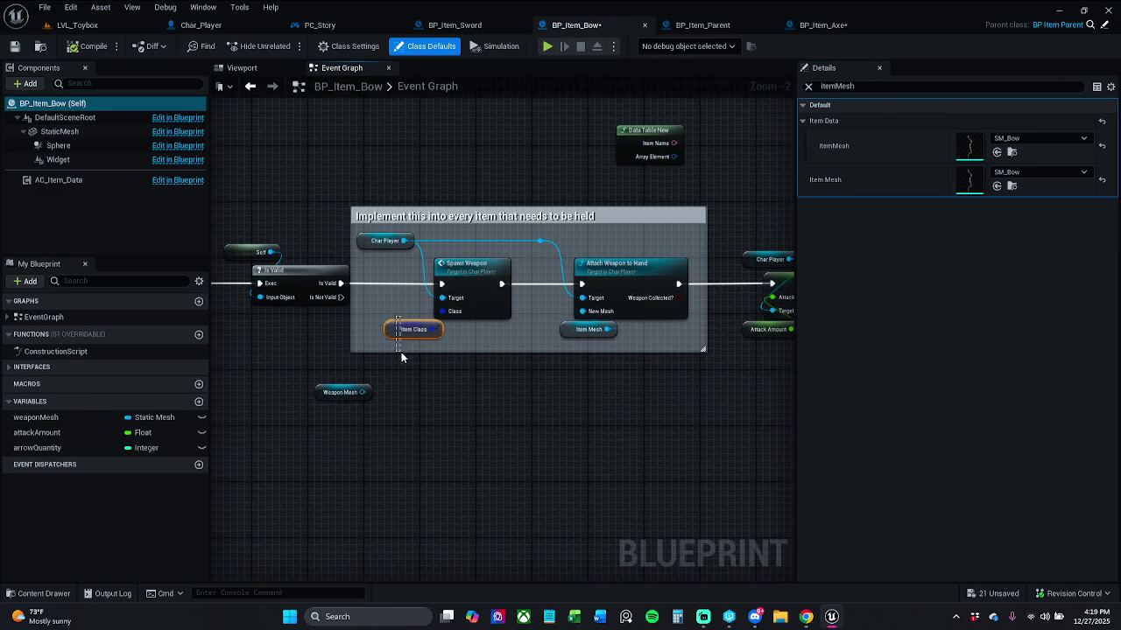
Inspect the Bow's Item Class variable, whose default is BP_Item_Bow.
{"action": "left_click", "coordinate": [410, 329]}
{"action": "left_click", "coordinate": [808, 85]}
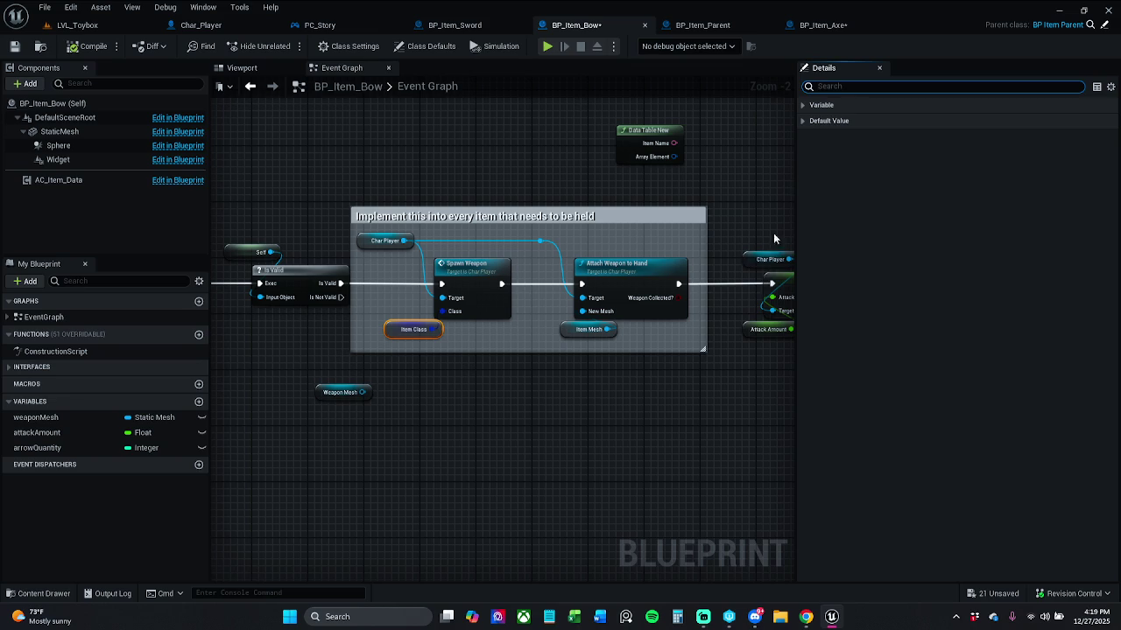
{"action": "left_click", "coordinate": [802, 106]}
{"action": "left_click", "coordinate": [803, 201]}
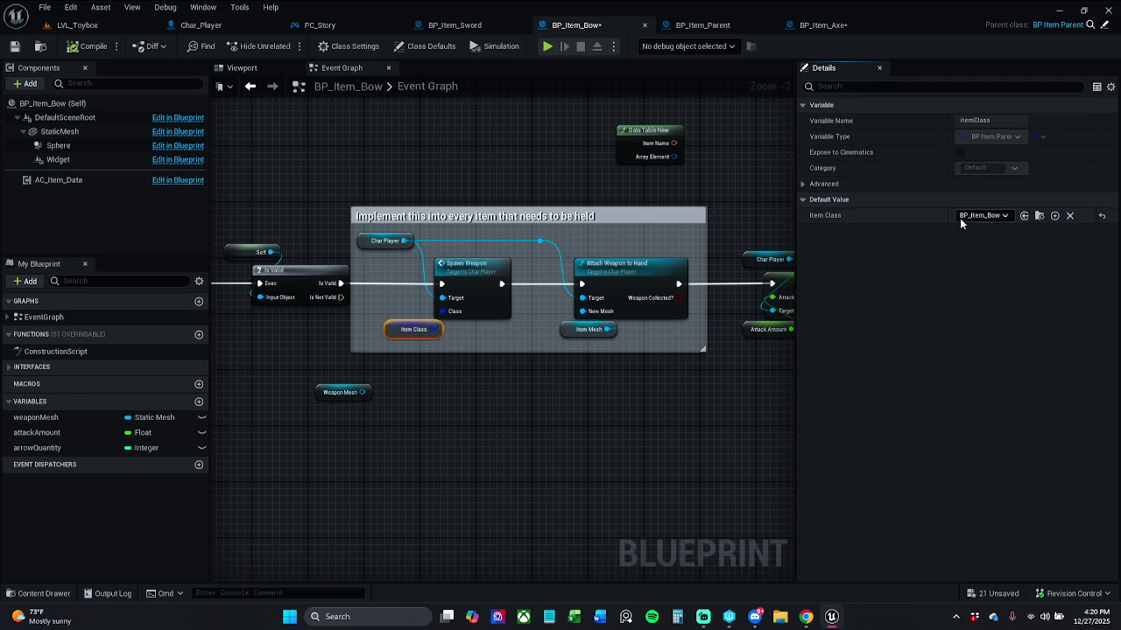
In BP_Item_Sword, select the Item Class getter and view the itemMesh default, currently None.
{"action": "left_click", "coordinate": [473, 24]}
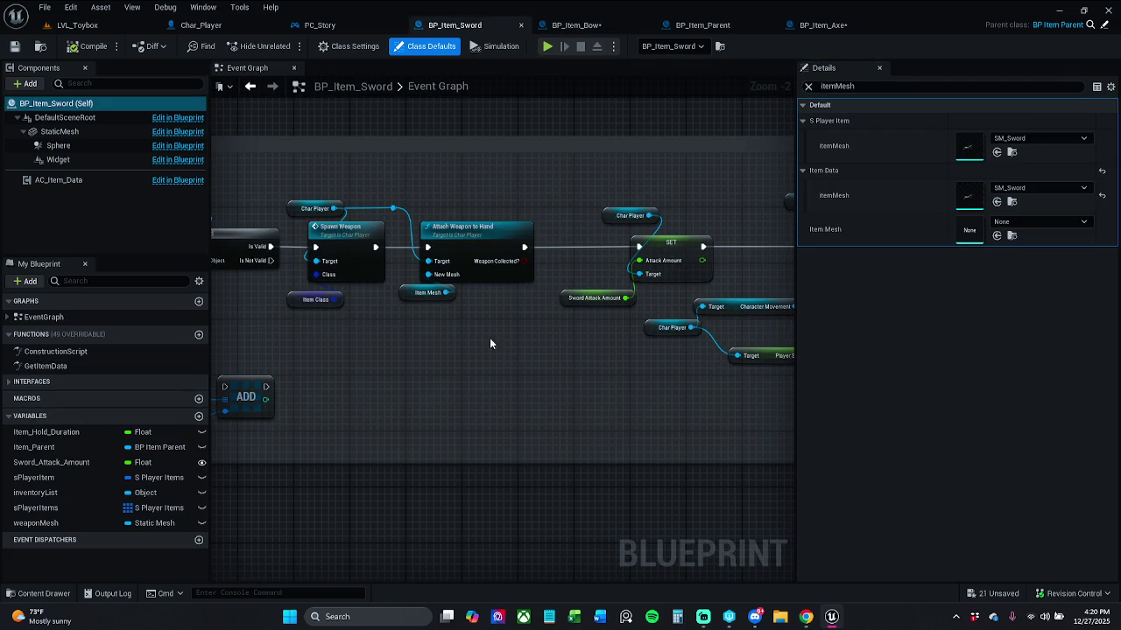
{"action": "left_click", "coordinate": [315, 300]}
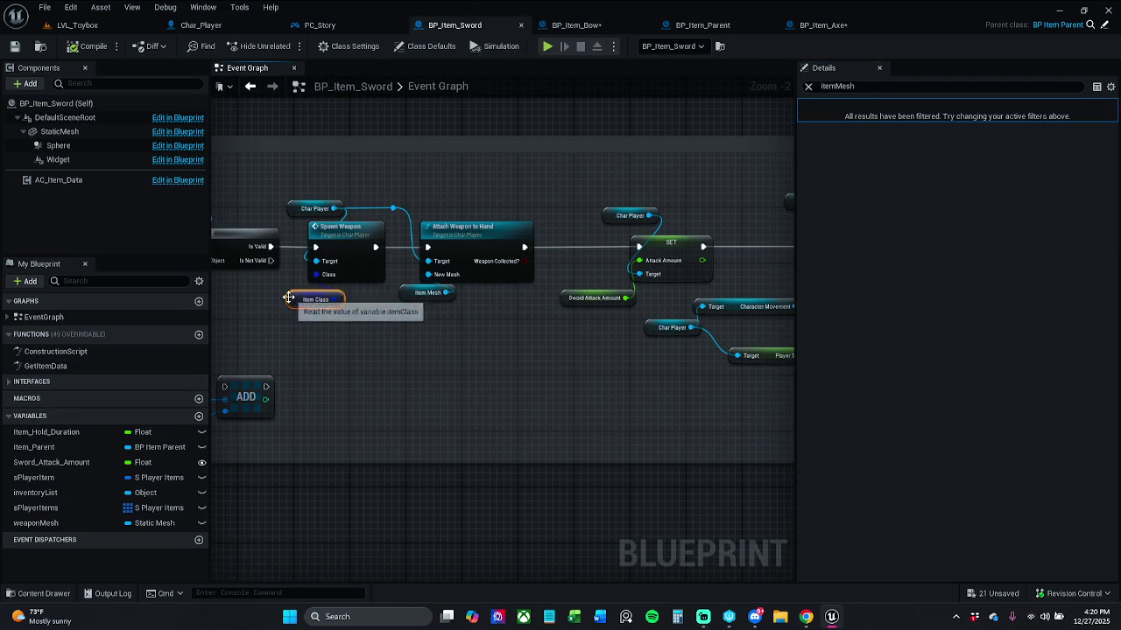
{"action": "left_click", "coordinate": [808, 86]}
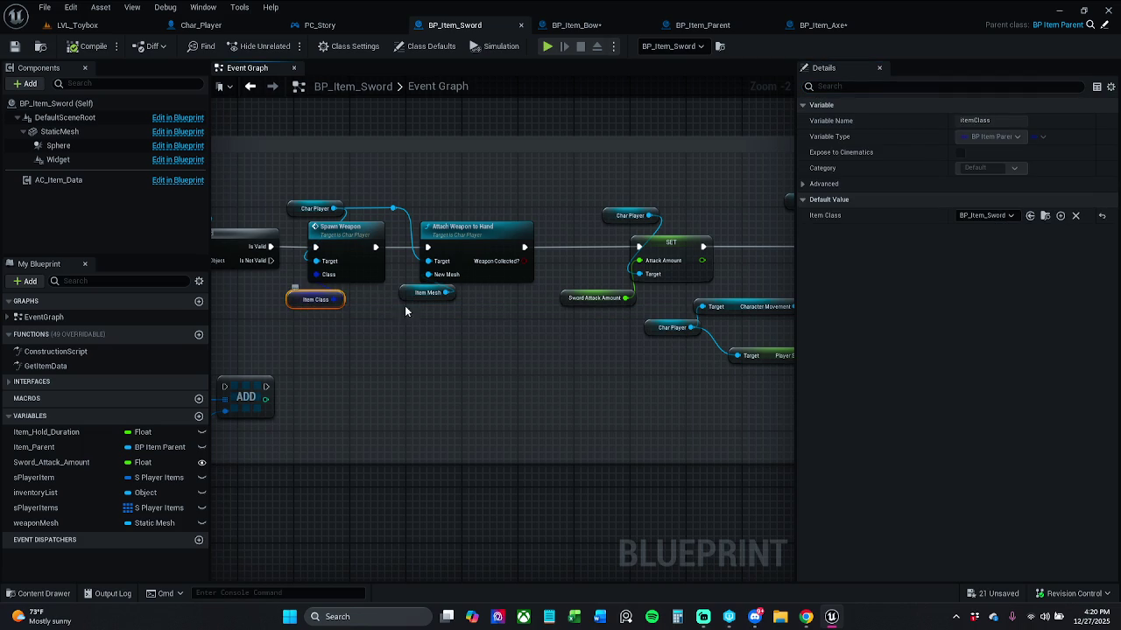
{"action": "left_click_drag", "start_coordinate": [413, 293], "coordinate": [413, 300]}
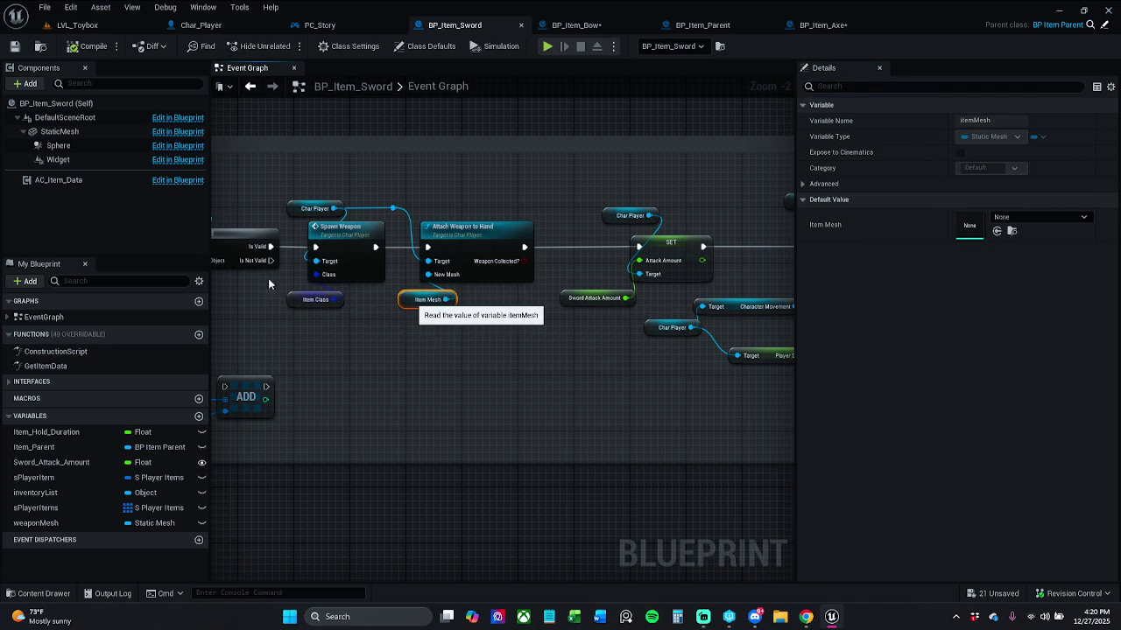
Set BP_Item_Sword's itemMesh default to SM_Sword, save, and return to LVL_Toybox.
{"action": "left_click", "coordinate": [1040, 221]}
{"action": "left_click", "coordinate": [1040, 222]}
{"action": "left_click", "coordinate": [1040, 222]}
{"action": "type", "text": "sm sword"}
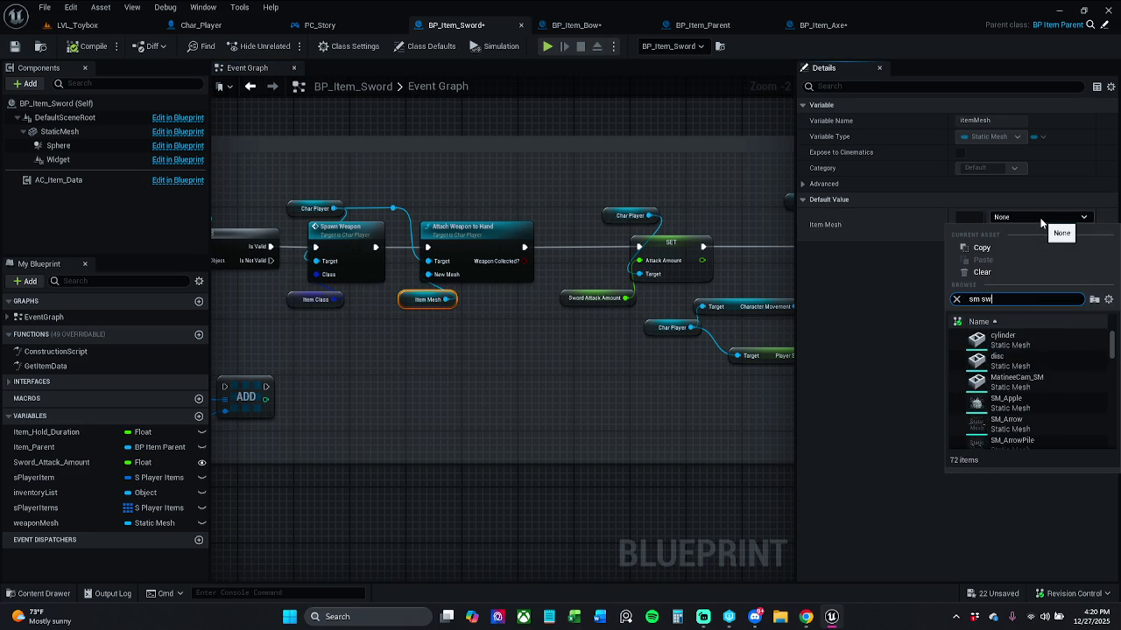
{"action": "left_click", "coordinate": [1056, 334]}
{"action": "left_click", "coordinate": [14, 45]}
{"action": "left_click", "coordinate": [91, 25]}
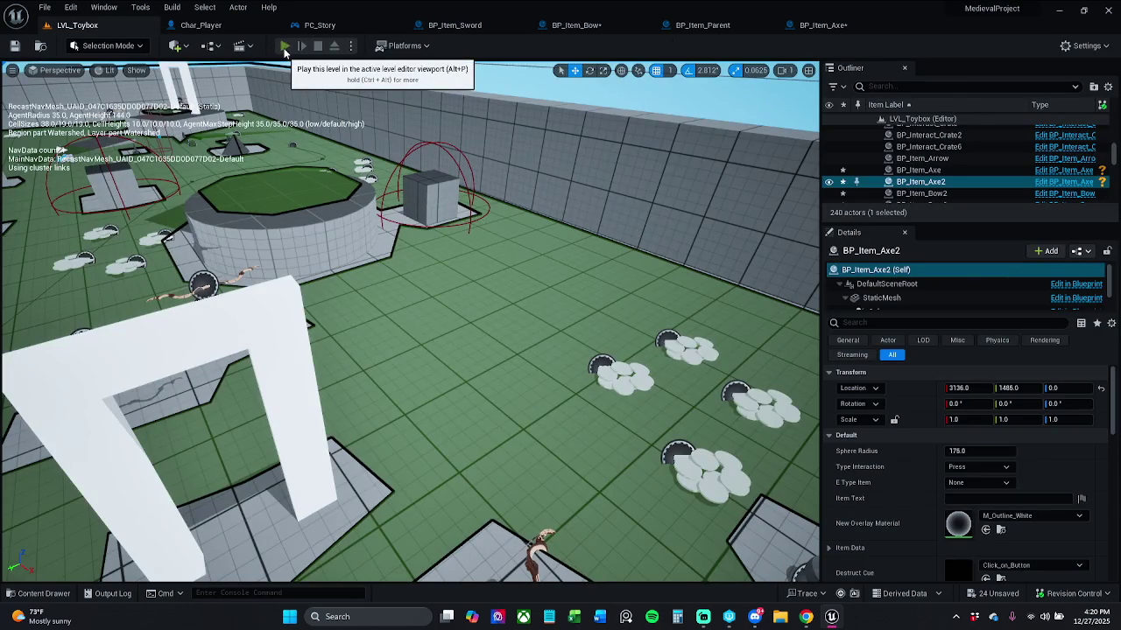
Playtest LVL_Toybox, picking up the bow, sword and coins, then exit the game.
{"action": "left_click", "coordinate": [284, 46]}
{"action": "key", "text": "w"}
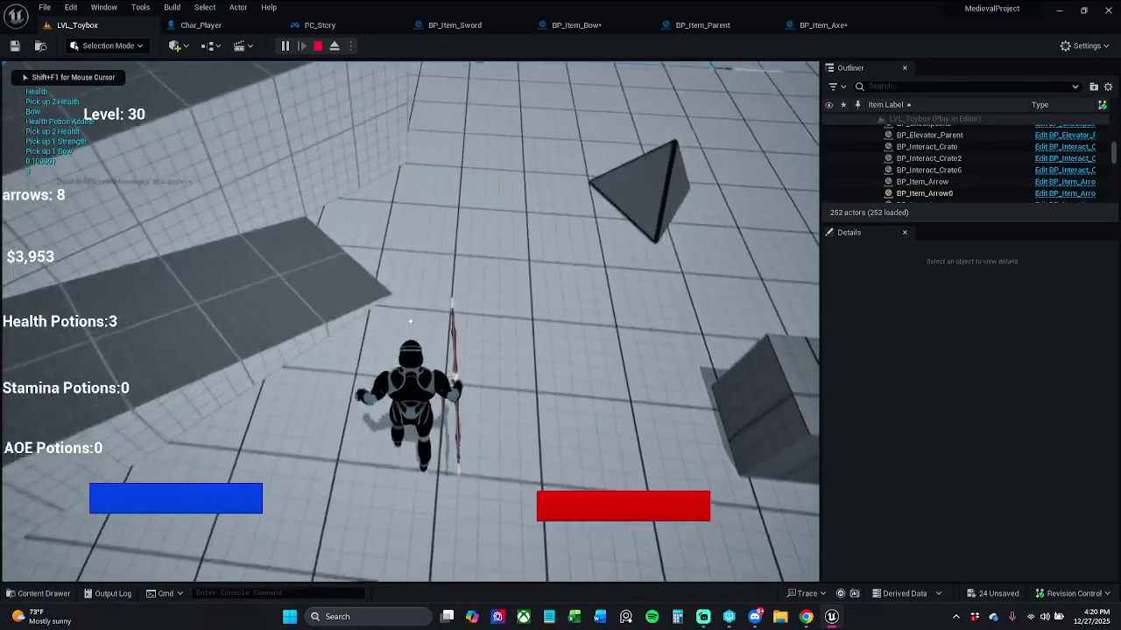
{"action": "key", "text": "w"}
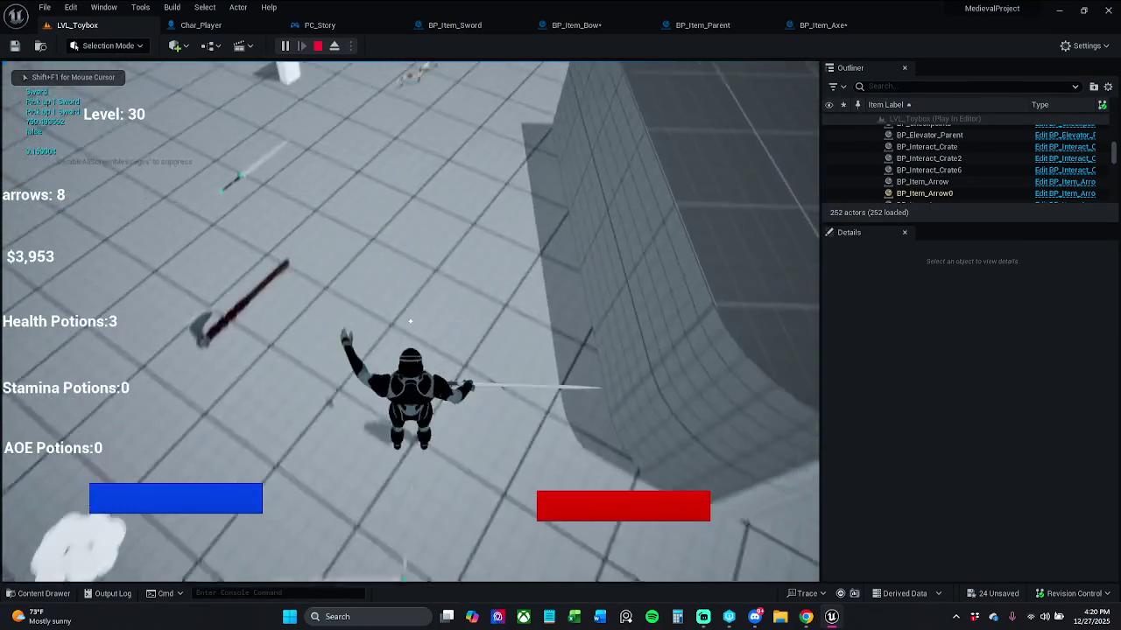
{"action": "key", "text": "w"}
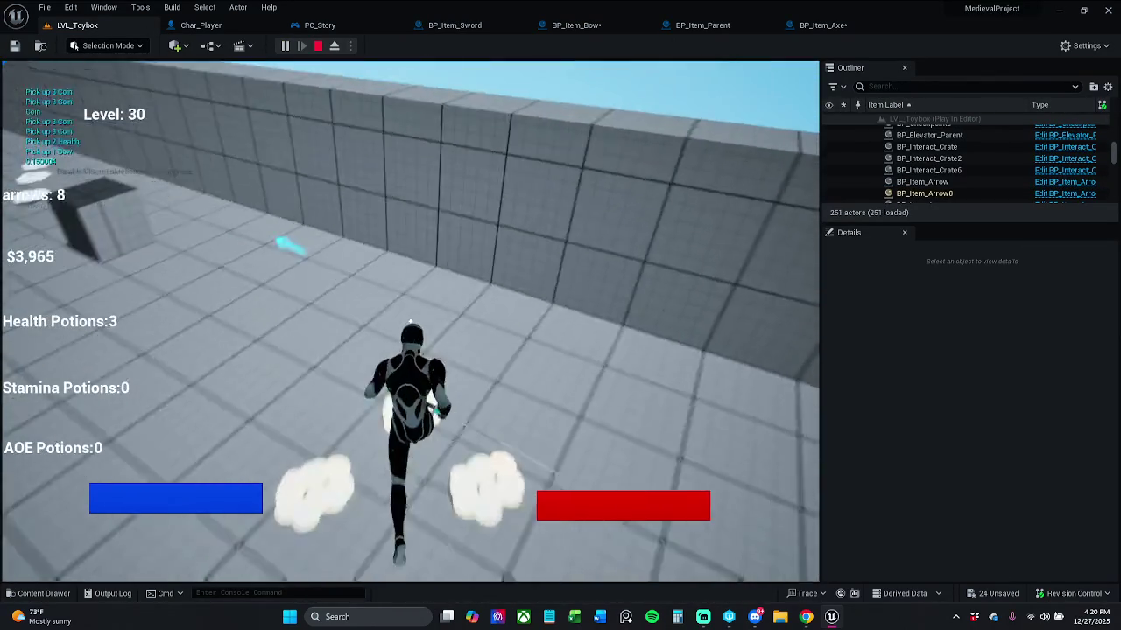
{"action": "key", "text": "w"}
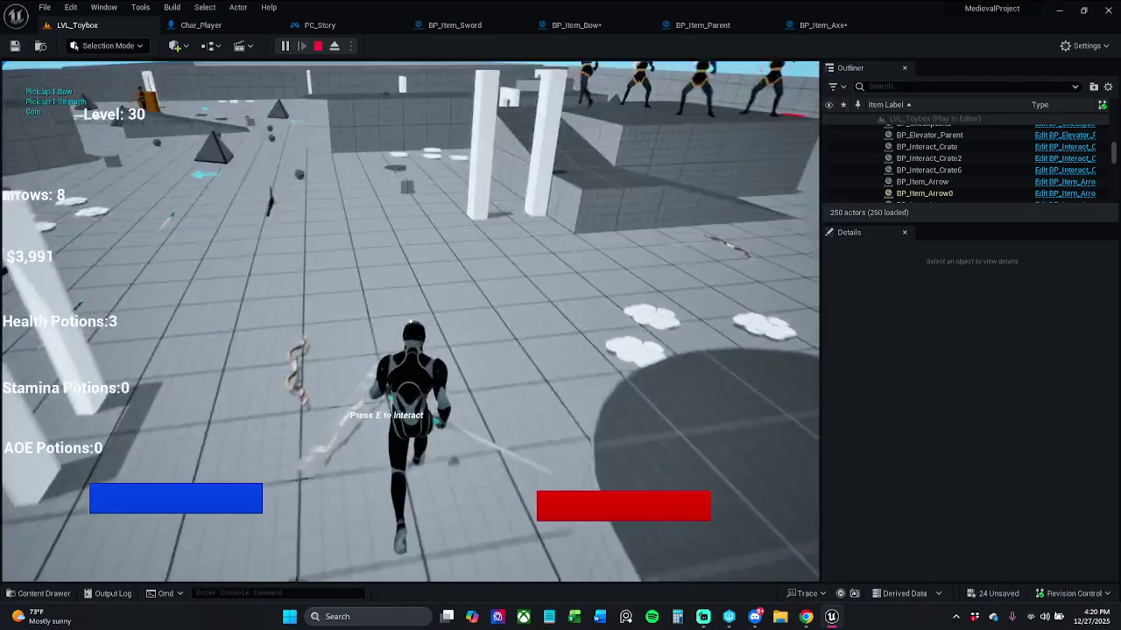
{"action": "key", "text": "F8"}
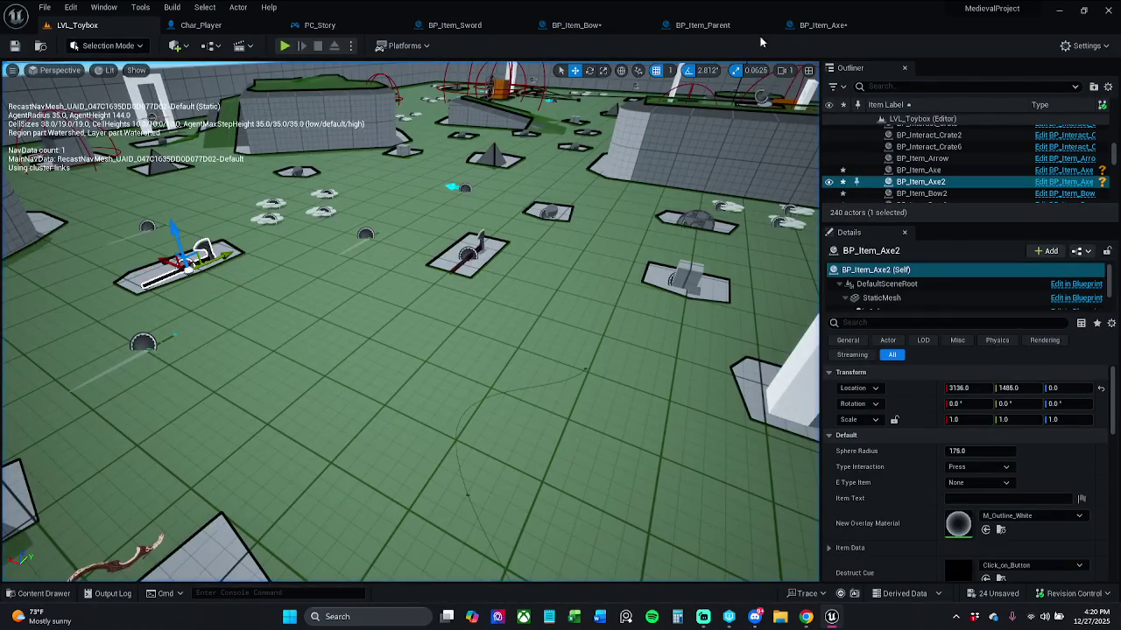
{"action": "left_click", "coordinate": [822, 25]}
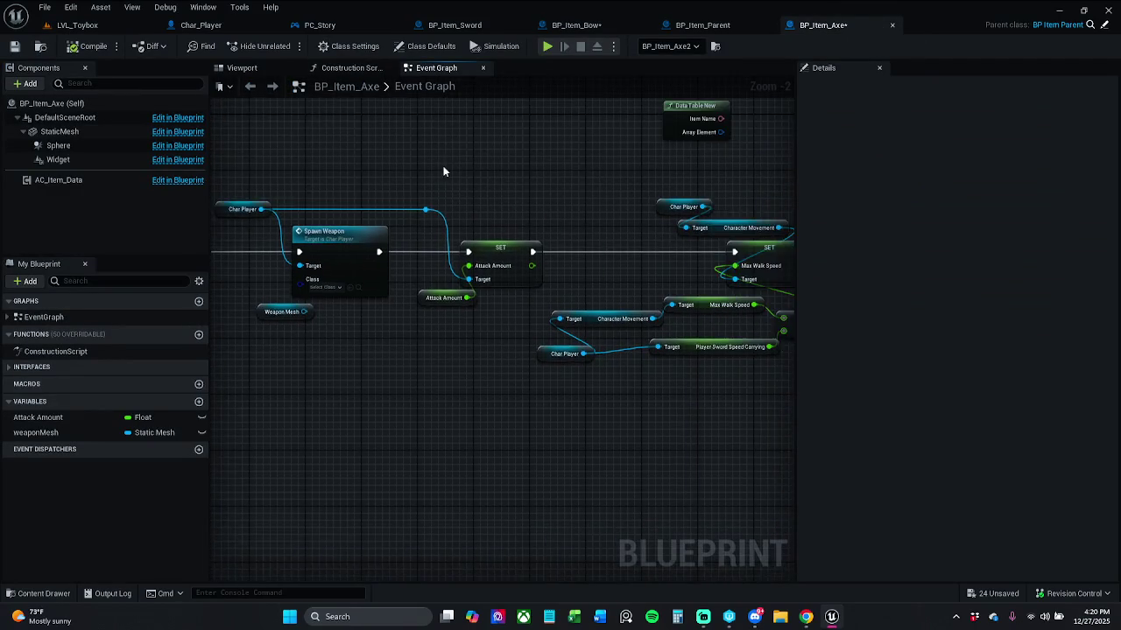
Shift the Char Player, Spawn Weapon and Weapon Mesh nodes left and delete the Weapon Mesh getter.
{"action": "scroll", "coordinate": [442, 167], "scroll_direction": "down", "scroll_amount": 1}
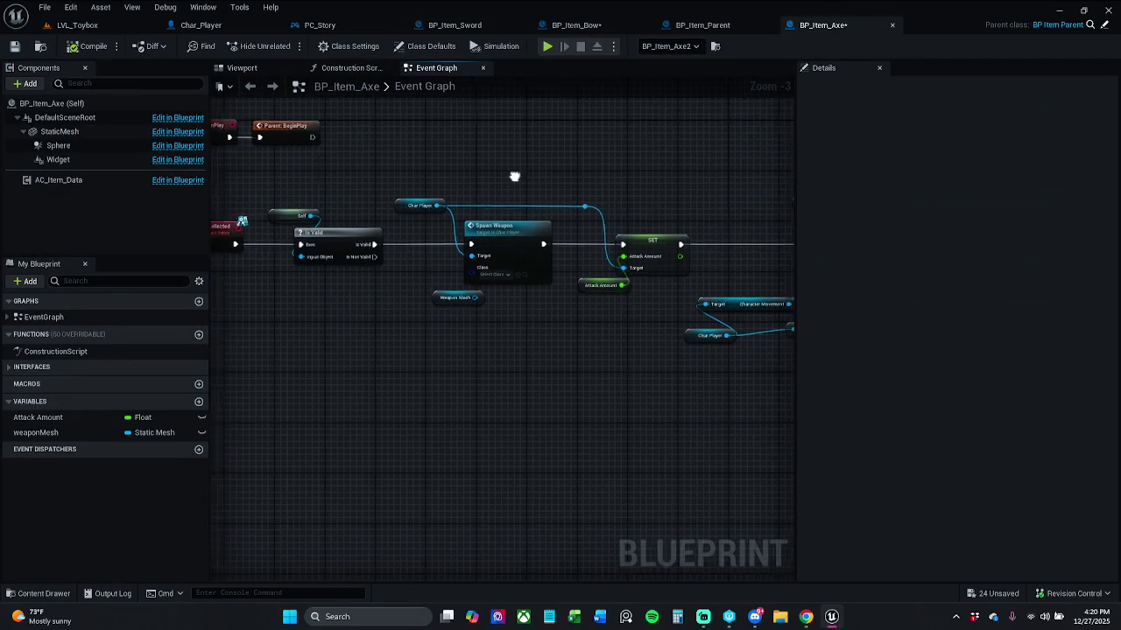
{"action": "mouse_move", "coordinate": [570, 168]}
{"action": "left_mouse_down"}
{"action": "mouse_move", "coordinate": [595, 208]}
{"action": "mouse_move", "coordinate": [483, 325]}
{"action": "left_mouse_up"}
{"action": "left_click_drag", "start_coordinate": [582, 236], "coordinate": [540, 236]}
{"action": "left_click", "coordinate": [494, 321]}
{"action": "scroll", "coordinate": [494, 321], "scroll_direction": "up", "scroll_amount": 2}
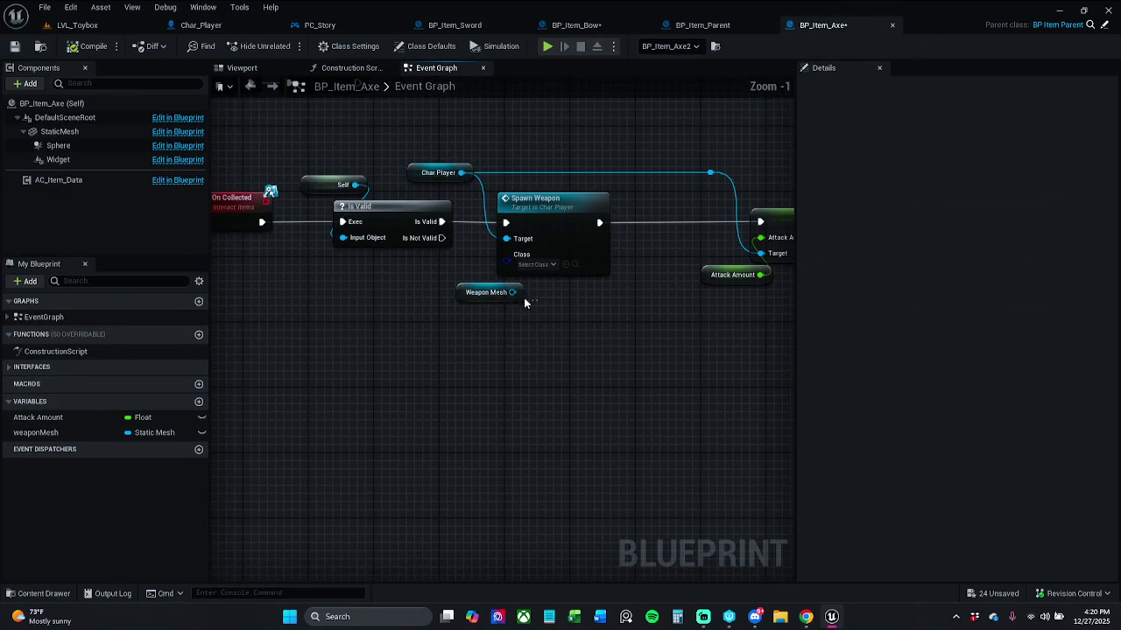
{"action": "left_click", "coordinate": [477, 292]}
{"action": "key", "text": "Delete"}
Select the Char Player node and its knot, then inspect the weaponMesh variable.
{"action": "left_click_drag", "start_coordinate": [431, 138], "coordinate": [744, 185]}
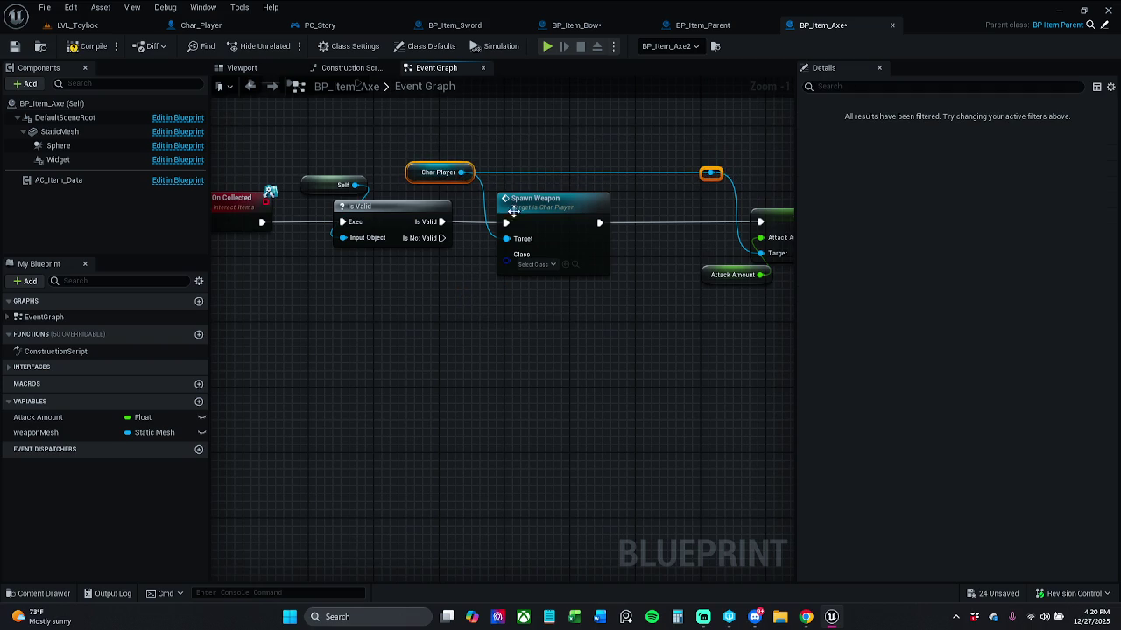
{"action": "left_click", "coordinate": [43, 433]}
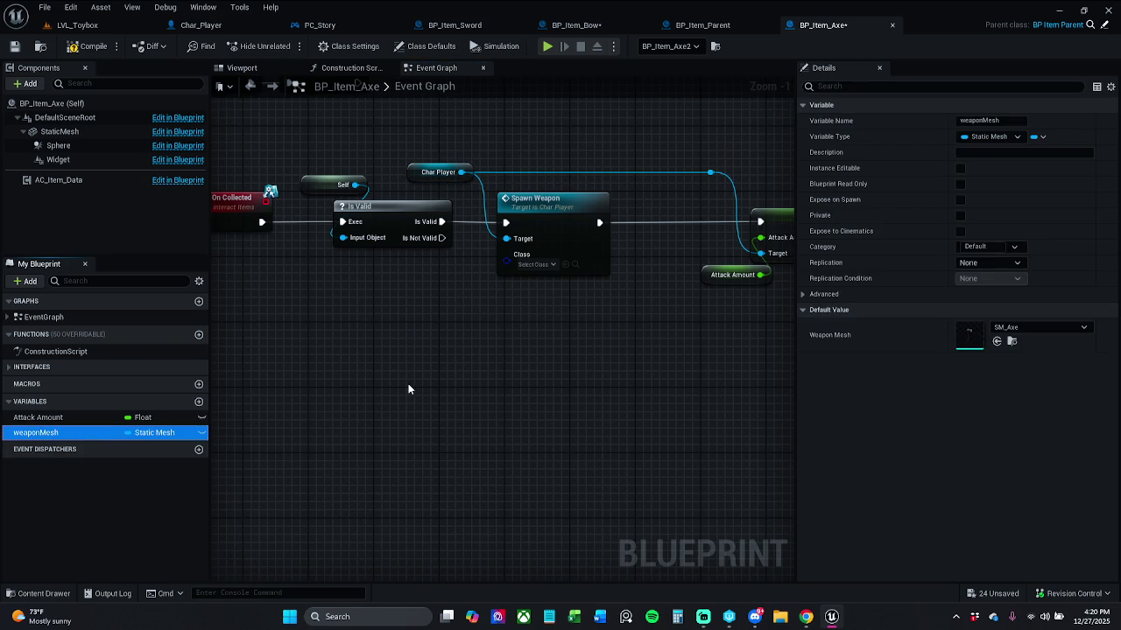
{"action": "right_click", "coordinate": [76, 434]}
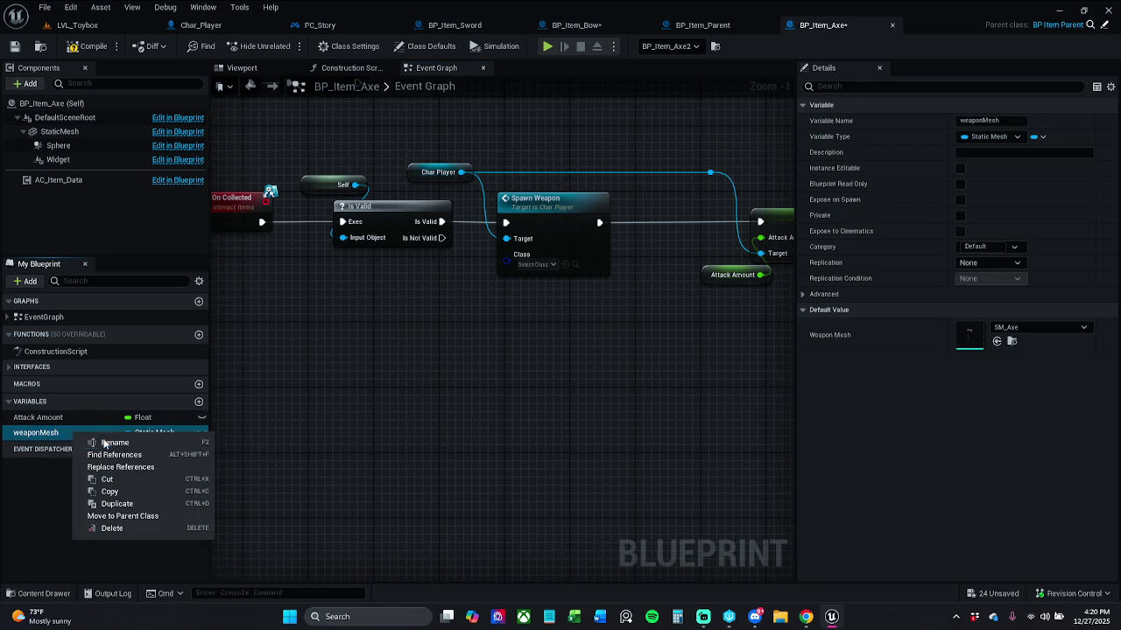
Check weaponMesh's references with Replace References and Find References, finding none.
{"action": "left_click", "coordinate": [134, 466]}
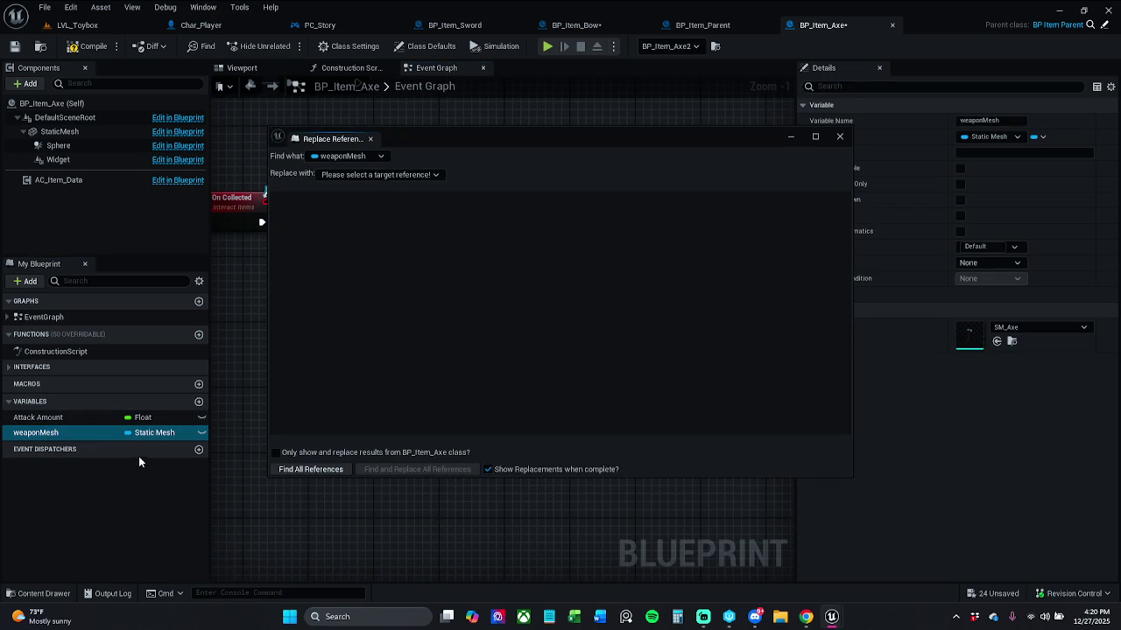
{"action": "left_click", "coordinate": [839, 137]}
{"action": "right_click", "coordinate": [65, 433]}
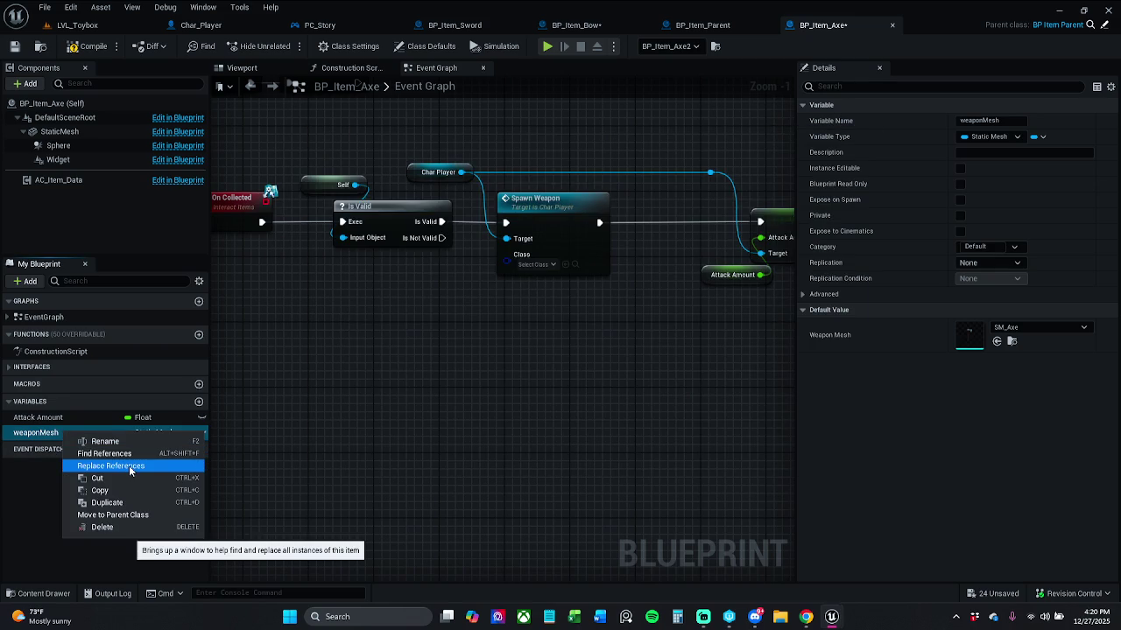
{"action": "left_click", "coordinate": [132, 455]}
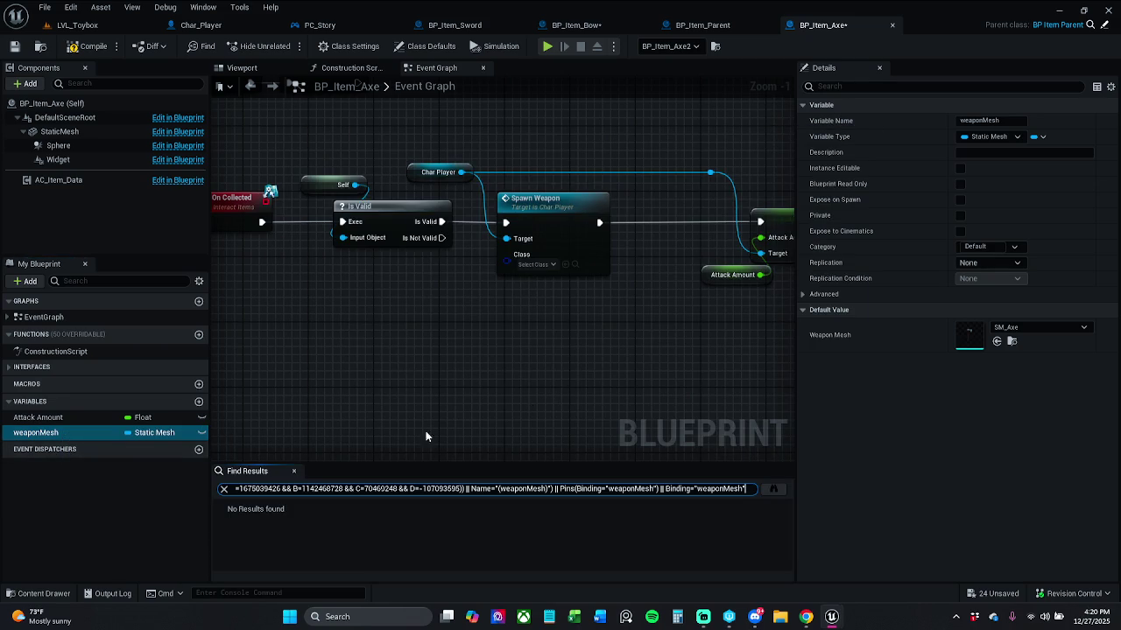
{"action": "left_click", "coordinate": [293, 471]}
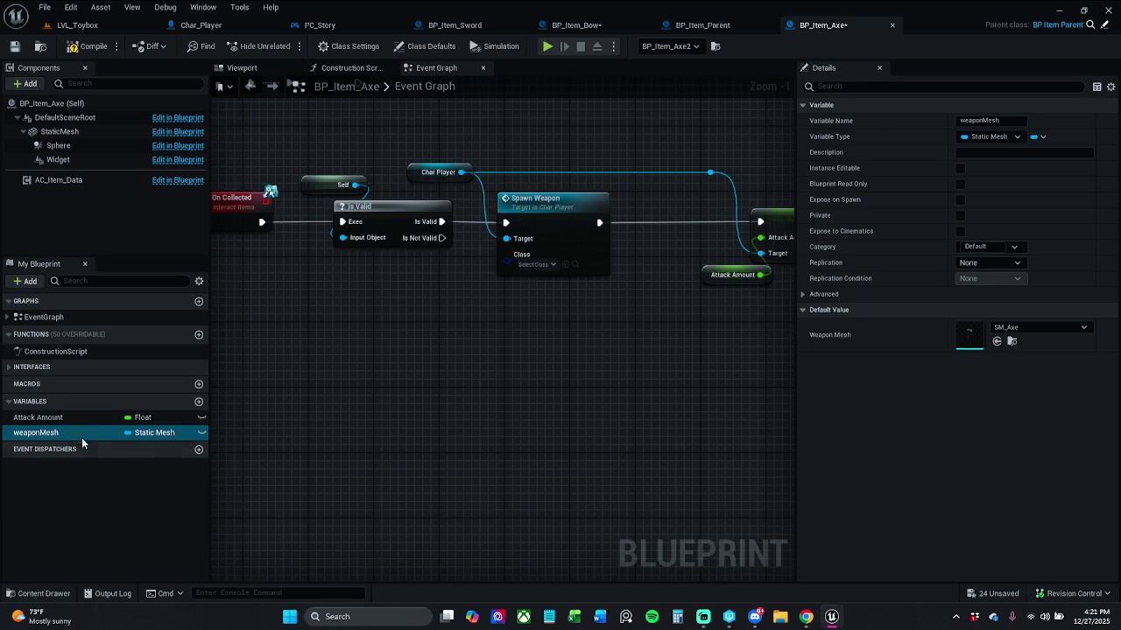
Delete the weaponMesh variable and remove the Char Player wire into the SET node.
{"action": "scroll", "coordinate": [441, 363], "scroll_direction": "down", "scroll_amount": 4}
{"action": "scroll", "coordinate": [478, 362], "scroll_direction": "up", "scroll_amount": 5}
{"action": "left_click_drag", "start_coordinate": [444, 333], "coordinate": [542, 331]}
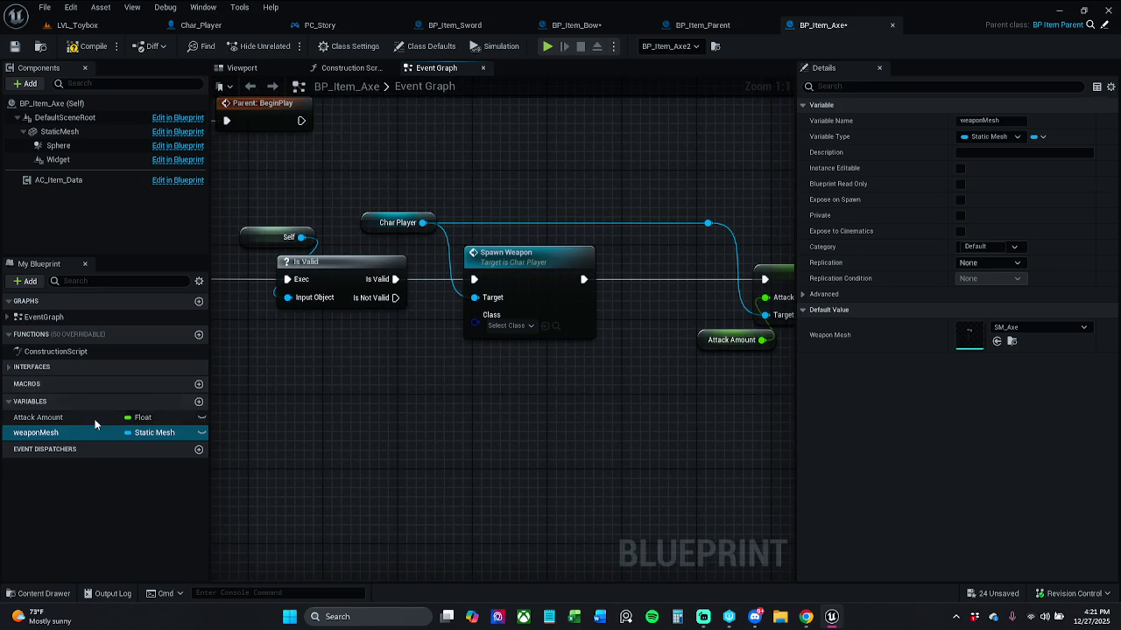
{"action": "scroll", "coordinate": [443, 464], "scroll_direction": "down", "scroll_amount": 1}
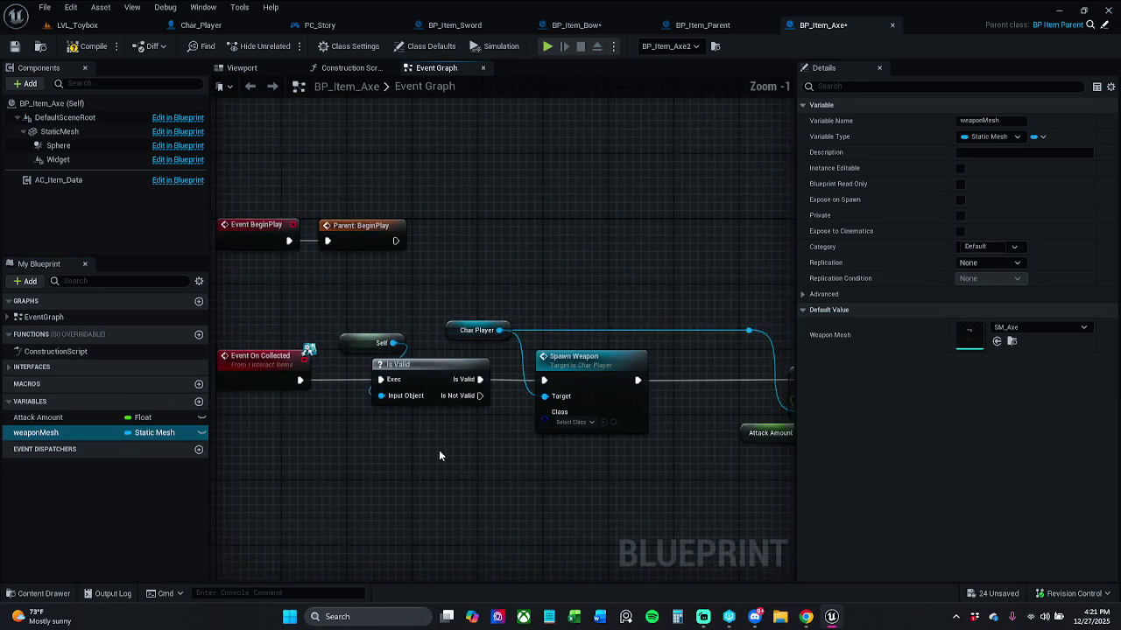
{"action": "scroll", "coordinate": [439, 455], "scroll_direction": "down", "scroll_amount": 1}
{"action": "scroll", "coordinate": [481, 445], "scroll_direction": "up", "scroll_amount": 2}
{"action": "left_click_drag", "start_coordinate": [516, 442], "coordinate": [406, 446]}
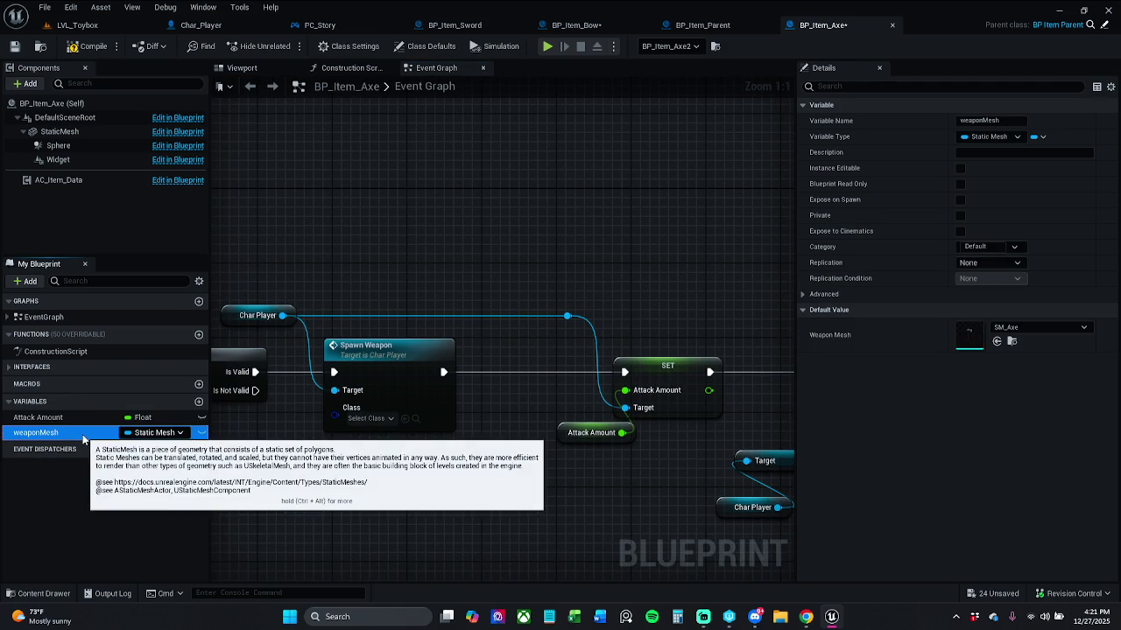
{"action": "key", "text": "Delete"}
{"action": "left_click", "coordinate": [568, 315]}
{"action": "key", "text": "Delete"}
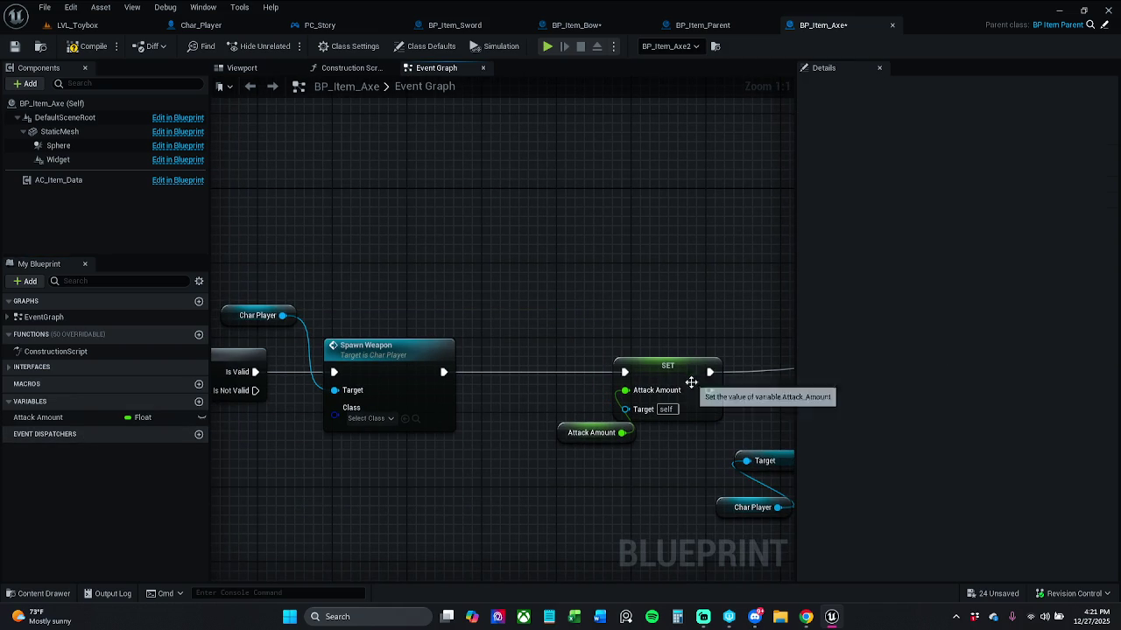
Wire a new Char Player getter into SET Attack Amount's Target and nudge the Attack Amount node.
{"action": "left_click_drag", "start_coordinate": [625, 409], "coordinate": [637, 346]}
{"action": "type", "text": "get cha"}
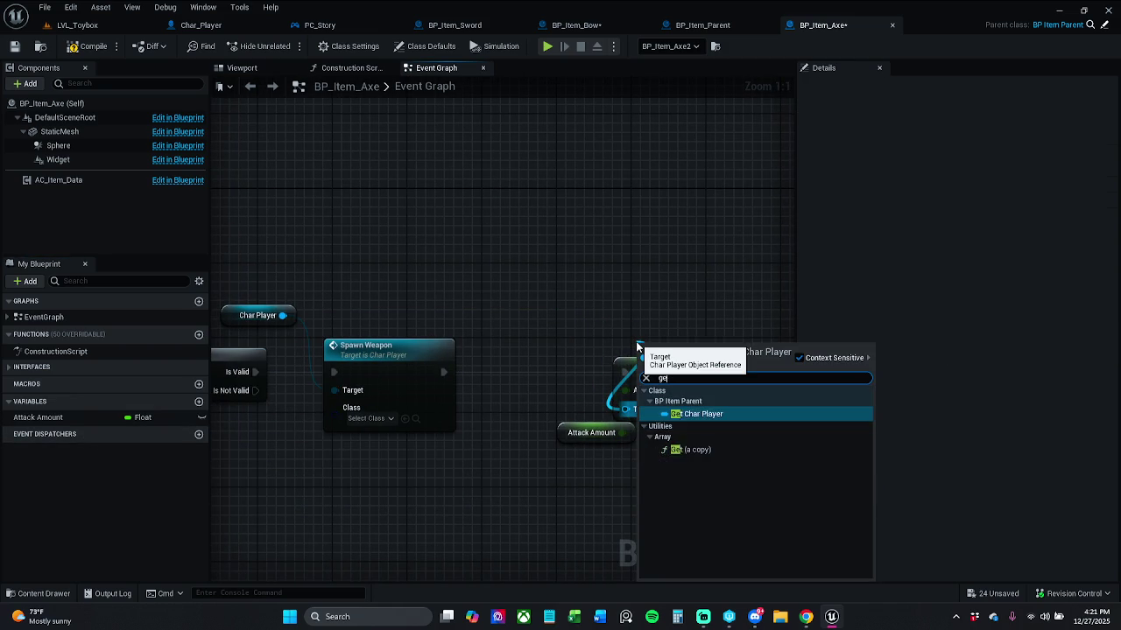
{"action": "key", "text": "Return"}
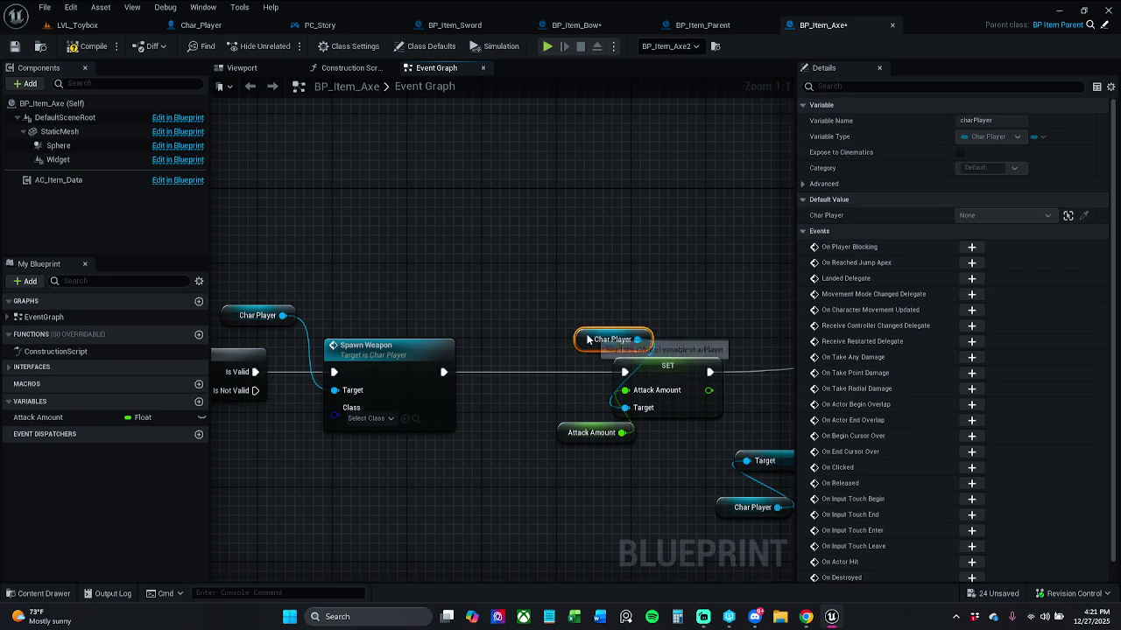
{"action": "left_click", "coordinate": [577, 438]}
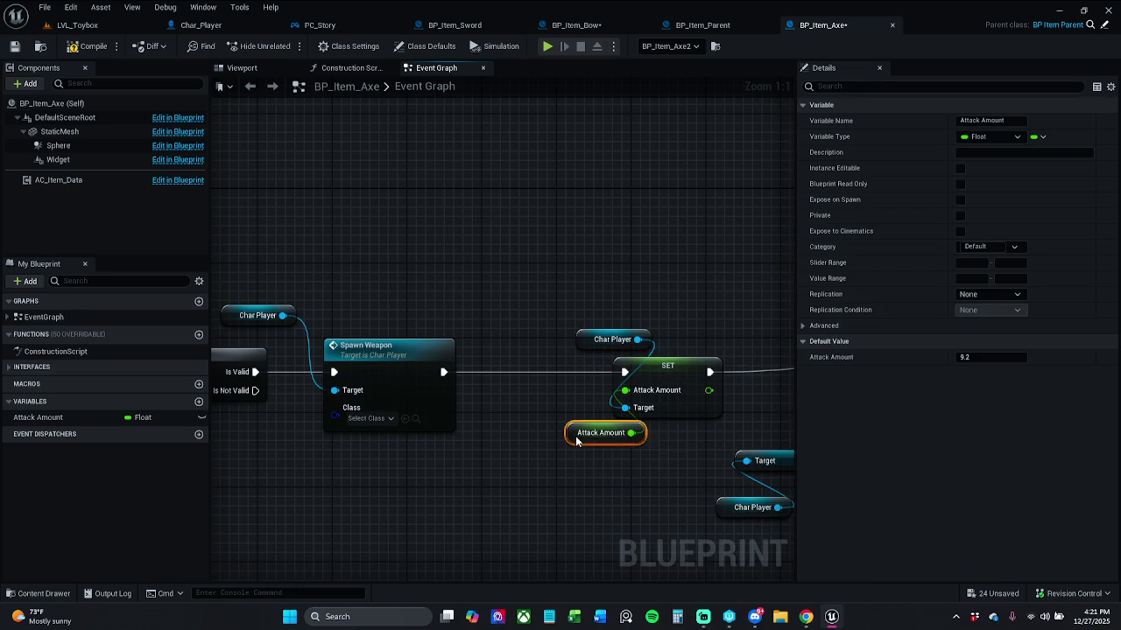
{"action": "left_click_drag", "start_coordinate": [576, 438], "coordinate": [585, 447]}
{"action": "left_click", "coordinate": [587, 475]}
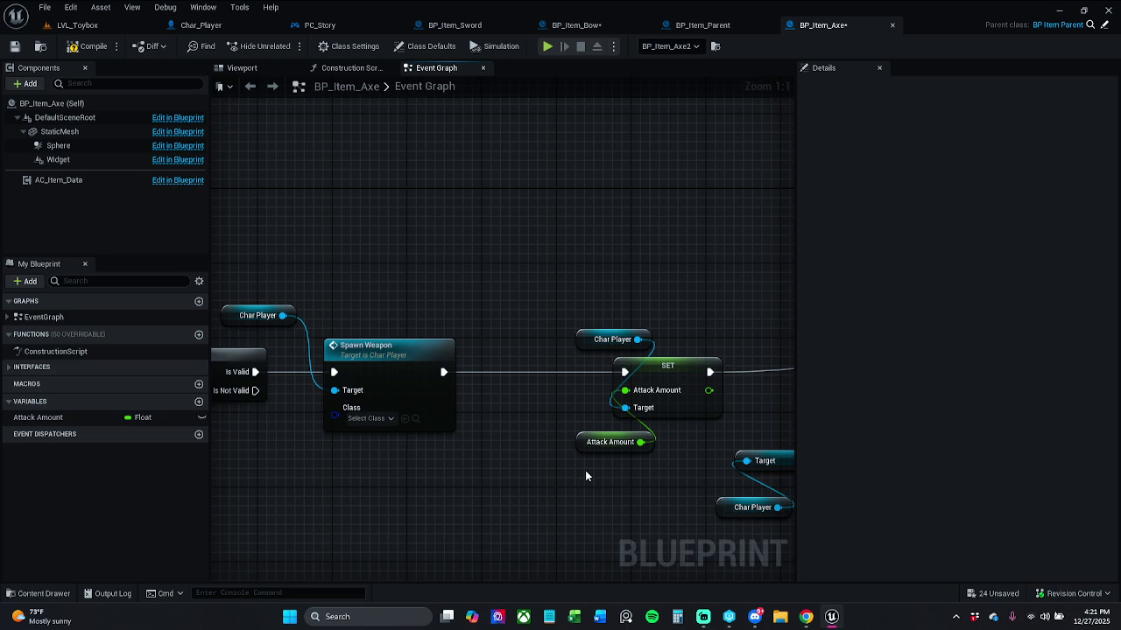
Straighten the Char Player wire into Player Sword Speed Carrying.
{"action": "mouse_move", "coordinate": [698, 475]}
{"action": "left_mouse_down"}
{"action": "mouse_move", "coordinate": [578, 393]}
{"action": "mouse_move", "coordinate": [471, 379]}
{"action": "left_mouse_up"}
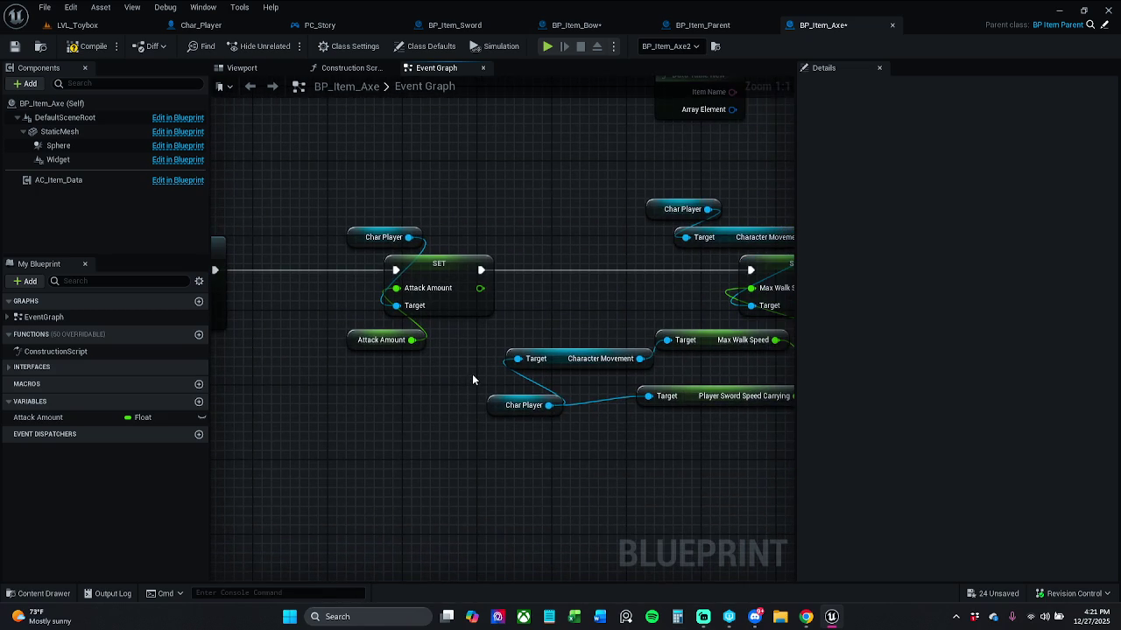
{"action": "mouse_move", "coordinate": [506, 453]}
{"action": "left_mouse_down"}
{"action": "mouse_move", "coordinate": [668, 401]}
{"action": "mouse_move", "coordinate": [698, 403]}
{"action": "left_mouse_up"}
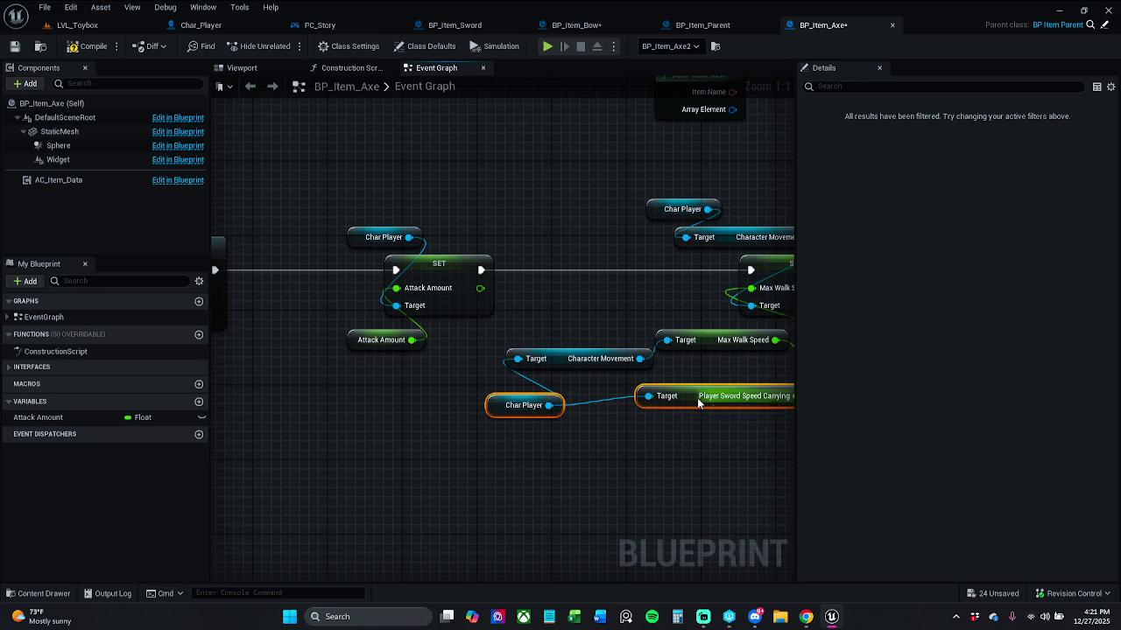
{"action": "key", "text": "q"}
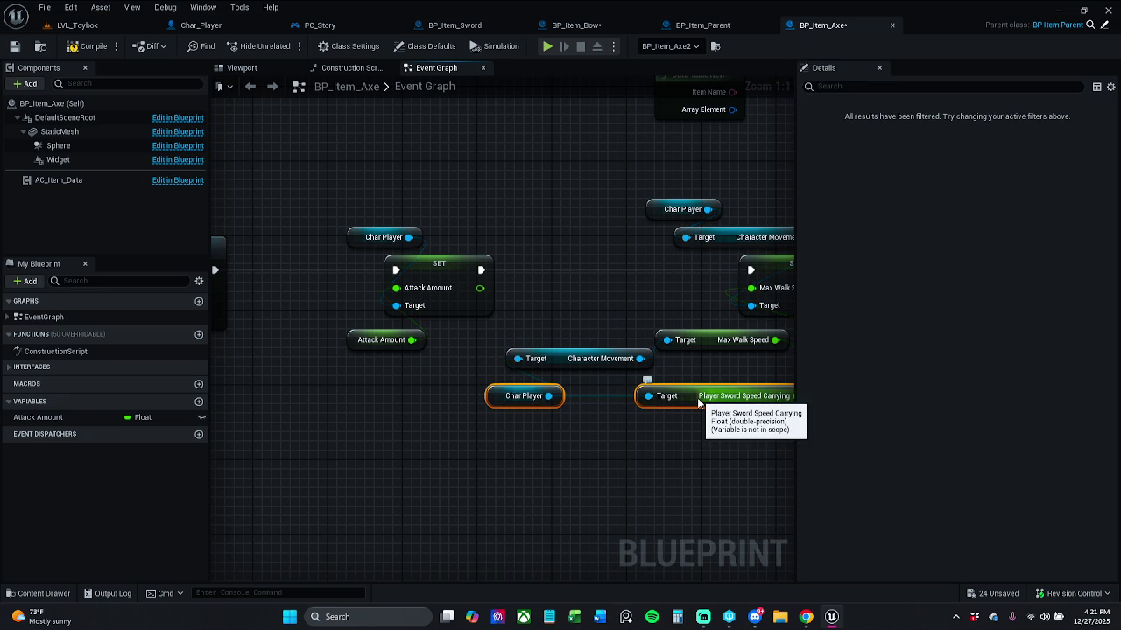
{"action": "left_click", "coordinate": [512, 231]}
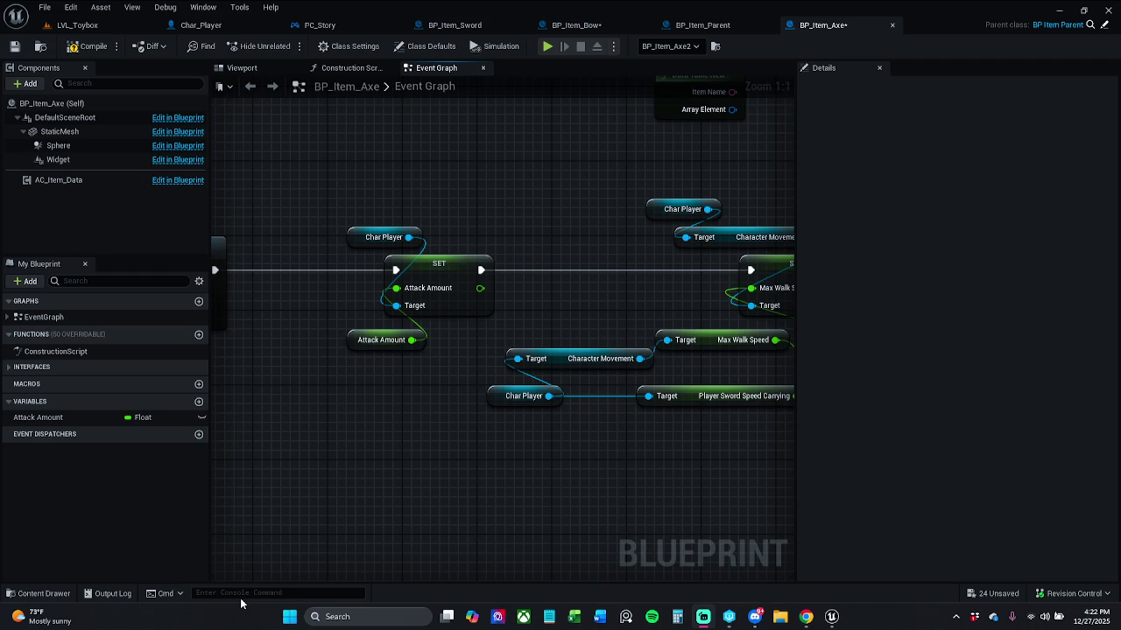
{"action": "mouse_move", "coordinate": [573, 325]}
{"action": "left_mouse_down"}
{"action": "mouse_move", "coordinate": [470, 408]}
{"action": "mouse_move", "coordinate": [460, 343]}
{"action": "mouse_move", "coordinate": [498, 349]}
{"action": "left_mouse_up"}
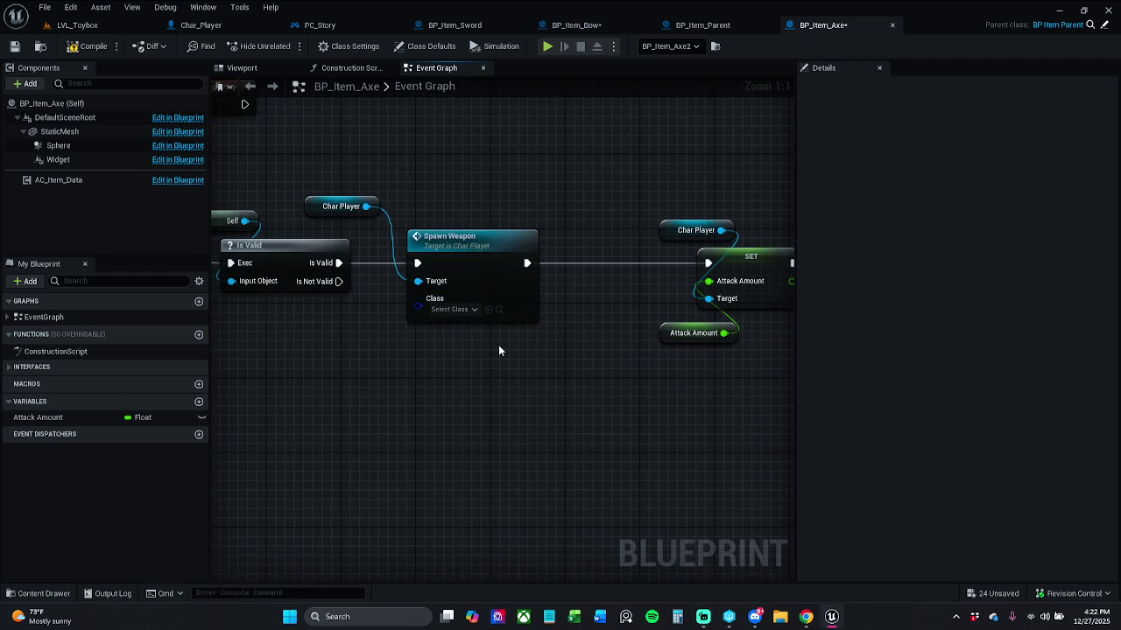
Move the Char Player node right, closer to Spawn Weapon.
{"action": "left_click", "coordinate": [372, 206]}
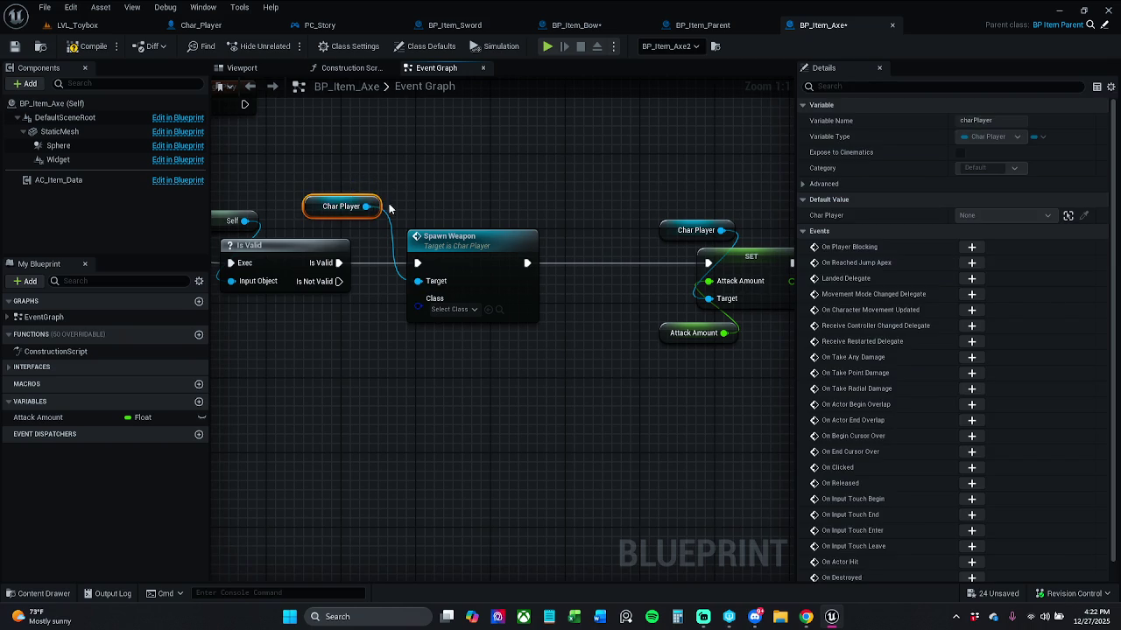
{"action": "left_click_drag", "start_coordinate": [383, 207], "coordinate": [459, 207]}
{"action": "left_click", "coordinate": [436, 360]}
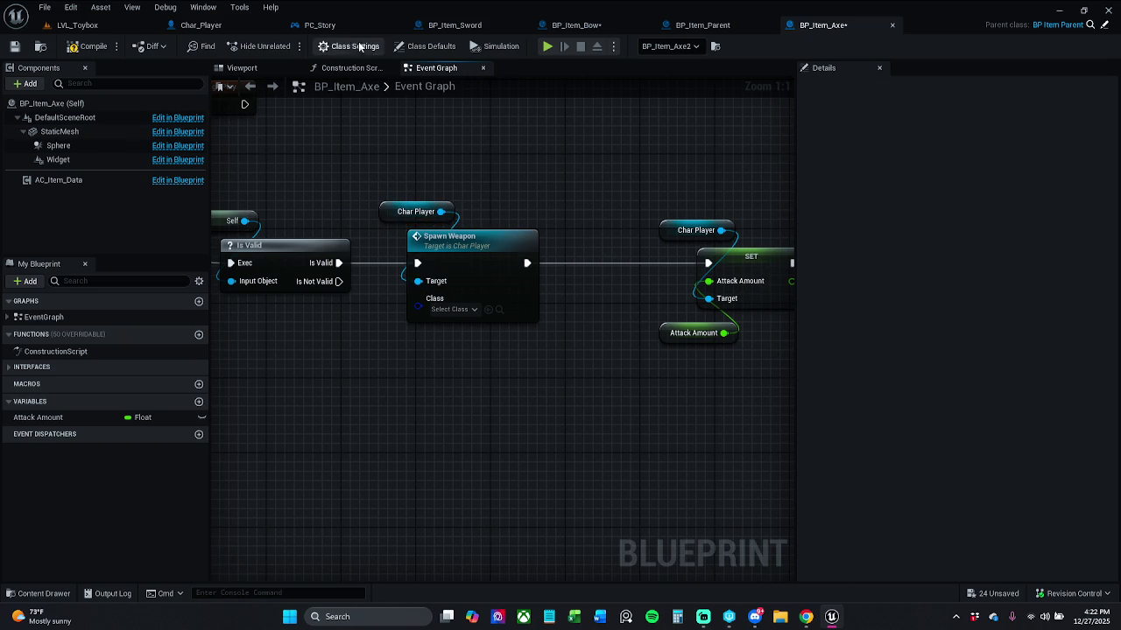
Check the axe's itemMesh and itemClass defaults, then search 'get item' from Spawn Weapon's Class pin.
{"action": "left_click", "coordinate": [425, 46]}
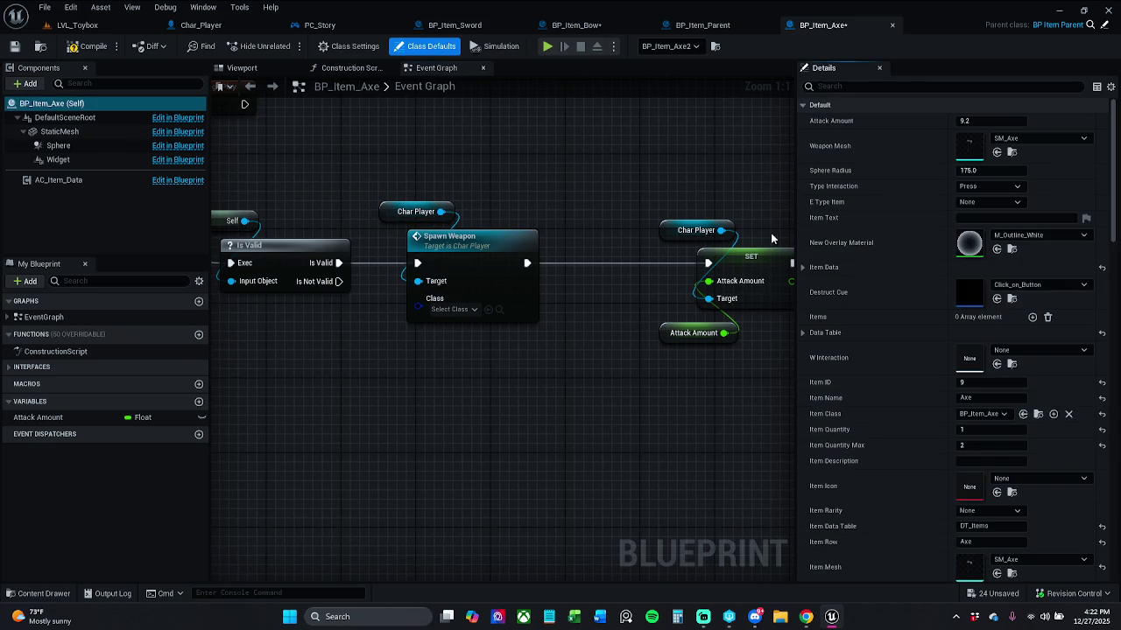
{"action": "type", "text": "Item"}
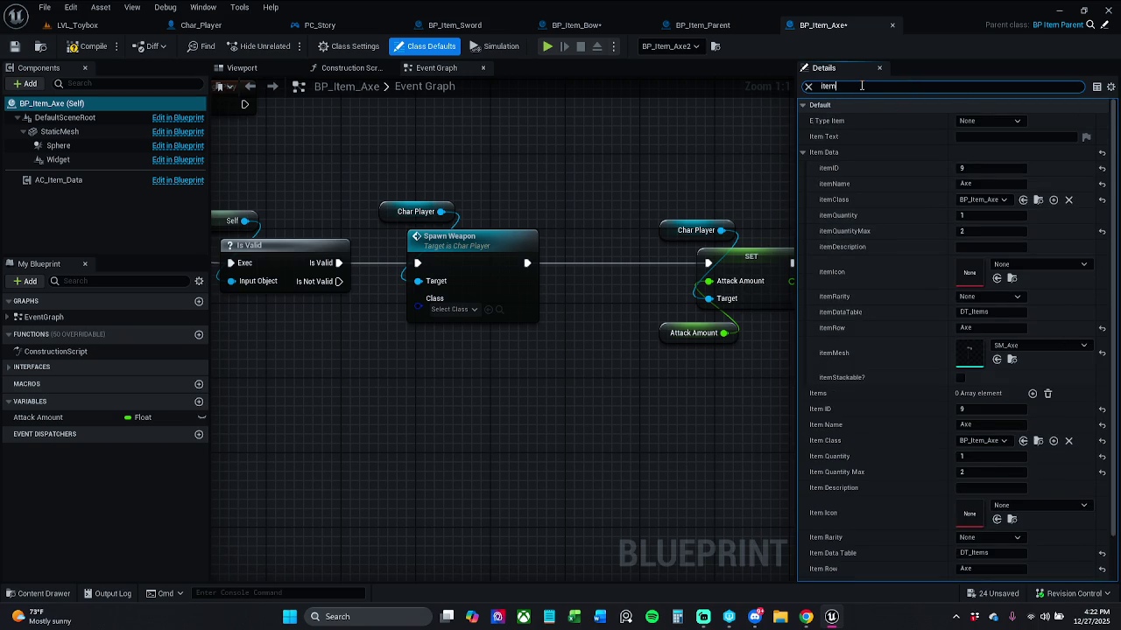
{"action": "type", "text": "Mesh"}
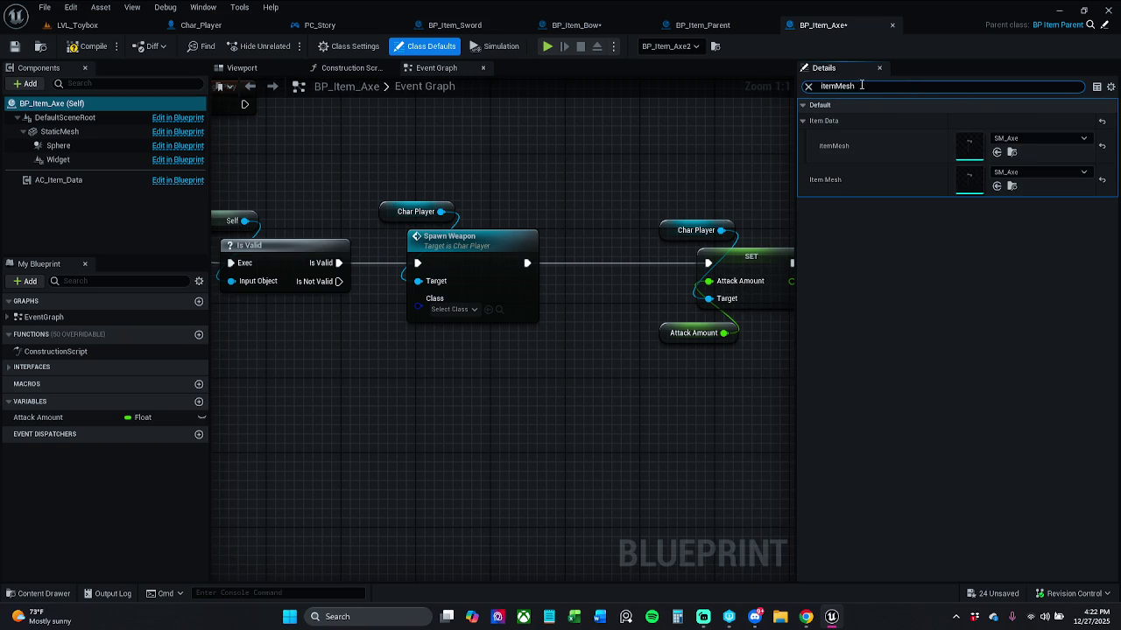
{"action": "key", "text": "shift+Left"}
{"action": "key", "text": "shift+Left"}
{"action": "key", "text": "shift+Left"}
{"action": "type", "text": "Class"}
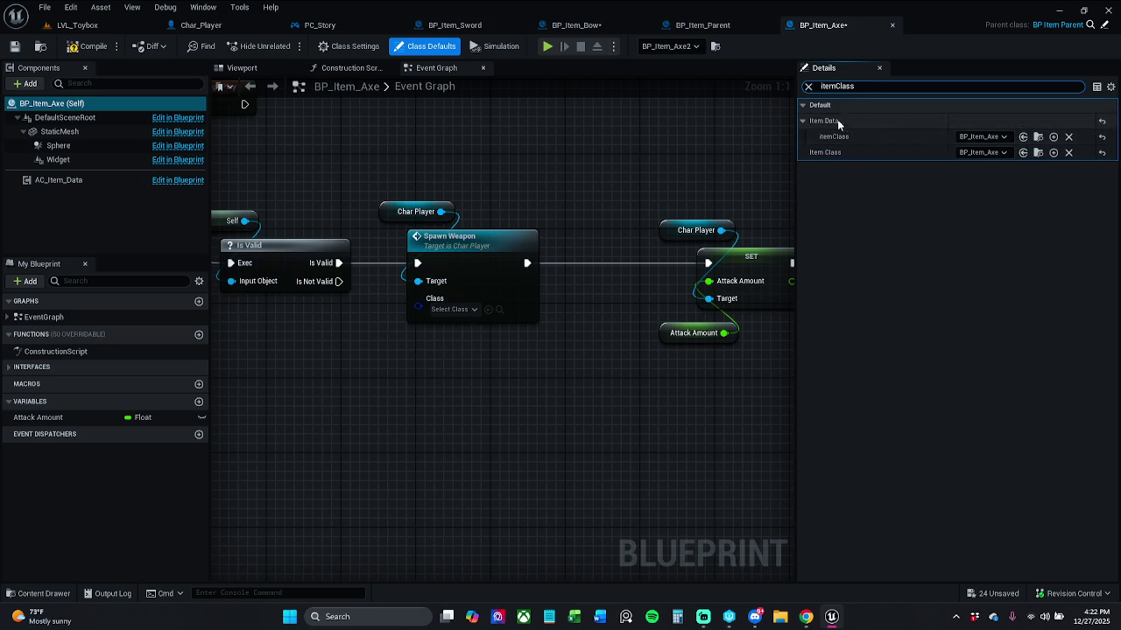
{"action": "left_click", "coordinate": [808, 86]}
{"action": "left_click_drag", "start_coordinate": [418, 308], "coordinate": [403, 357]}
{"action": "type", "text": "get item"}
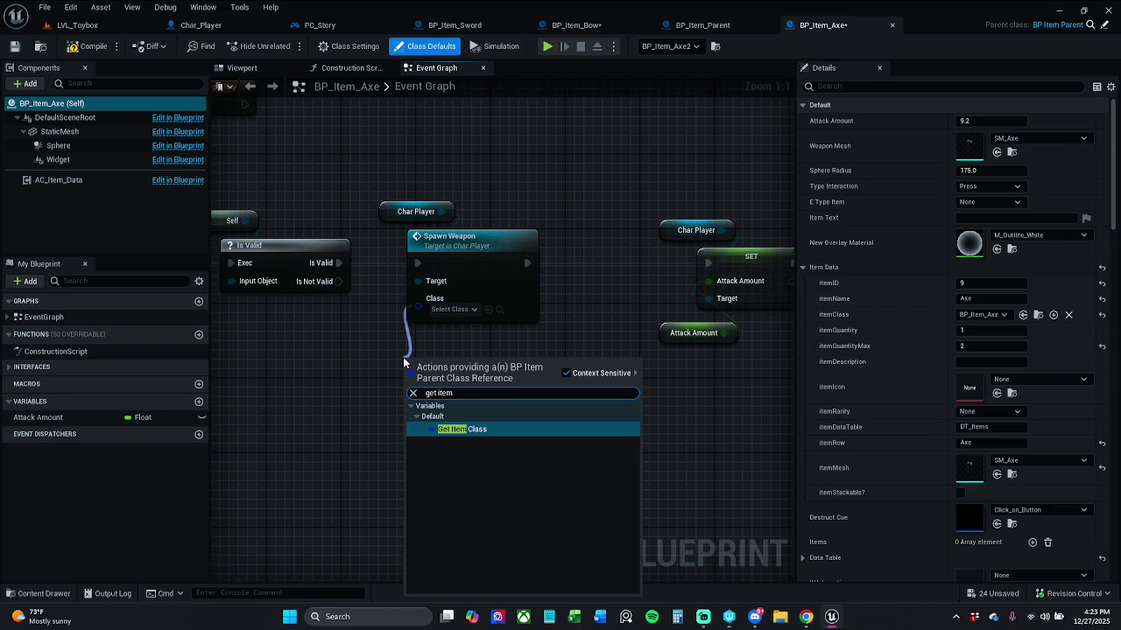
Feed Get Item Class into Spawn Weapon's Class and shift the SET node group right.
{"action": "key", "text": "Return"}
{"action": "left_click_drag", "start_coordinate": [383, 359], "coordinate": [390, 325]}
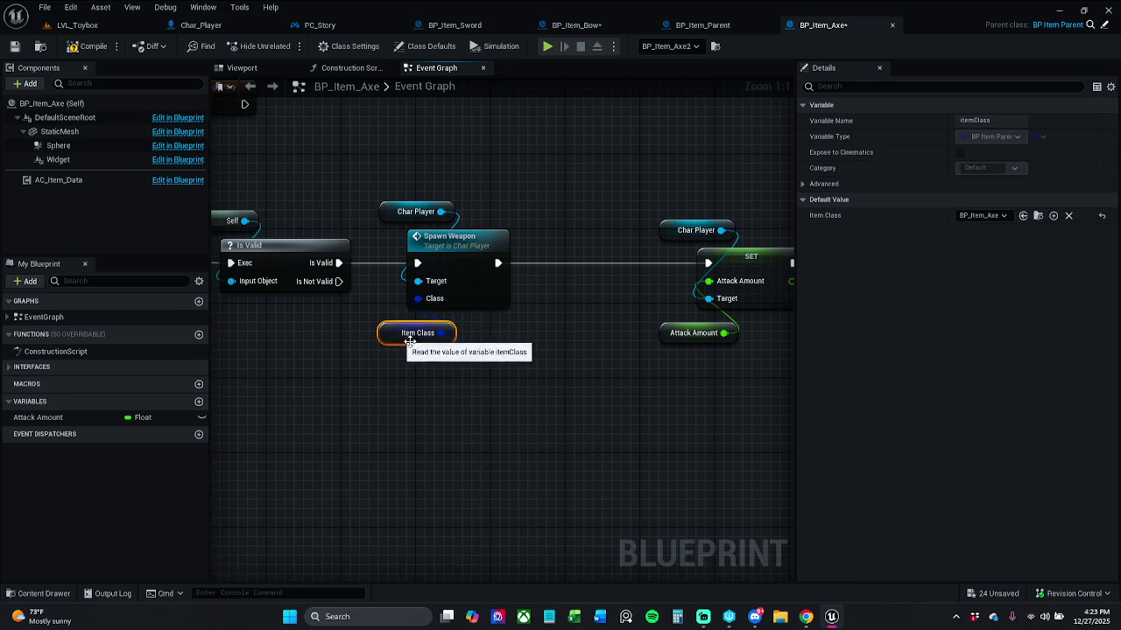
{"action": "scroll", "coordinate": [344, 327], "scroll_direction": "down", "scroll_amount": 3}
{"action": "mouse_move", "coordinate": [400, 210]}
{"action": "left_mouse_down"}
{"action": "mouse_move", "coordinate": [561, 344]}
{"action": "mouse_move", "coordinate": [770, 368]}
{"action": "left_mouse_up"}
{"action": "left_click_drag", "start_coordinate": [514, 270], "coordinate": [648, 270]}
{"action": "left_click", "coordinate": [382, 276]}
{"action": "scroll", "coordinate": [382, 277], "scroll_direction": "up", "scroll_amount": 3}
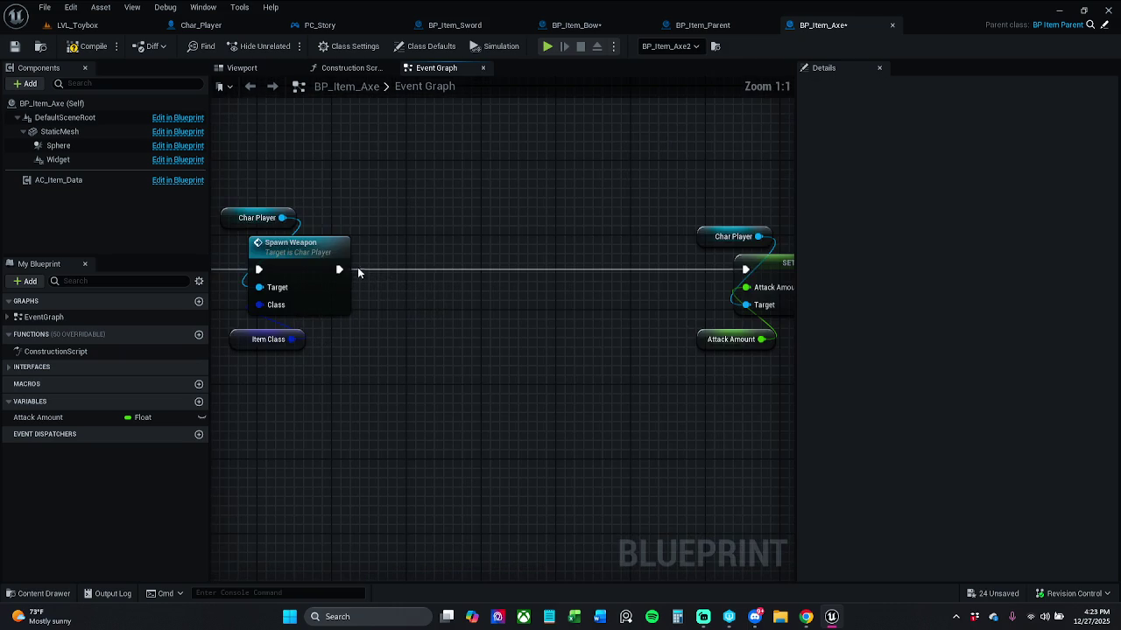
Add Attach Weapon to Hand on Char Player, executing between Spawn Weapon and SET.
{"action": "mouse_move", "coordinate": [339, 270]}
{"action": "left_mouse_down"}
{"action": "mouse_move", "coordinate": [420, 285]}
{"action": "mouse_move", "coordinate": [426, 270]}
{"action": "left_mouse_up"}
{"action": "type", "text": "atta"}
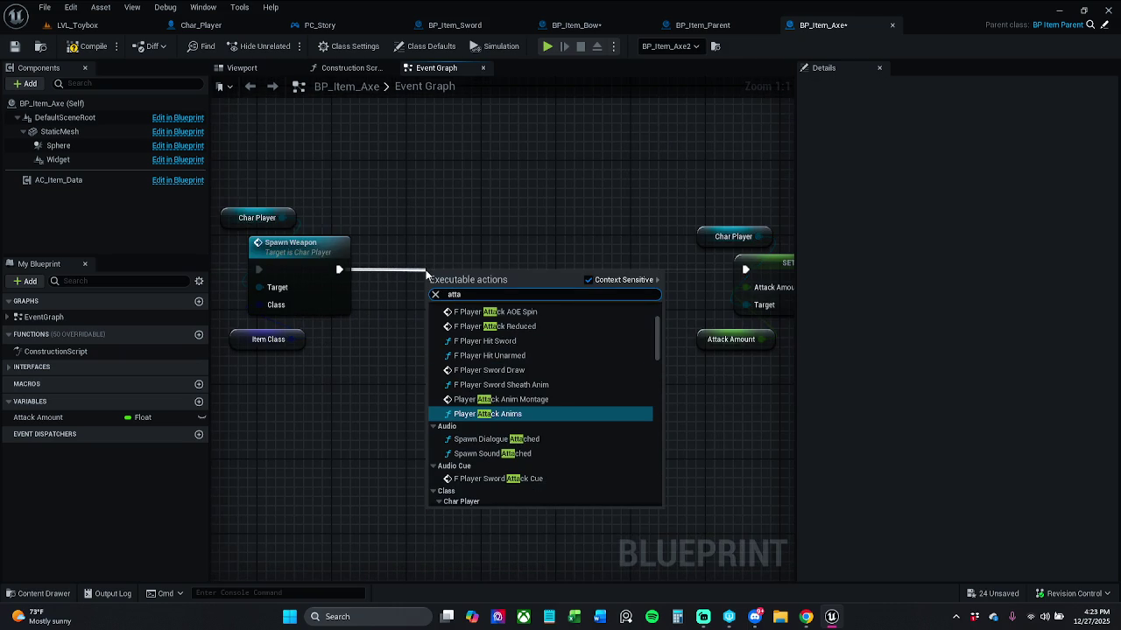
{"action": "left_click", "coordinate": [458, 232]}
{"action": "left_click_drag", "start_coordinate": [280, 220], "coordinate": [386, 217]}
{"action": "type", "text": "attach"}
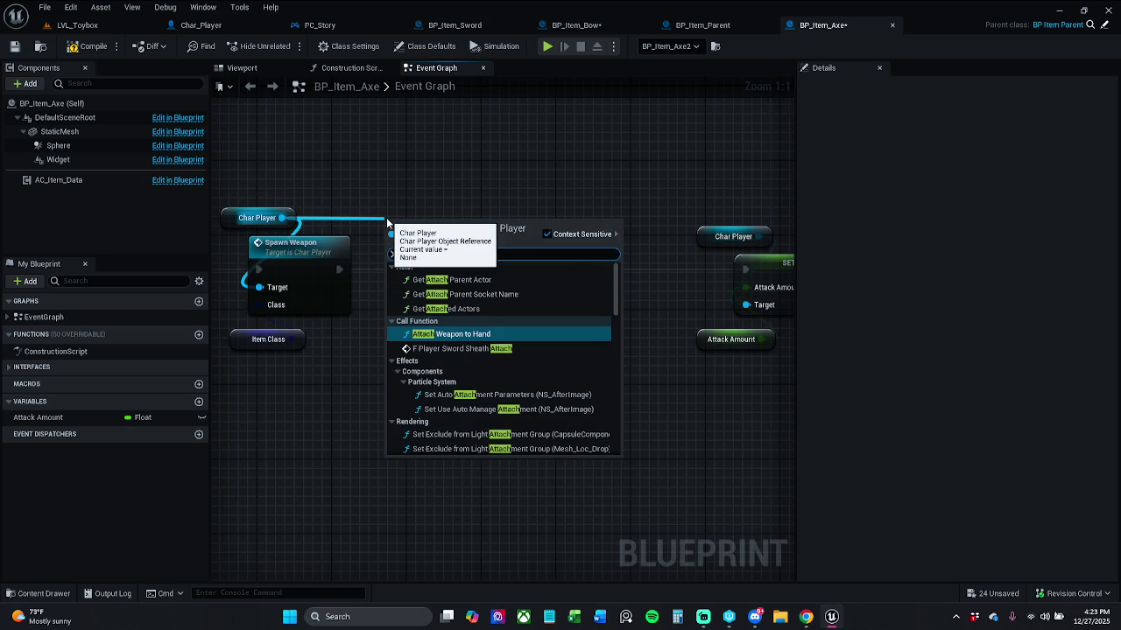
{"action": "key", "text": "Return"}
{"action": "left_click_drag", "start_coordinate": [502, 266], "coordinate": [502, 275]}
{"action": "left_click_drag", "start_coordinate": [417, 268], "coordinate": [342, 268]}
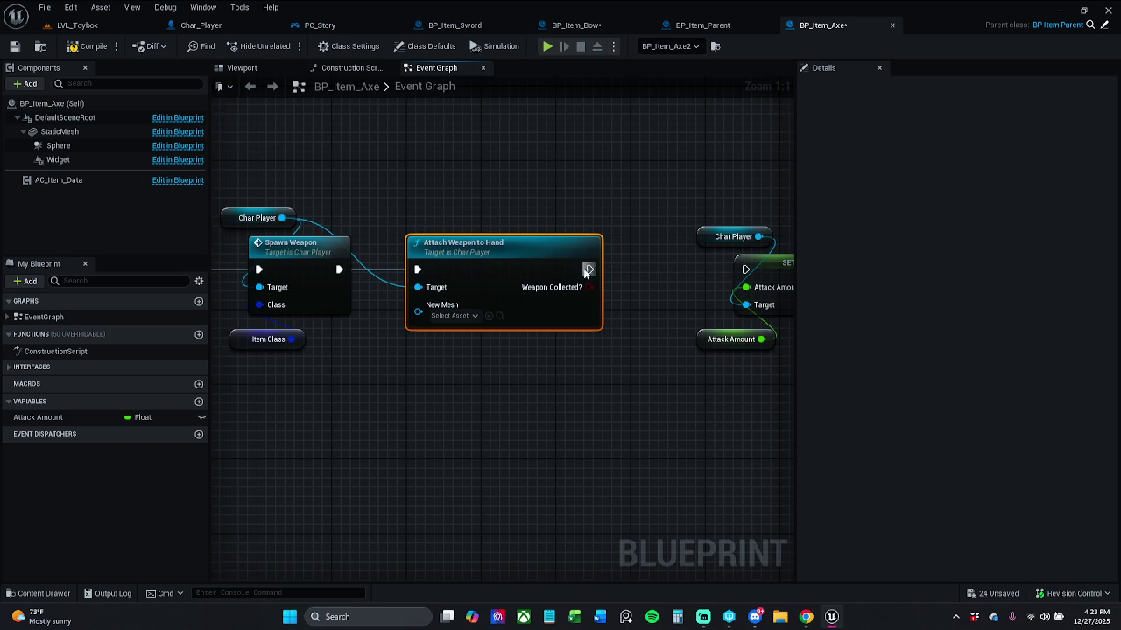
{"action": "mouse_move", "coordinate": [589, 270]}
{"action": "left_mouse_down"}
{"action": "mouse_move", "coordinate": [724, 281]}
{"action": "mouse_move", "coordinate": [745, 270]}
{"action": "left_mouse_up"}
{"action": "left_click", "coordinate": [333, 257]}
{"action": "left_click", "coordinate": [375, 284]}
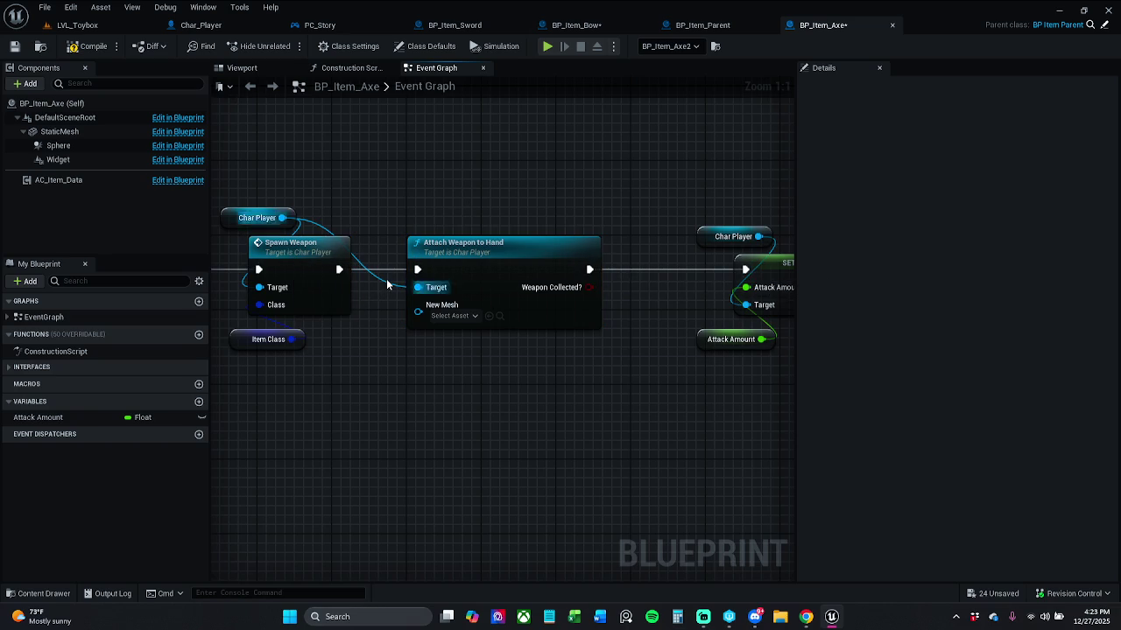
Reroute the Char Player wire, connect Get Item Mesh to New Mesh, and save.
{"action": "double_click", "coordinate": [378, 280]}
{"action": "left_click_drag", "start_coordinate": [321, 199], "coordinate": [236, 227]}
{"action": "left_click_drag", "start_coordinate": [371, 278], "coordinate": [370, 215]}
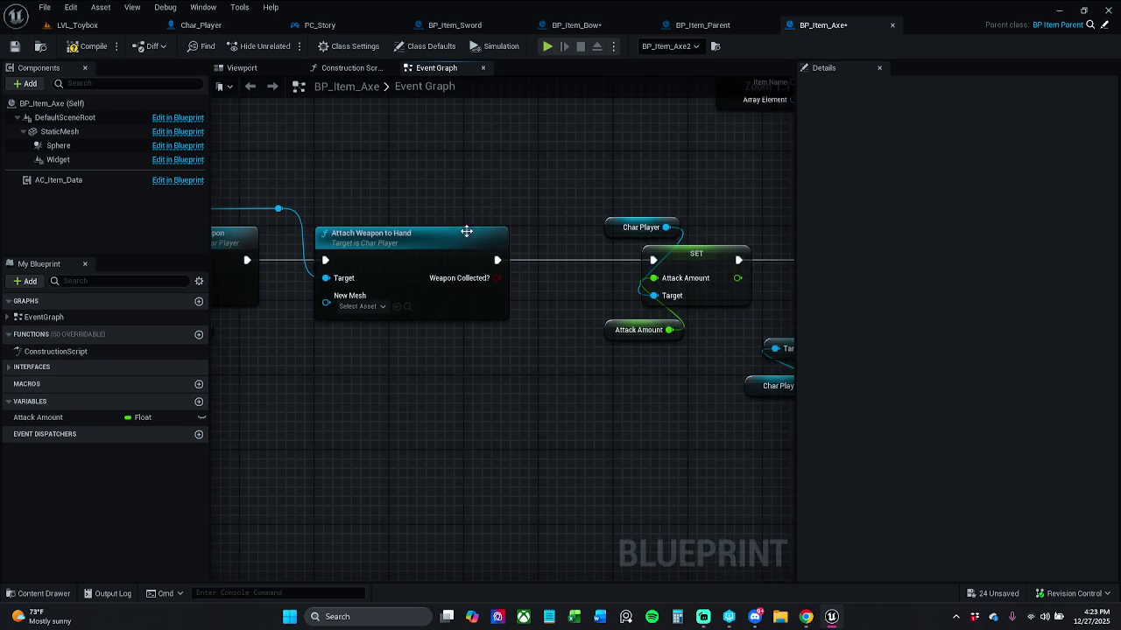
{"action": "left_click_drag", "start_coordinate": [467, 271], "coordinate": [464, 302]}
{"action": "type", "text": "get item"}
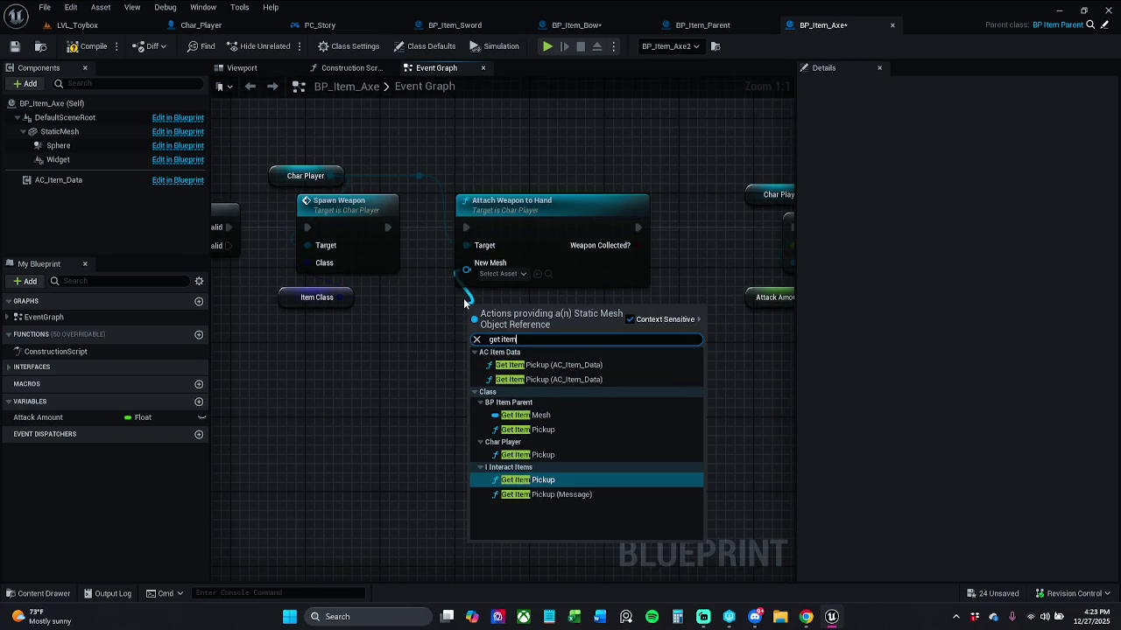
{"action": "type", "text": " mesh"}
{"action": "key", "text": "Return"}
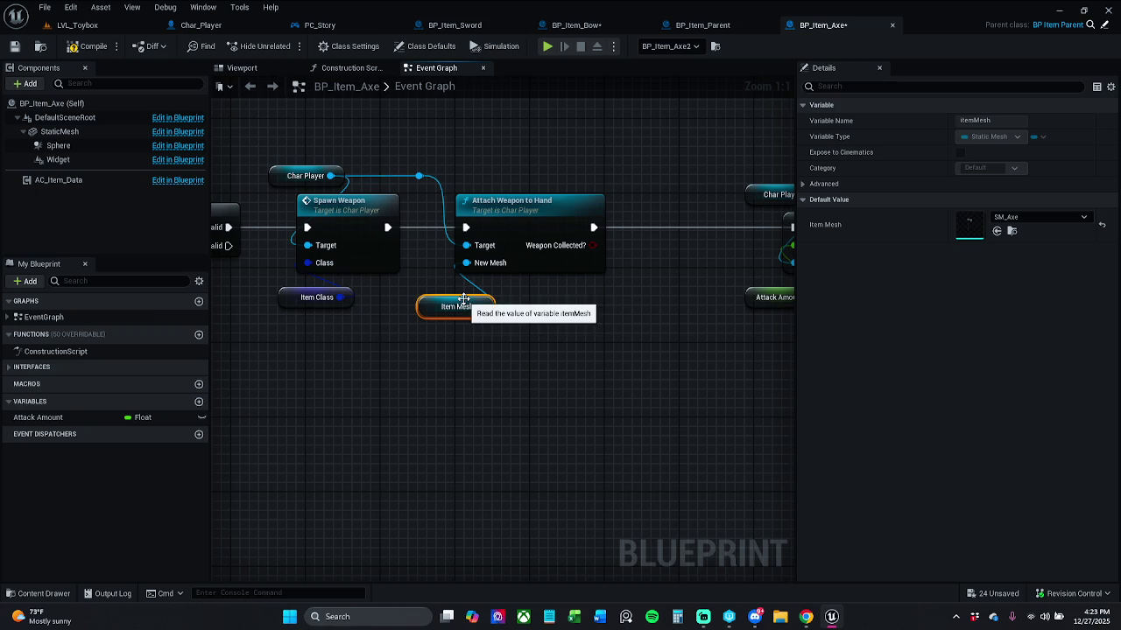
{"action": "mouse_move", "coordinate": [437, 314]}
{"action": "left_mouse_down"}
{"action": "mouse_move", "coordinate": [457, 305]}
{"action": "mouse_move", "coordinate": [447, 305]}
{"action": "left_mouse_up"}
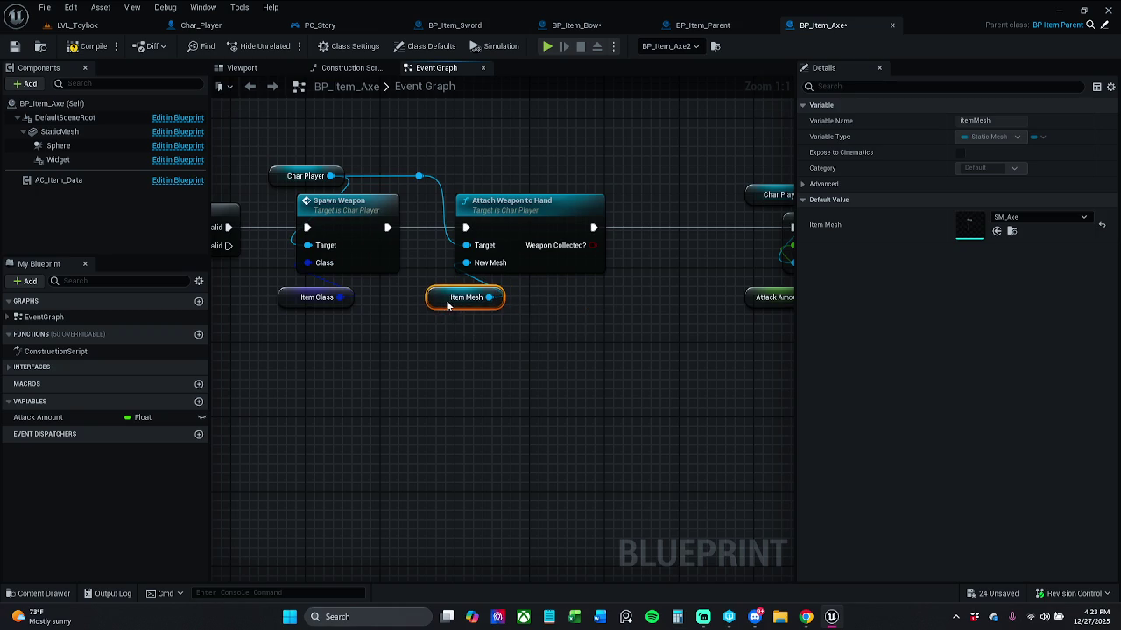
{"action": "left_click", "coordinate": [14, 45]}
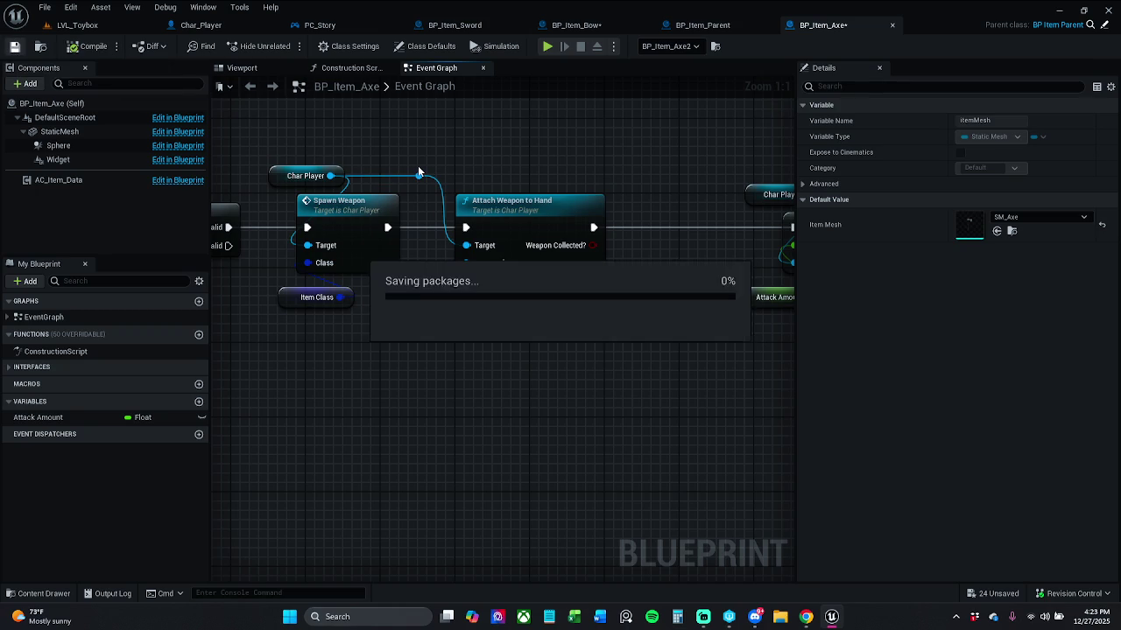
Playtest LVL_Toybox, pick up the bow, then remove the Spawn Weapon breakpoint and resume.
{"action": "scroll", "coordinate": [569, 179], "scroll_direction": "down", "scroll_amount": 2}
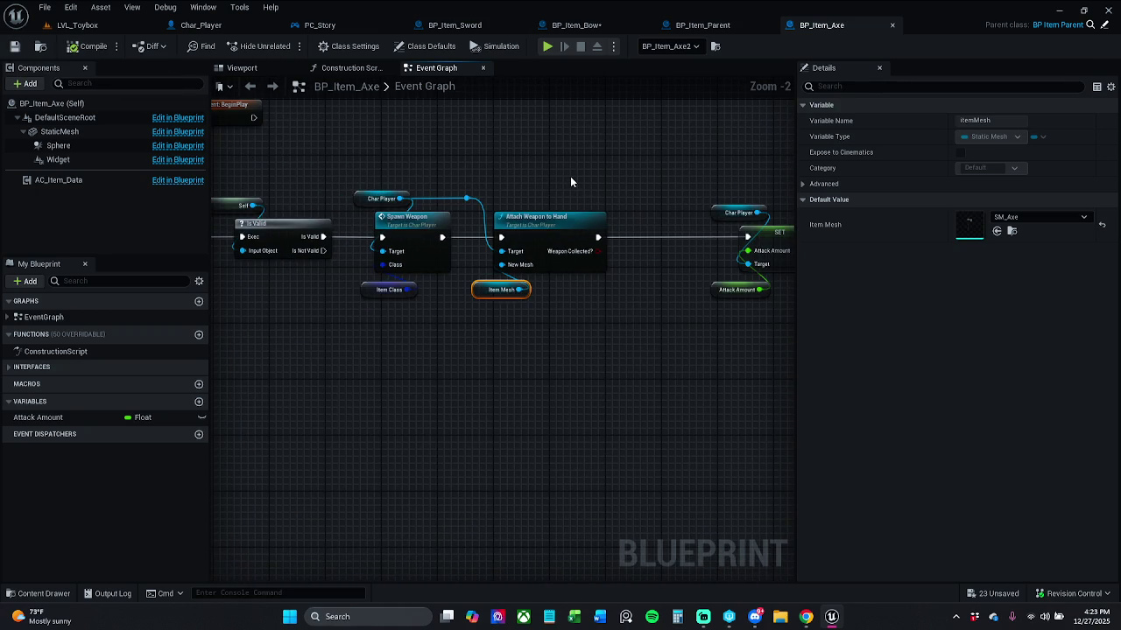
{"action": "left_click", "coordinate": [77, 25]}
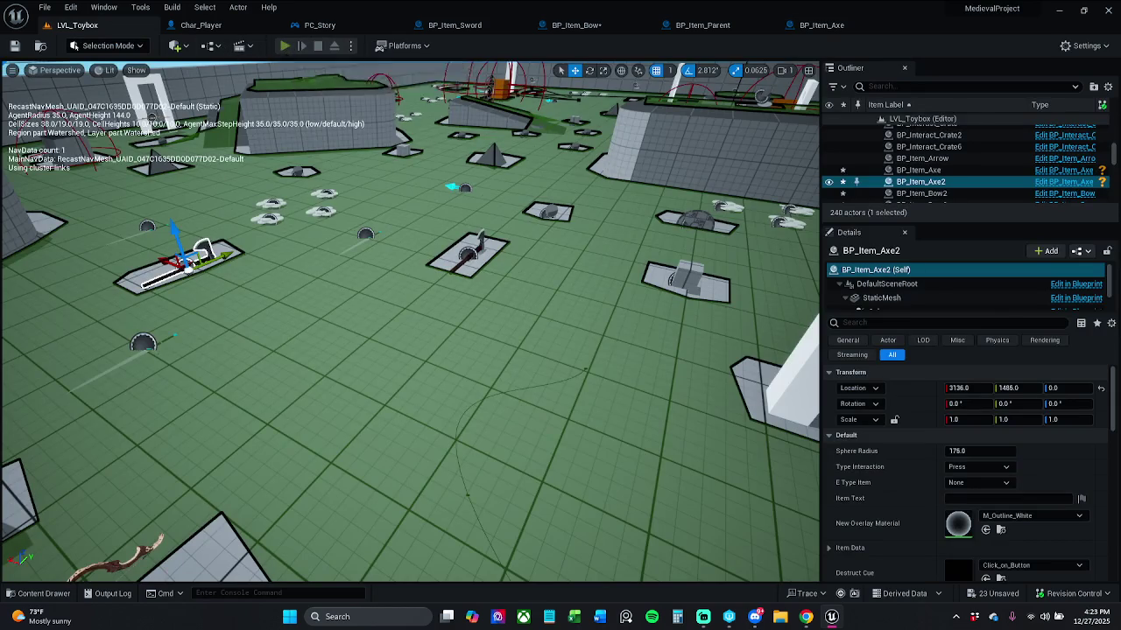
{"action": "key", "text": "alt+p"}
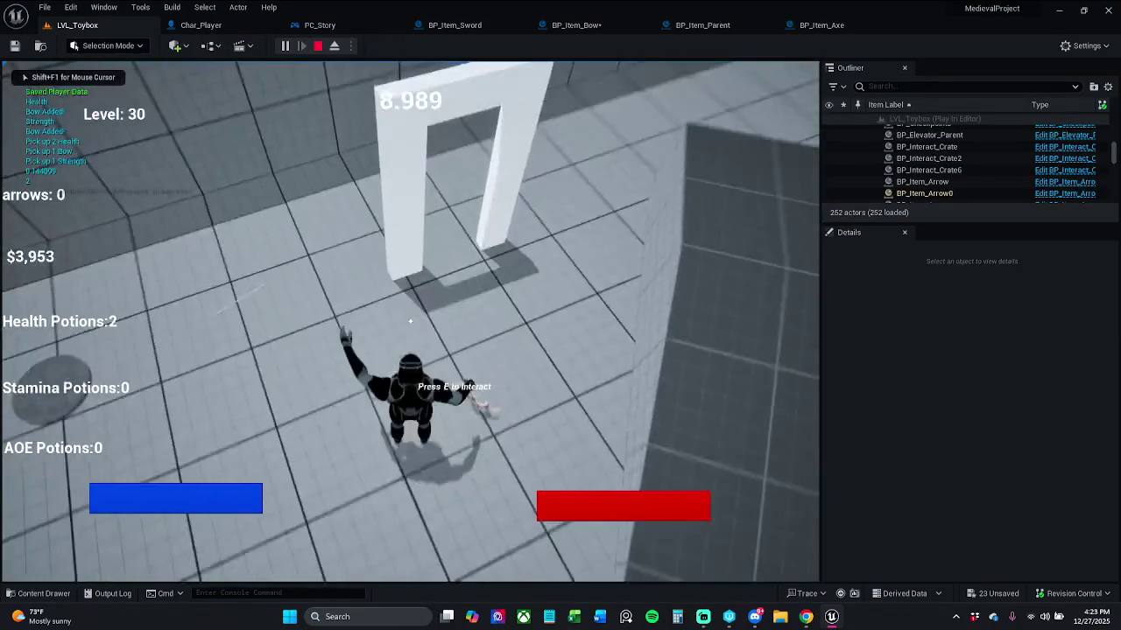
{"action": "key", "text": "e"}
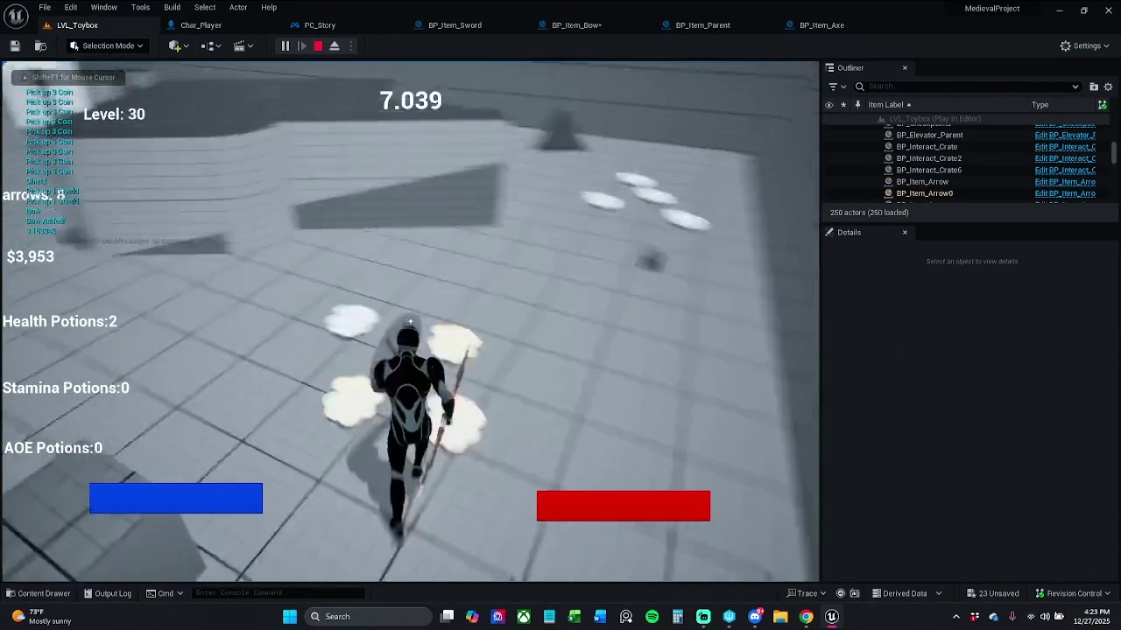
{"action": "key", "text": "w"}
{"action": "key", "text": "e"}
{"action": "right_click", "coordinate": [514, 301]}
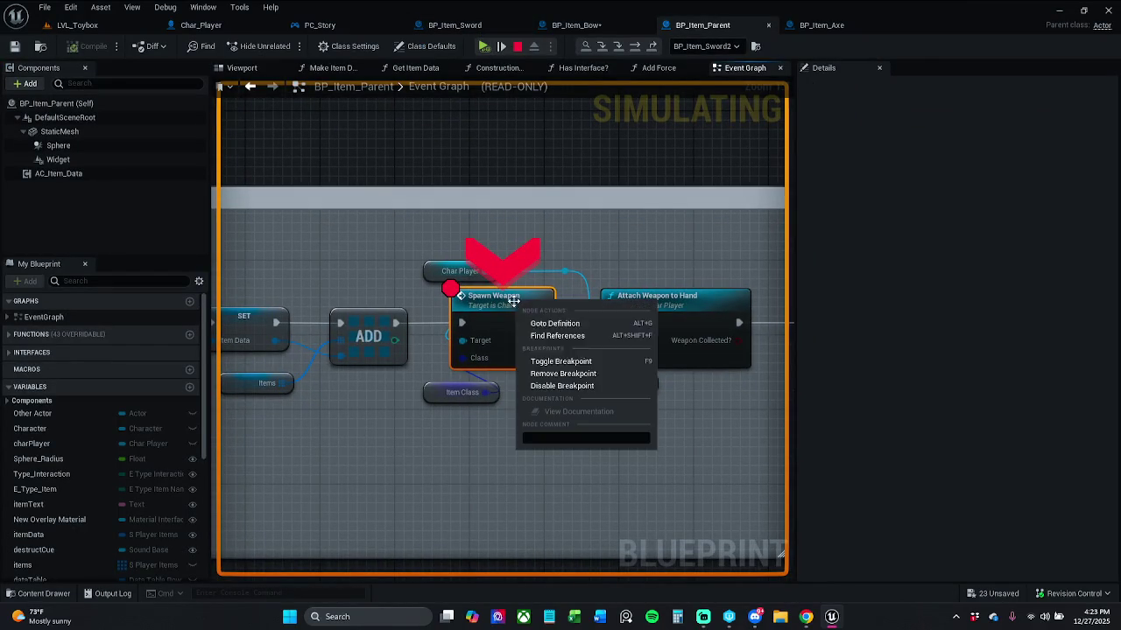
{"action": "left_click", "coordinate": [560, 361]}
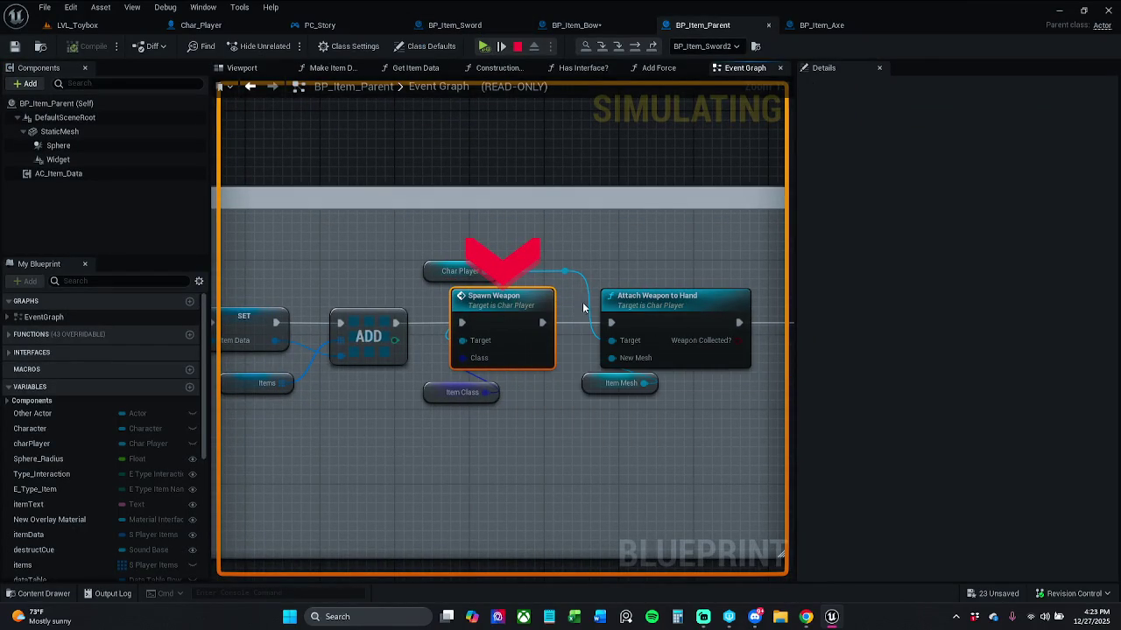
{"action": "left_click", "coordinate": [483, 47]}
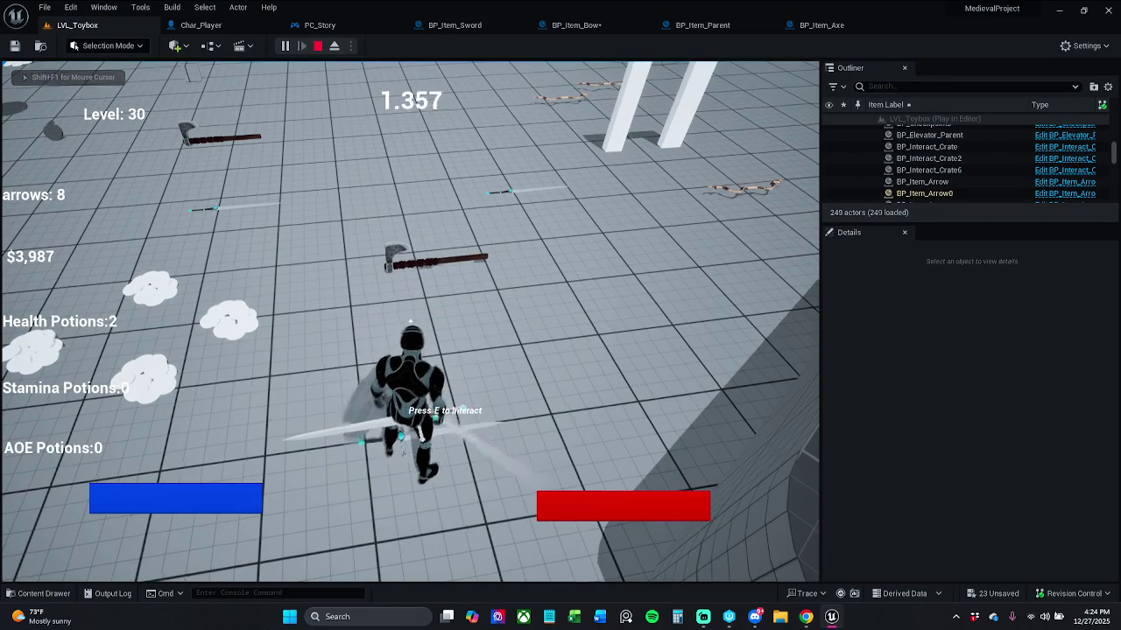
Run through the level collecting the sword, axe, coins and AOE potions, then stop the session.
{"action": "key", "text": "w"}
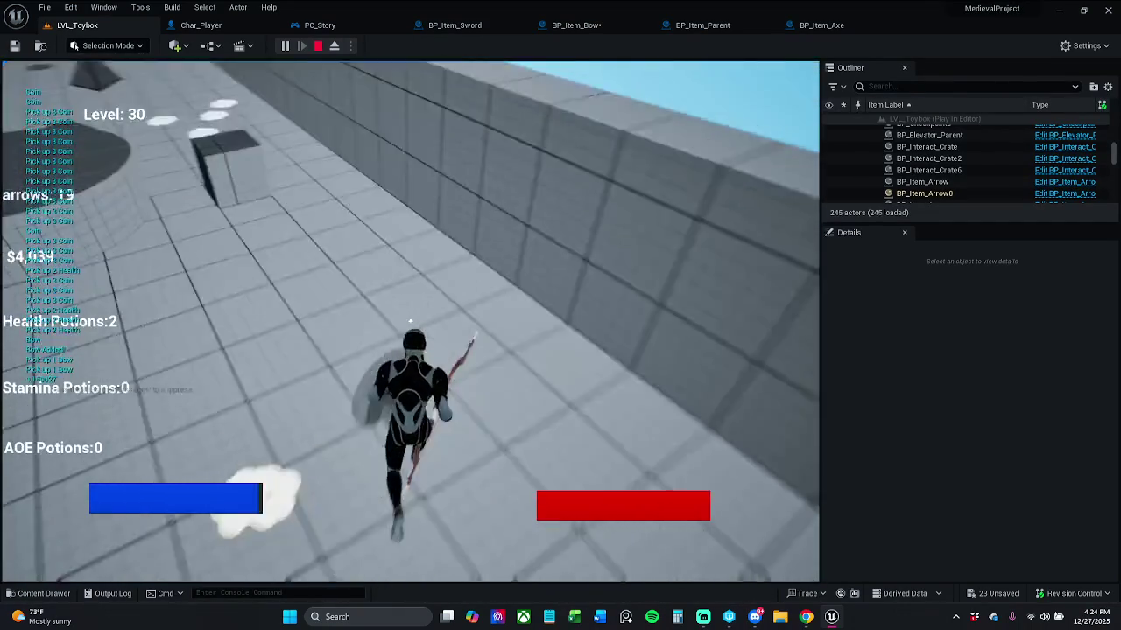
{"action": "key", "text": "w"}
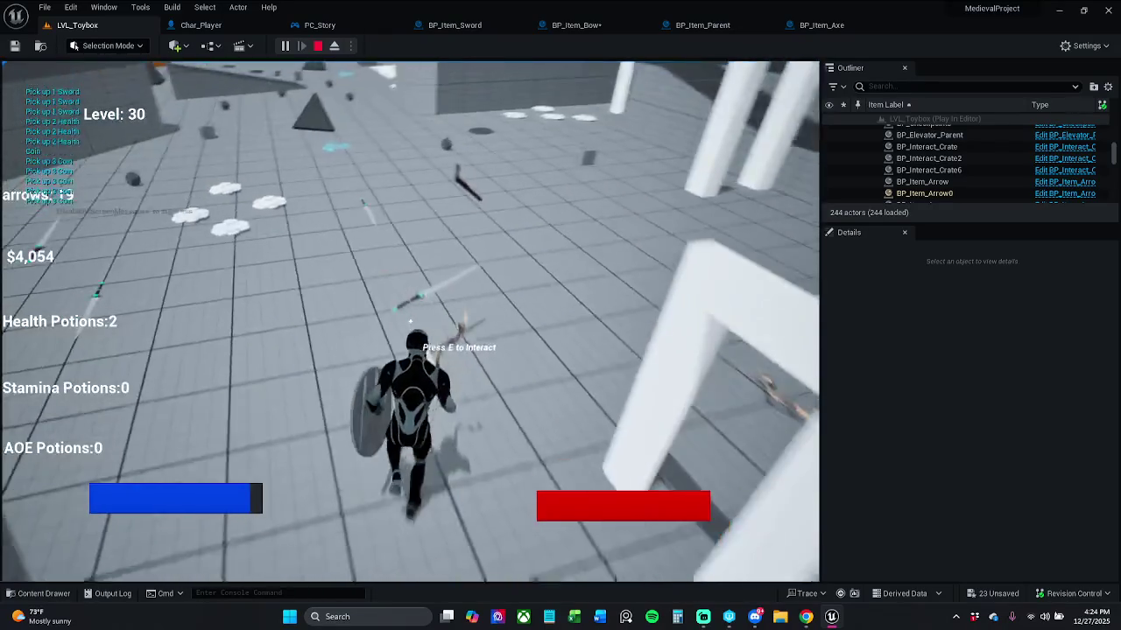
{"action": "key", "text": "w"}
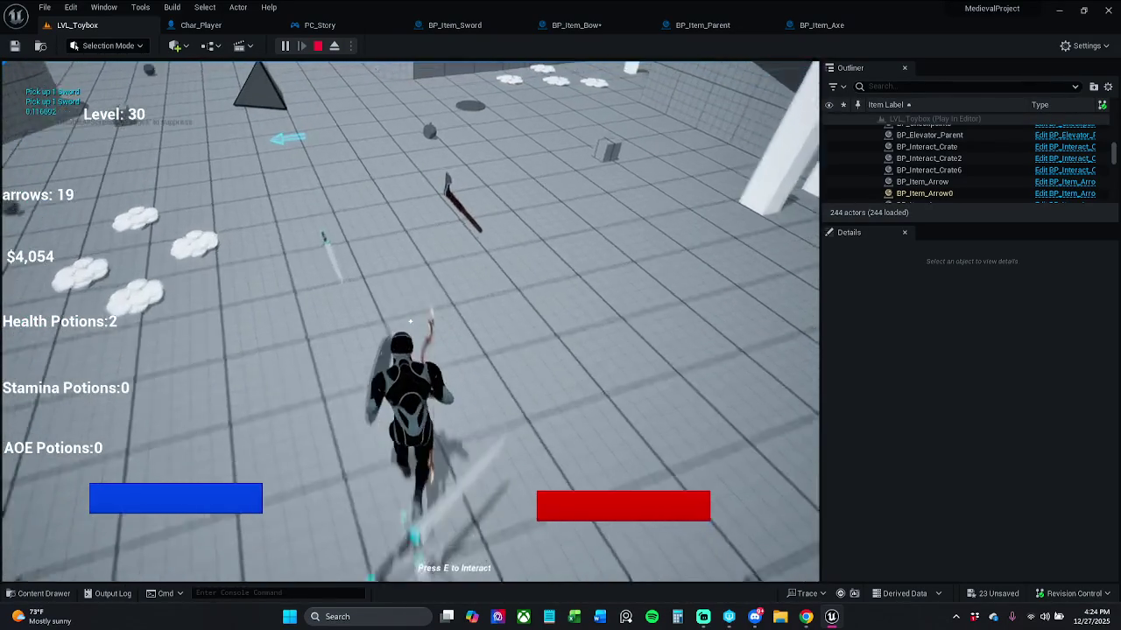
{"action": "key", "text": "w"}
{"action": "key", "text": "e"}
{"action": "key", "text": "w"}
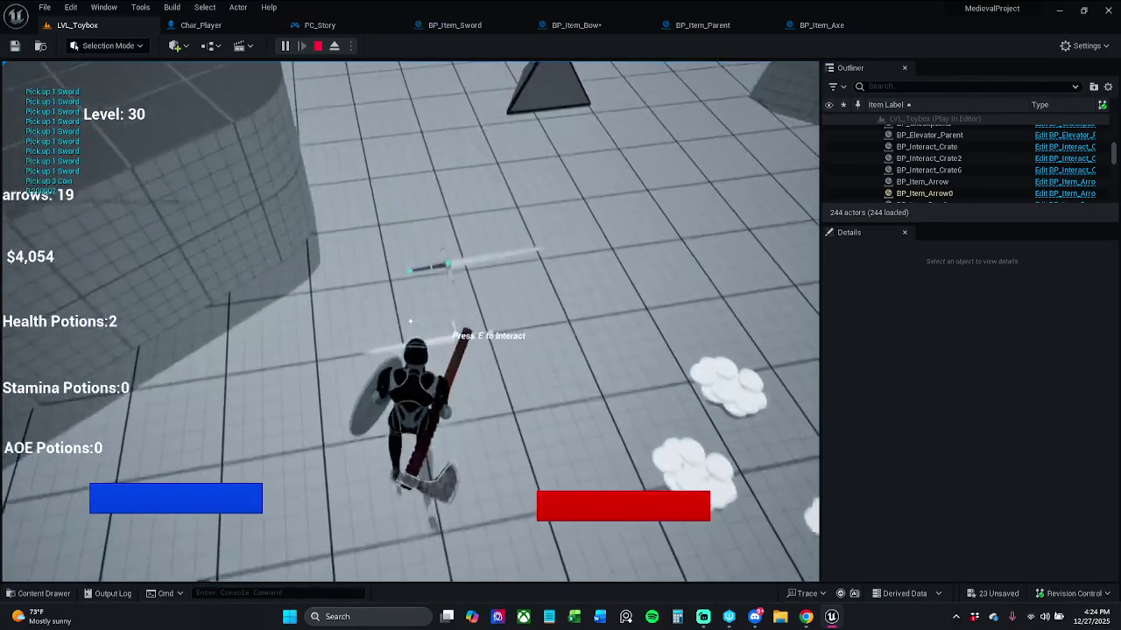
{"action": "key", "text": "e"}
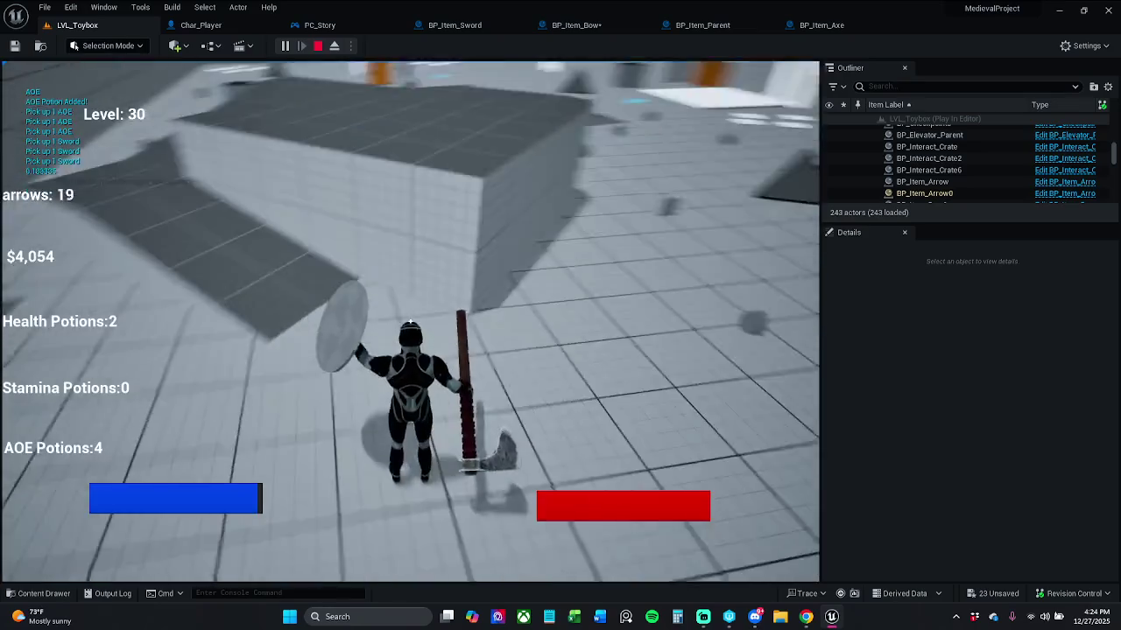
{"action": "key", "text": "Escape"}
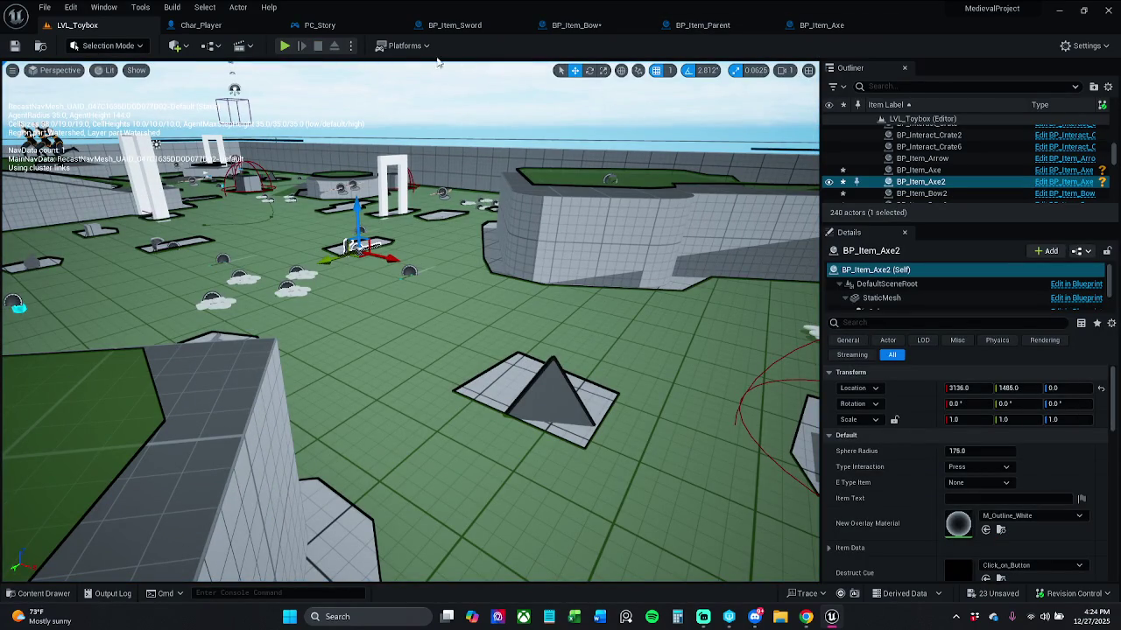
Save BP_Item_Bow, then nudge the attach-weapon nodes in BP_Item_Sword and save it.
{"action": "left_click", "coordinate": [576, 25]}
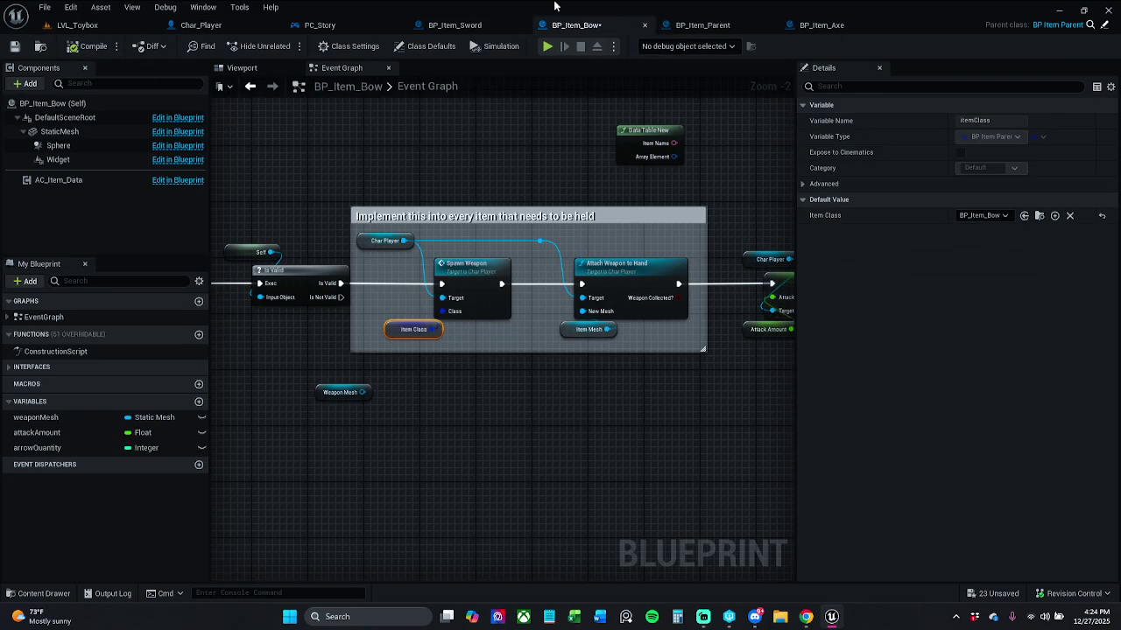
{"action": "key", "text": "ctrl+s"}
{"action": "left_click", "coordinate": [473, 25]}
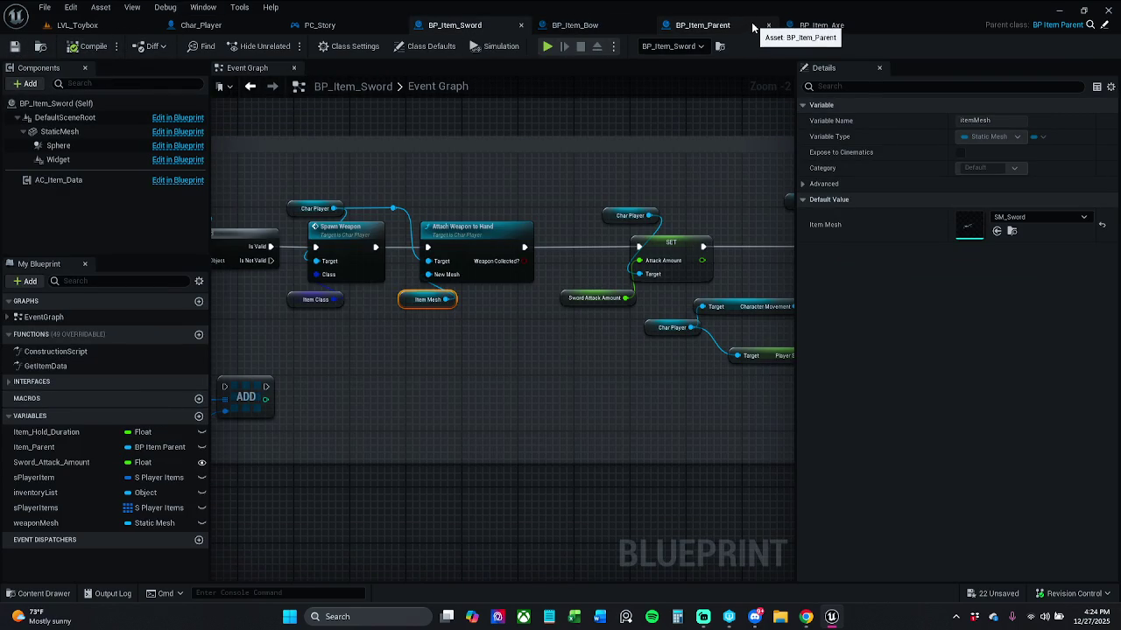
{"action": "mouse_move", "coordinate": [425, 192]}
{"action": "left_mouse_down"}
{"action": "mouse_move", "coordinate": [514, 187]}
{"action": "mouse_move", "coordinate": [587, 298]}
{"action": "left_mouse_up"}
{"action": "left_click", "coordinate": [515, 188]}
{"action": "left_click_drag", "start_coordinate": [586, 235], "coordinate": [593, 235]}
{"action": "left_click", "coordinate": [636, 209]}
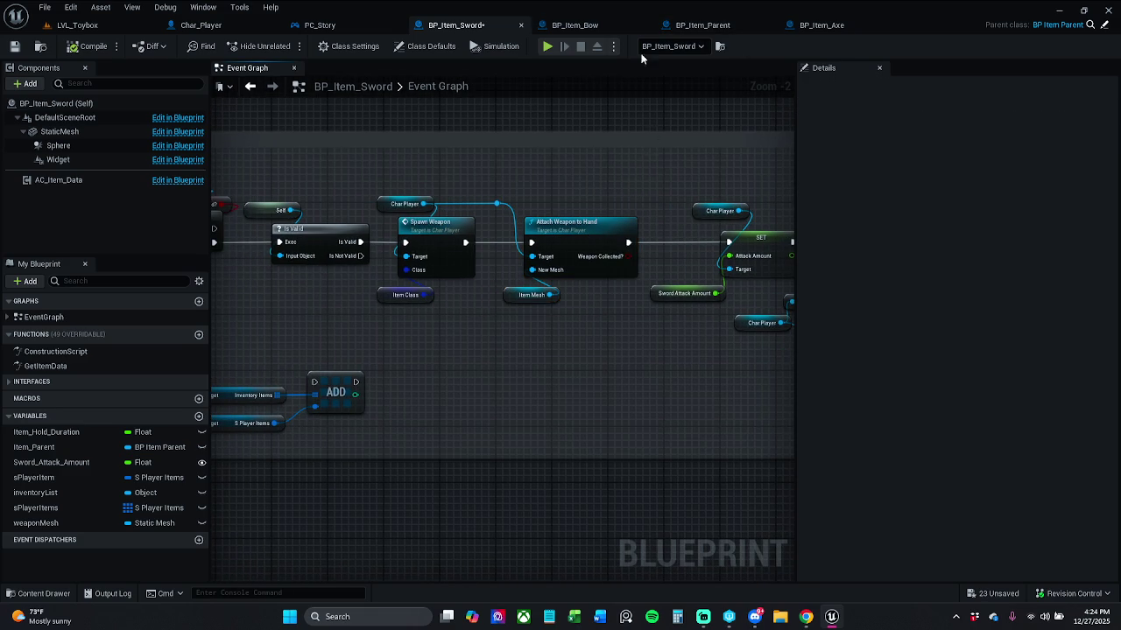
{"action": "left_click", "coordinate": [14, 45]}
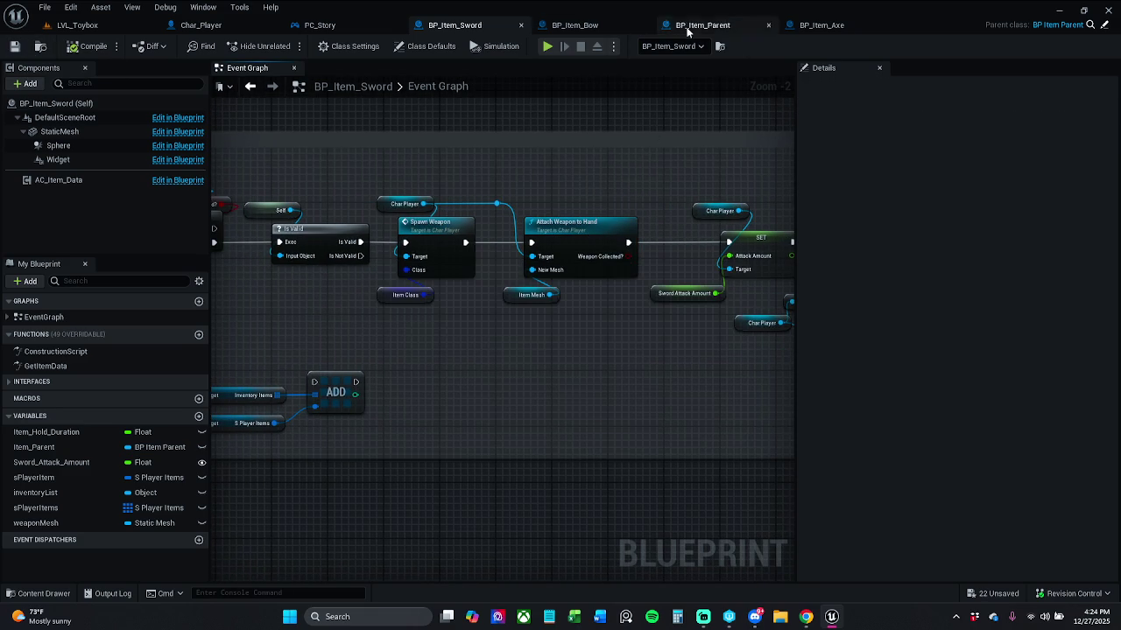
Widen the comment box around BP_Item_Parent's weapon nodes and save the blueprint.
{"action": "left_click", "coordinate": [700, 26]}
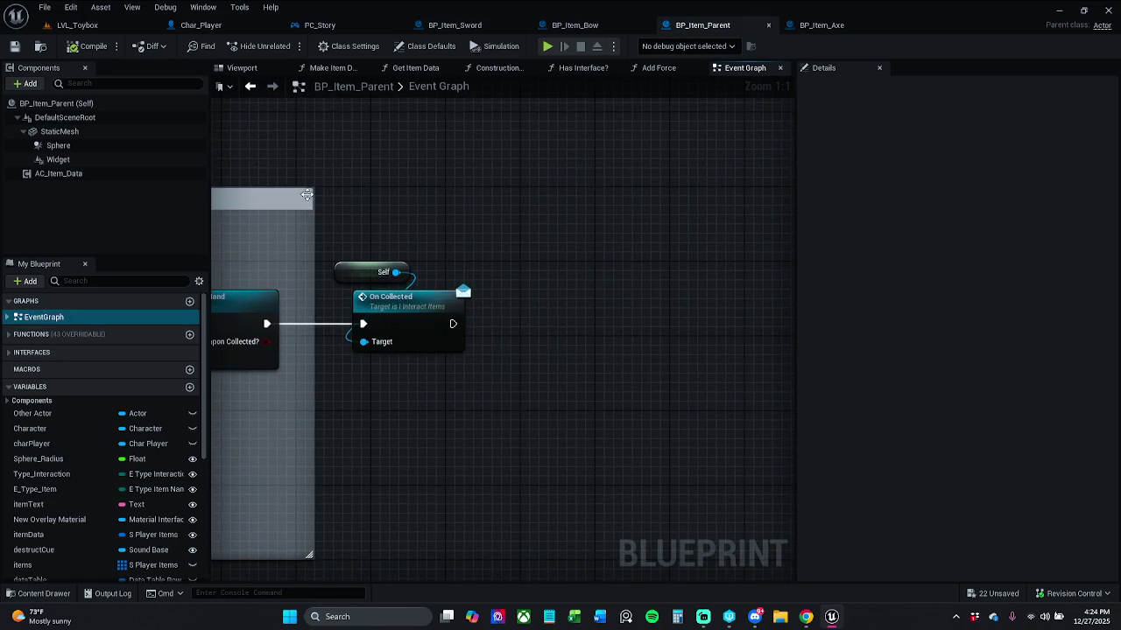
{"action": "left_click_drag", "start_coordinate": [315, 205], "coordinate": [545, 219]}
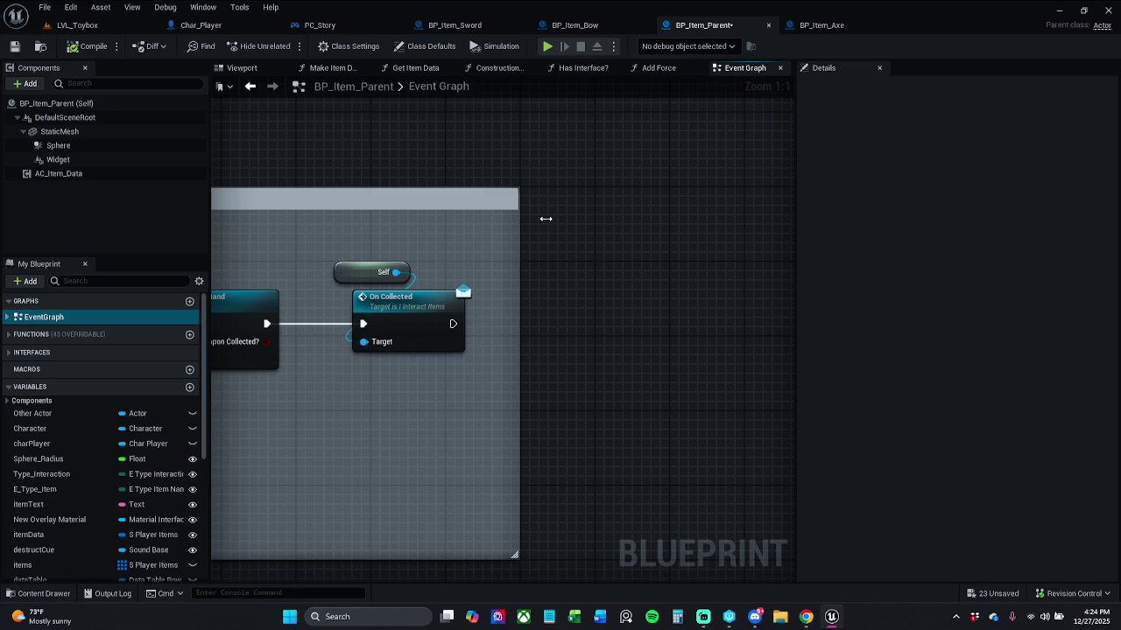
{"action": "left_click", "coordinate": [14, 47]}
{"action": "scroll", "coordinate": [621, 188], "scroll_direction": "down", "scroll_amount": 3}
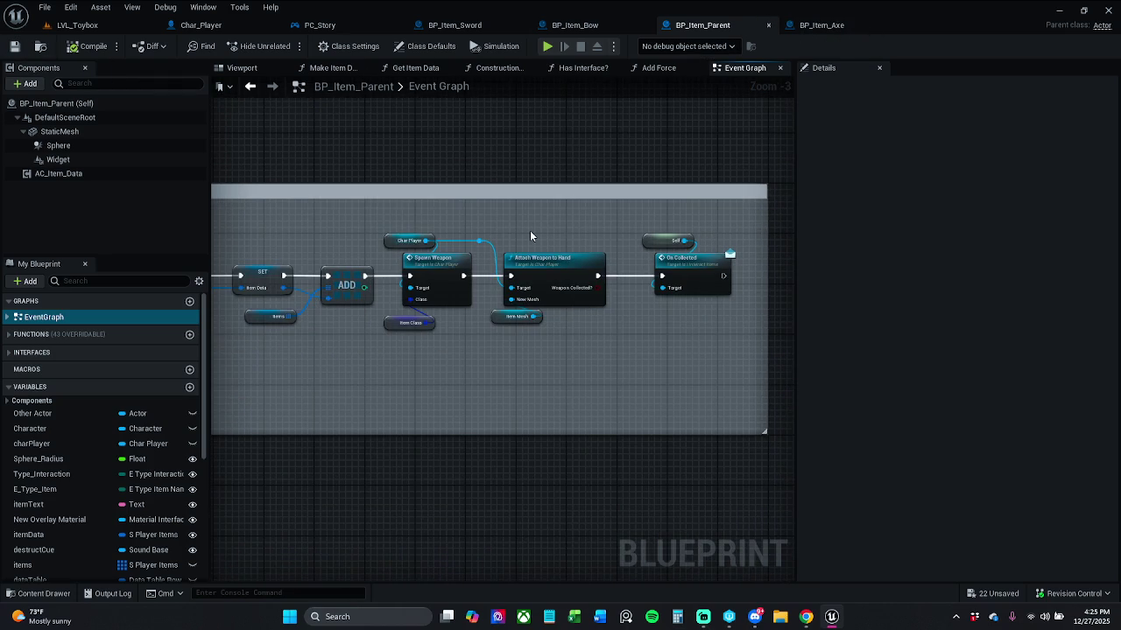
Close the BP_Item_Axe and BP_Item_Parent tabs and open Char_Player's Attach Weapon to Hand function.
{"action": "left_click", "coordinate": [818, 25]}
{"action": "scroll", "coordinate": [673, 147], "scroll_direction": "down", "scroll_amount": 1}
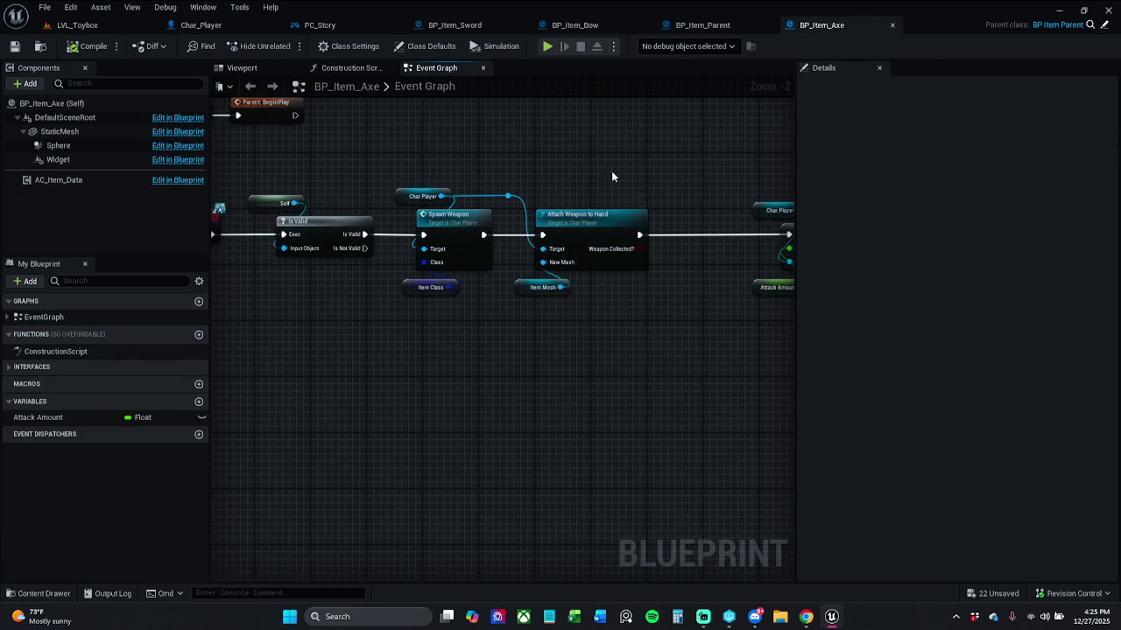
{"action": "scroll", "coordinate": [627, 175], "scroll_direction": "down", "scroll_amount": 1}
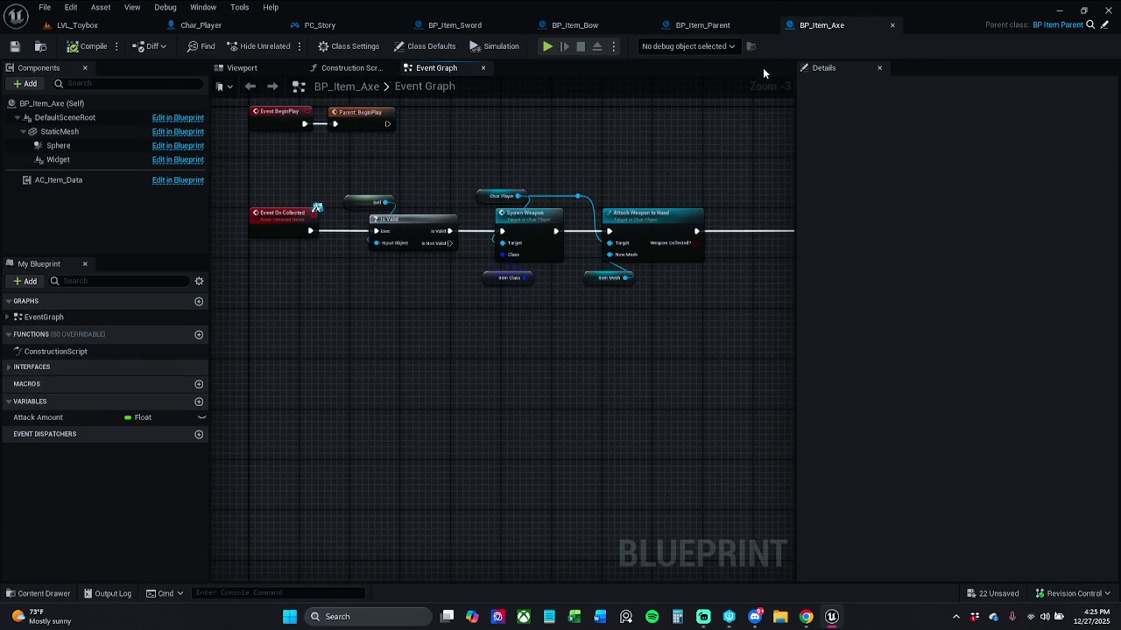
{"action": "left_click", "coordinate": [892, 24]}
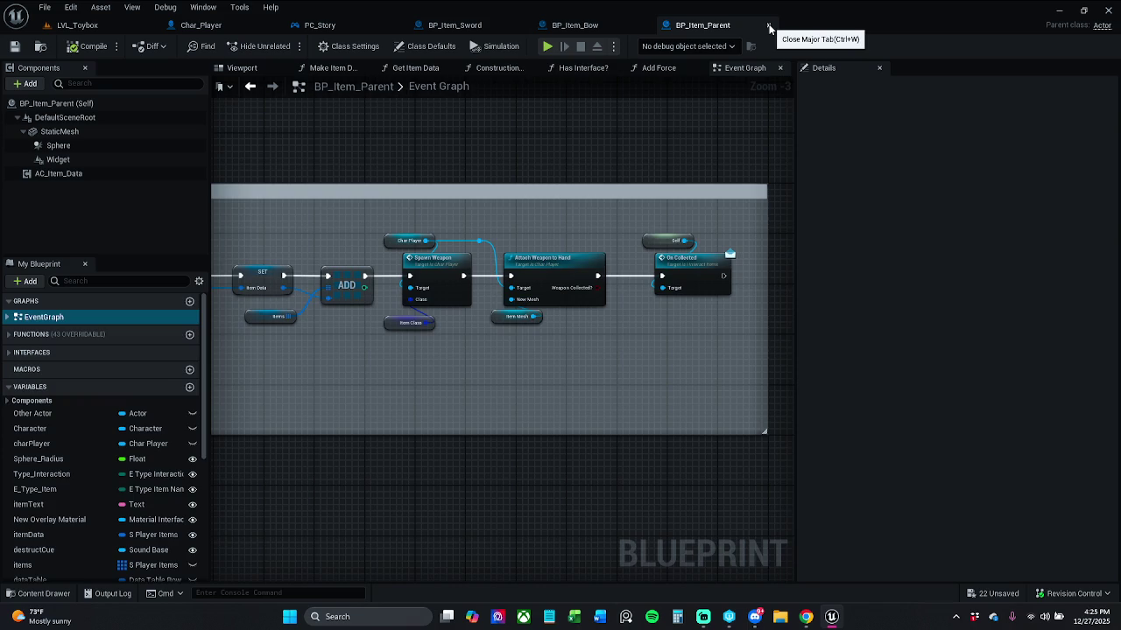
{"action": "left_click", "coordinate": [769, 26]}
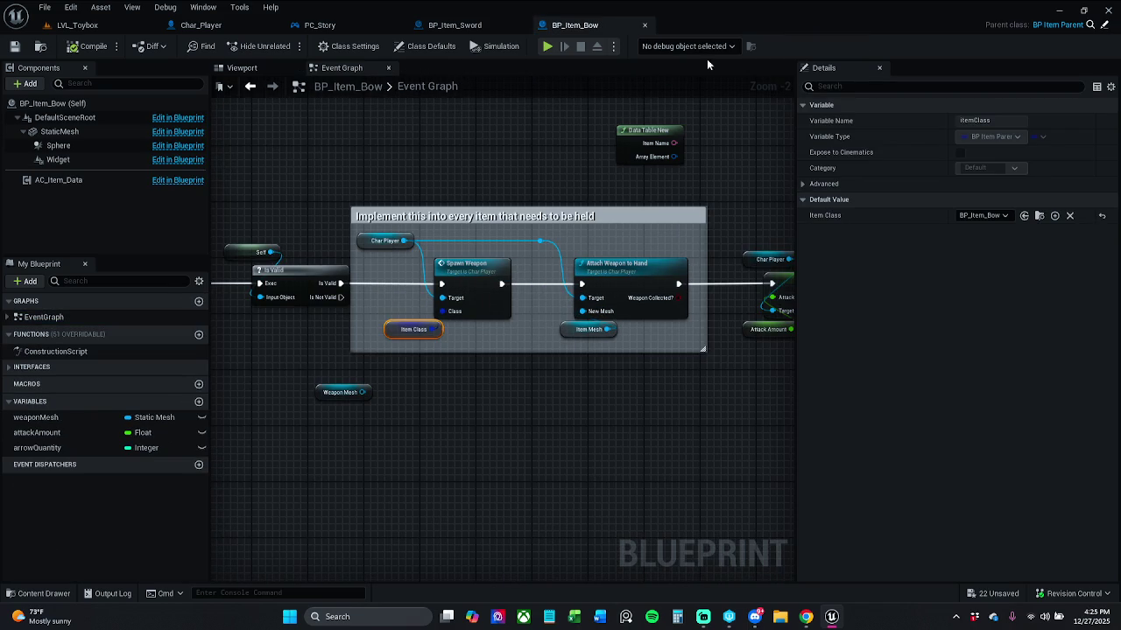
{"action": "mouse_move", "coordinate": [678, 213]}
{"action": "left_mouse_down"}
{"action": "mouse_move", "coordinate": [538, 209]}
{"action": "mouse_move", "coordinate": [608, 209]}
{"action": "left_mouse_up"}
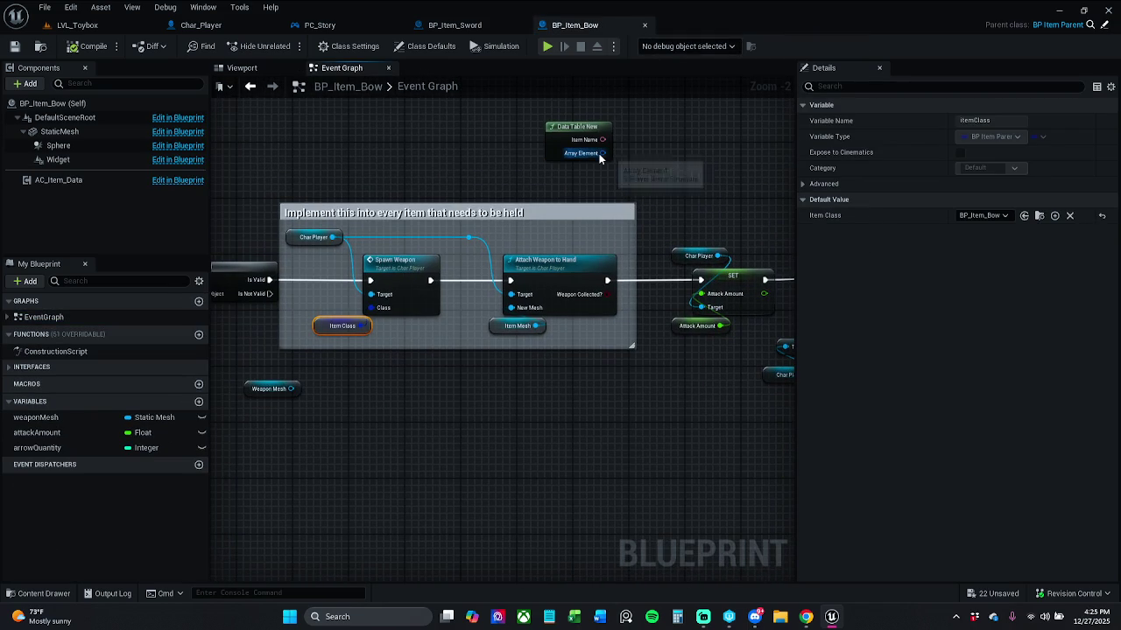
{"action": "double_click", "coordinate": [543, 283]}
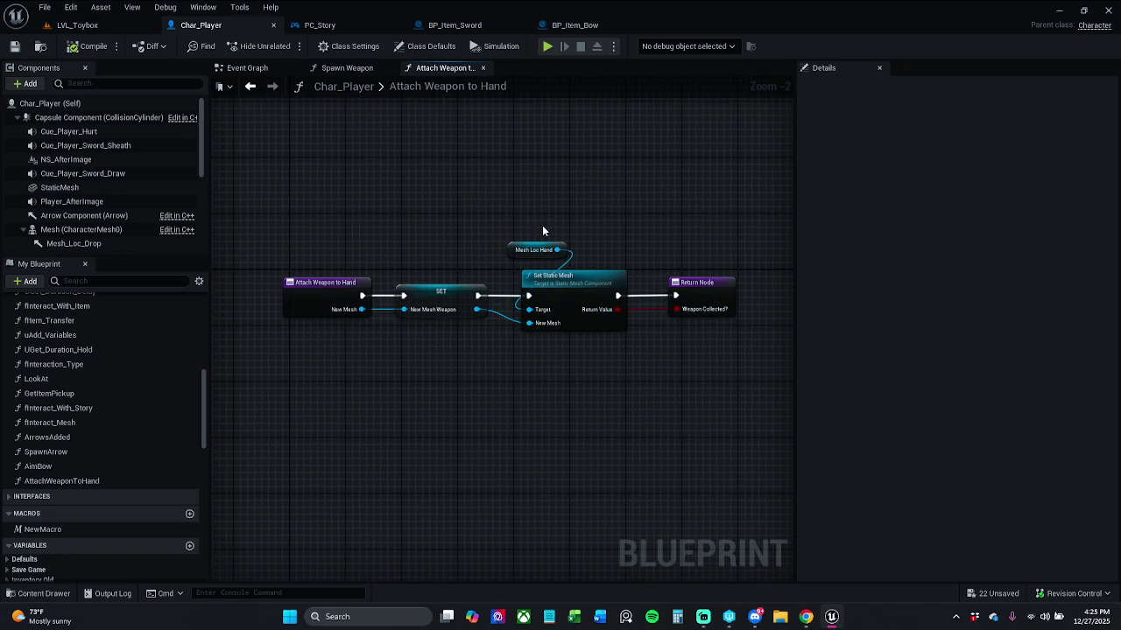
Reposition the Mesh Loc Hand node, save Char_Player, and select Spawn Weapon's SET and Return nodes.
{"action": "left_click_drag", "start_coordinate": [519, 255], "coordinate": [514, 262]}
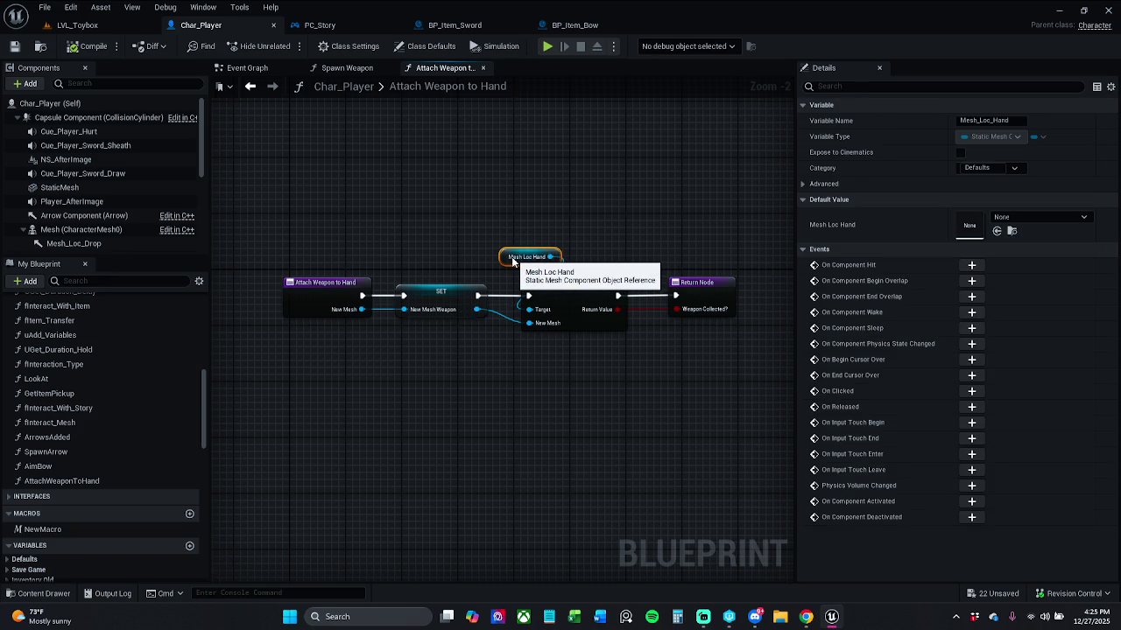
{"action": "left_click", "coordinate": [14, 46]}
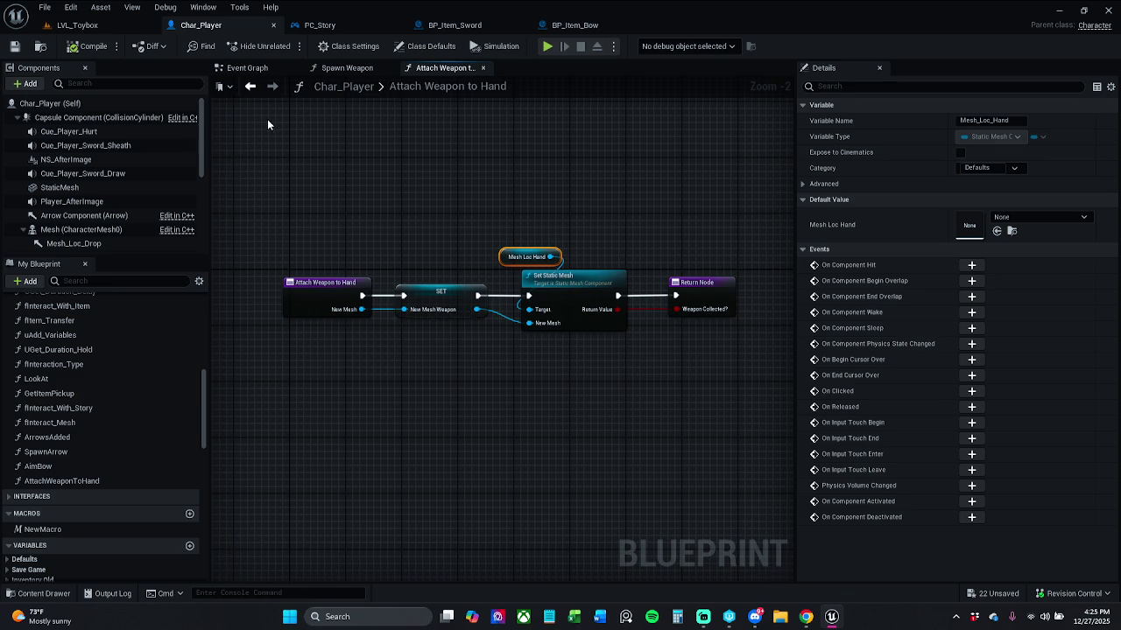
{"action": "left_click", "coordinate": [348, 70]}
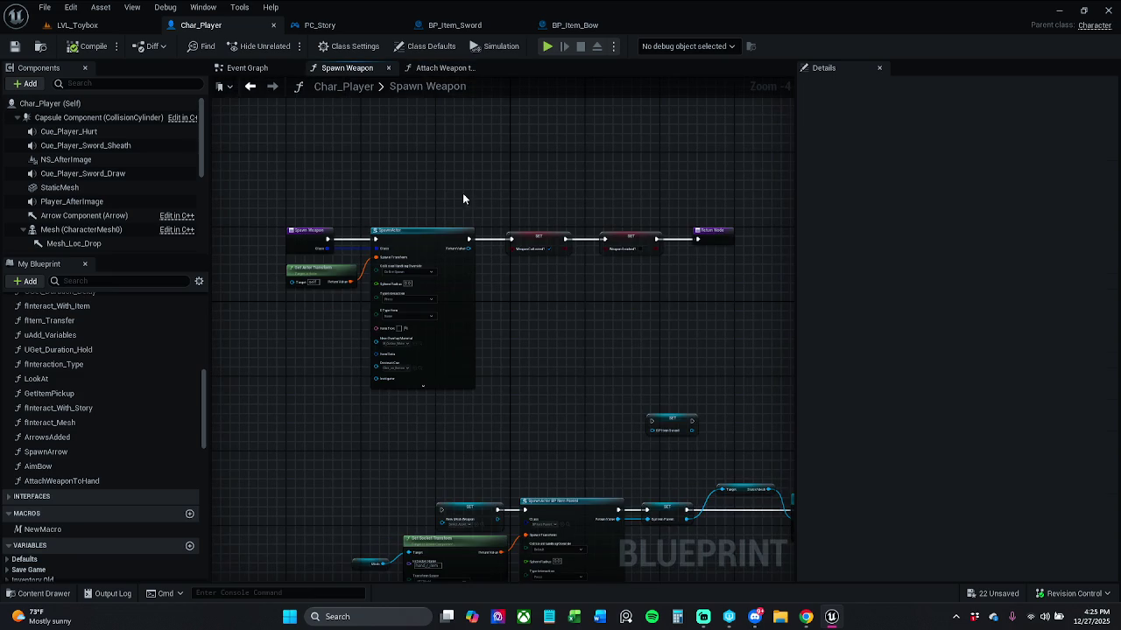
{"action": "left_click_drag", "start_coordinate": [424, 160], "coordinate": [665, 236]}
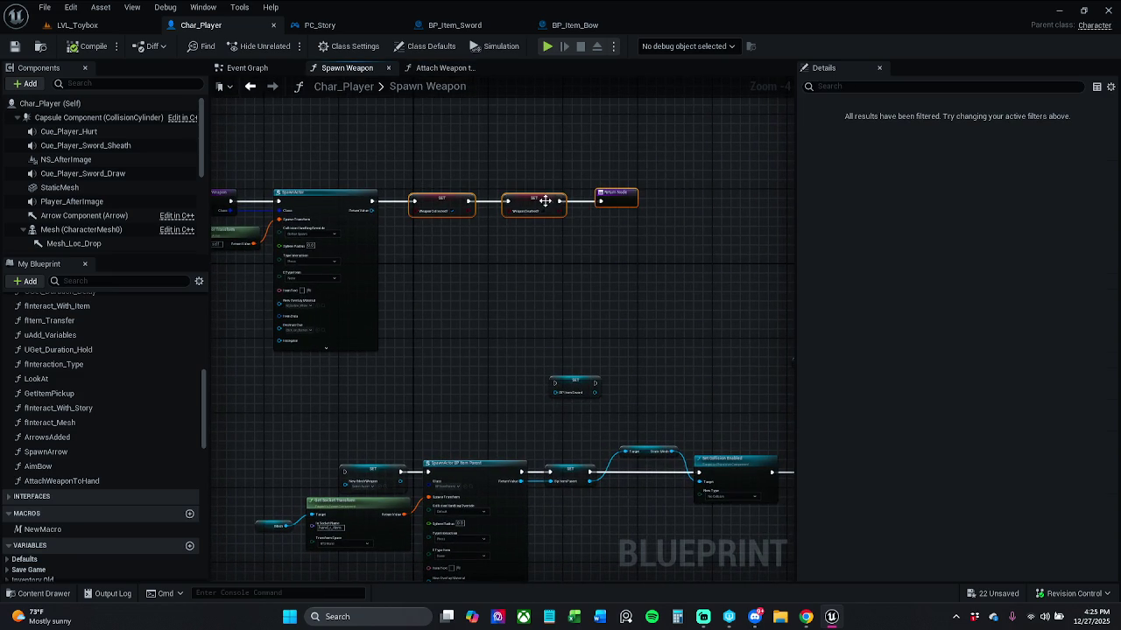
{"action": "left_click", "coordinate": [527, 169]}
{"action": "scroll", "coordinate": [528, 176], "scroll_direction": "up", "scroll_amount": 2}
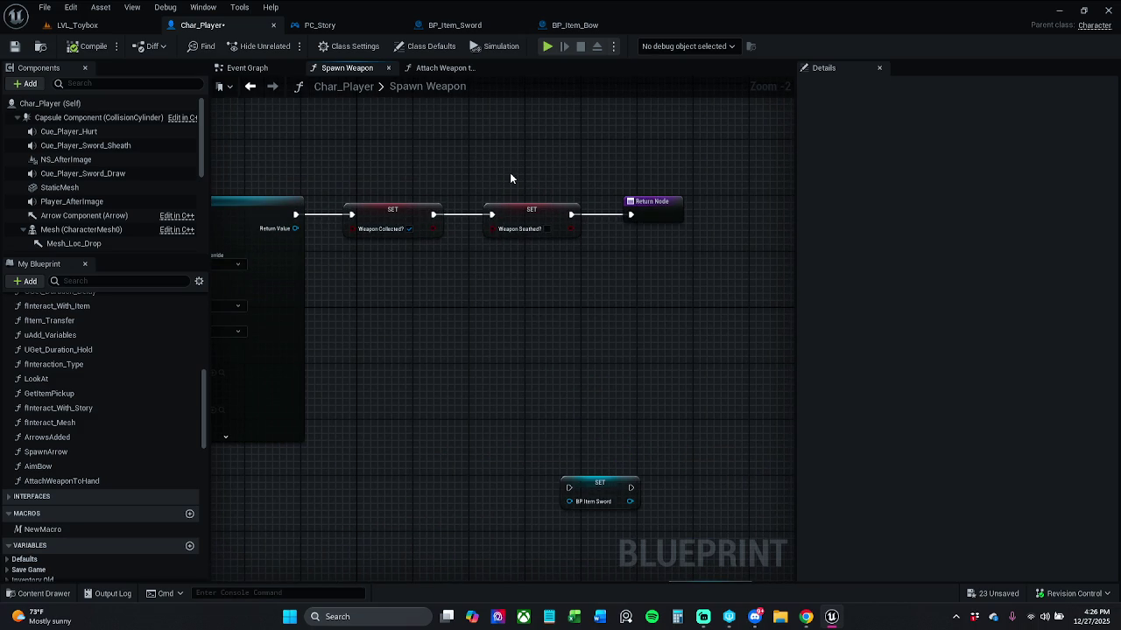
Nudge the Spawn Weapon entry node right beside SpawnActor and save Char_Player.
{"action": "left_click_drag", "start_coordinate": [511, 178], "coordinate": [654, 185]}
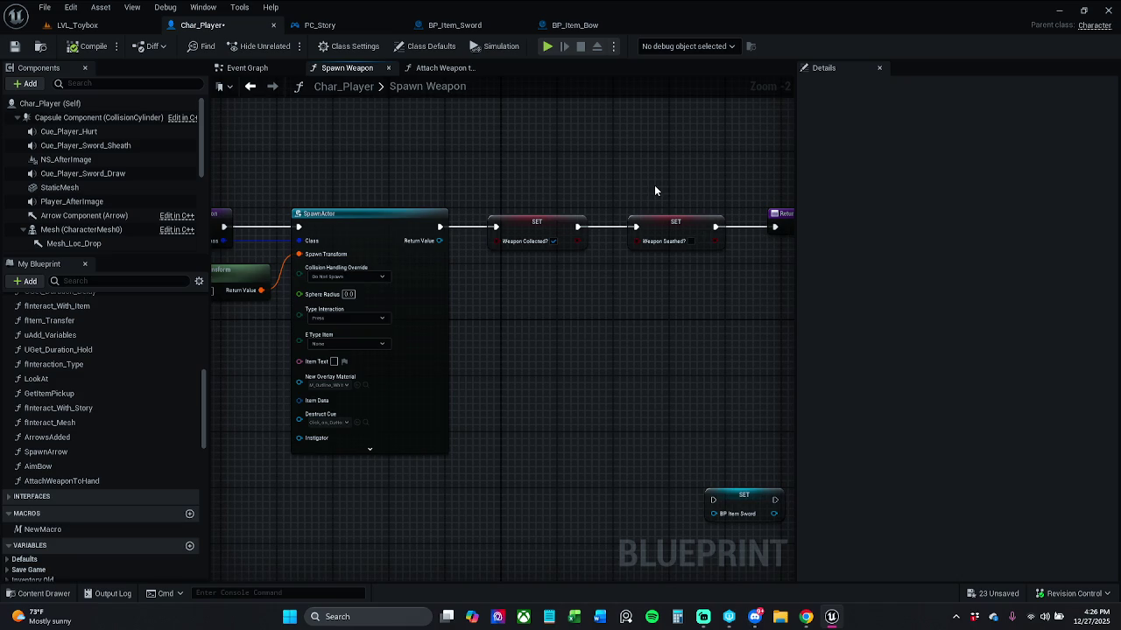
{"action": "left_click_drag", "start_coordinate": [524, 191], "coordinate": [636, 187]}
{"action": "mouse_move", "coordinate": [309, 193]}
{"action": "left_mouse_down"}
{"action": "mouse_move", "coordinate": [528, 234]}
{"action": "mouse_move", "coordinate": [788, 243]}
{"action": "mouse_move", "coordinate": [770, 243]}
{"action": "left_mouse_up"}
{"action": "mouse_move", "coordinate": [499, 319]}
{"action": "left_mouse_down"}
{"action": "mouse_move", "coordinate": [633, 288]}
{"action": "mouse_move", "coordinate": [753, 295]}
{"action": "left_mouse_up"}
{"action": "left_click", "coordinate": [377, 214]}
{"action": "left_click_drag", "start_coordinate": [378, 215], "coordinate": [405, 215]}
{"action": "left_click", "coordinate": [420, 144]}
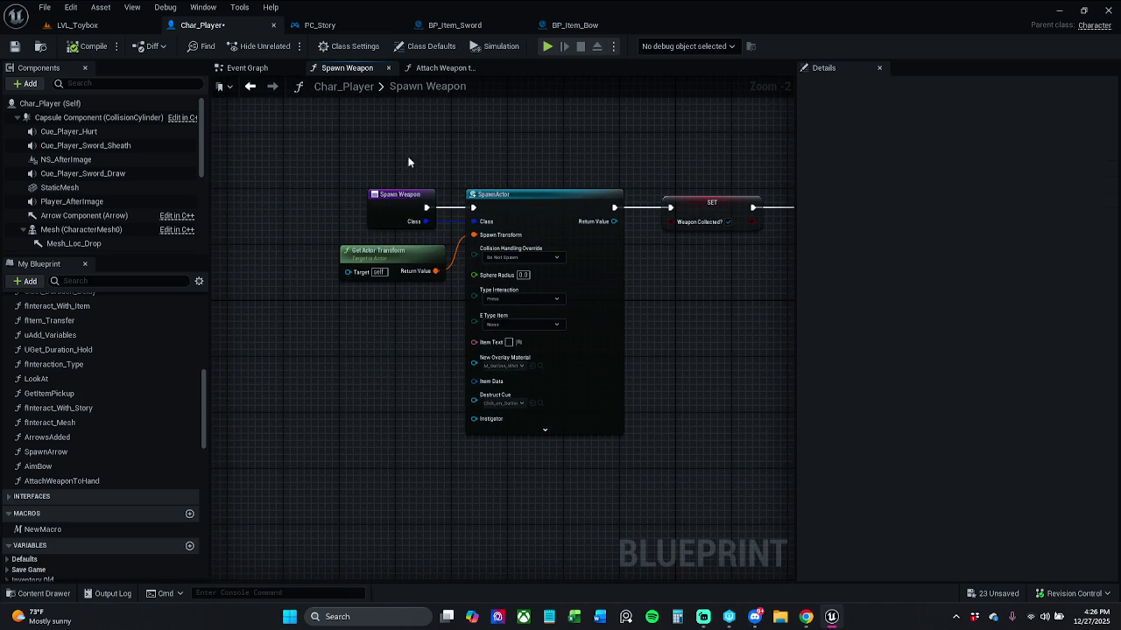
{"action": "left_click", "coordinate": [14, 46]}
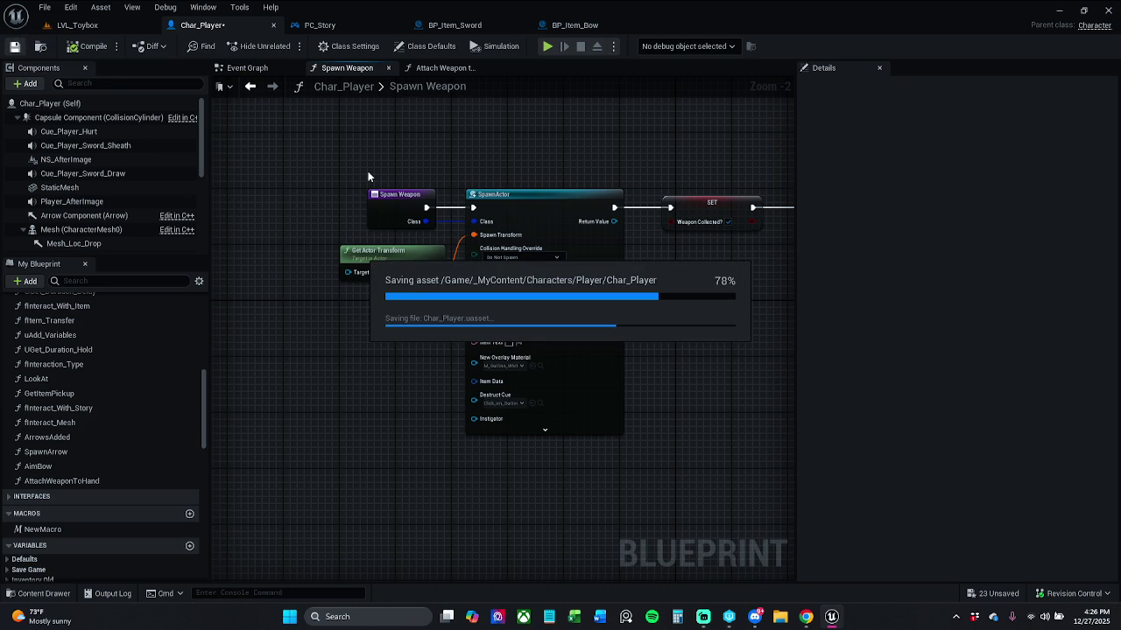
Review the Spawn Weapon graph, then show Char_Player in the Viewport with its Class Defaults.
{"action": "left_click_drag", "start_coordinate": [367, 176], "coordinate": [113, 166]}
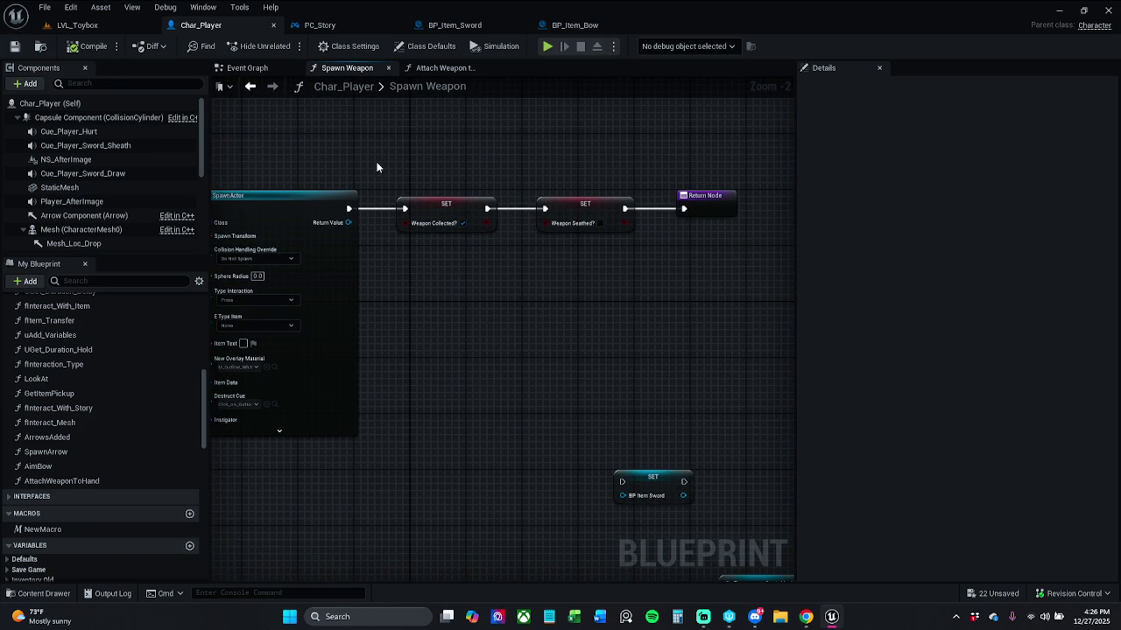
{"action": "left_click_drag", "start_coordinate": [377, 168], "coordinate": [534, 160]}
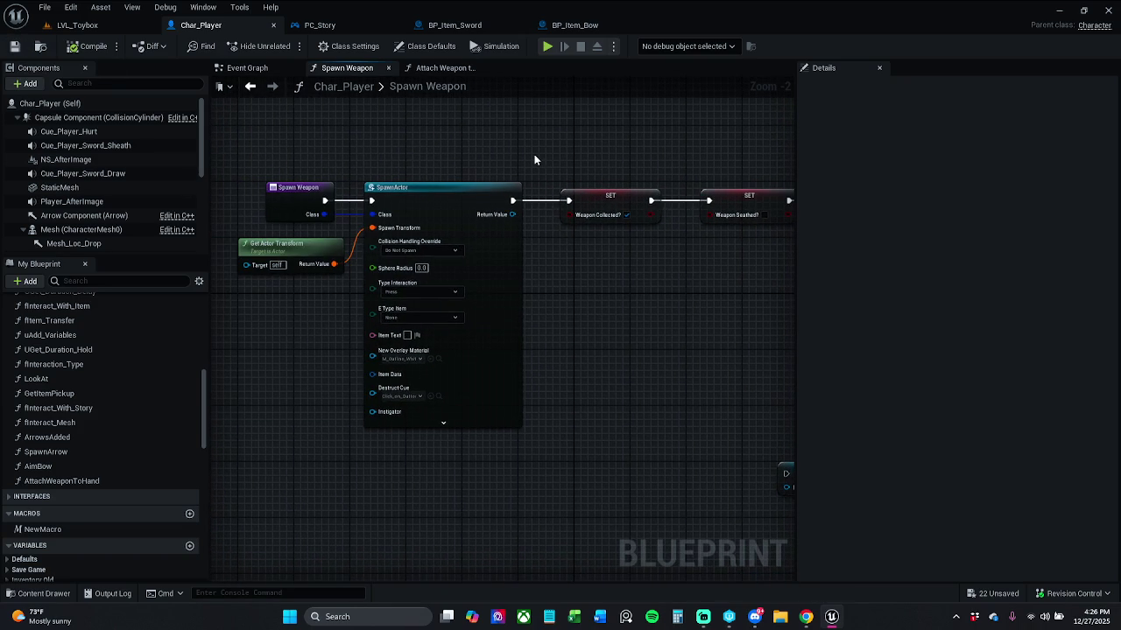
{"action": "left_click", "coordinate": [473, 68]}
{"action": "left_click", "coordinate": [350, 70]}
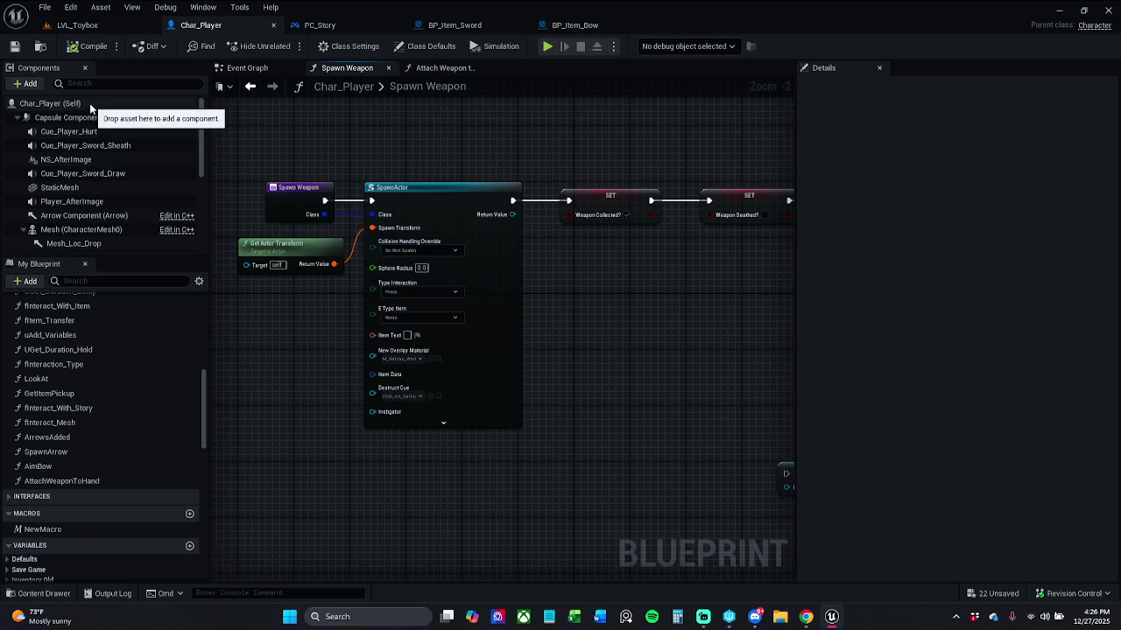
{"action": "left_click", "coordinate": [52, 103]}
{"action": "scroll", "coordinate": [473, 333], "scroll_direction": "up", "scroll_amount": 8}
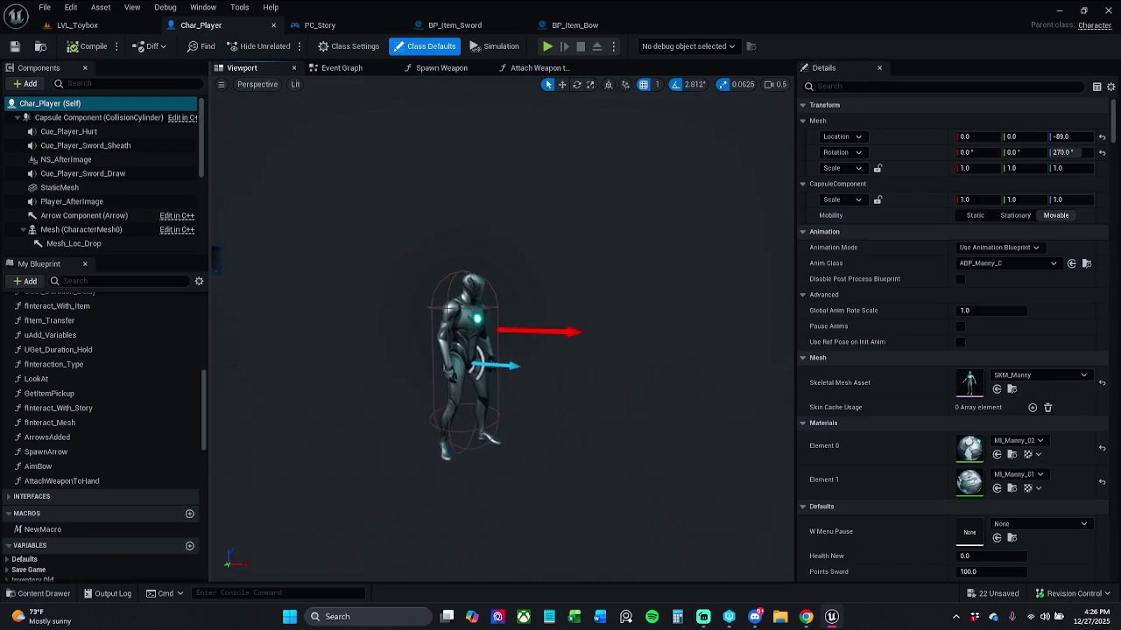
Select Mesh_Loc_Hand and check how Attach Weapon to Hand uses the Mesh Loc Hand node.
{"action": "scroll", "coordinate": [499, 295], "scroll_direction": "down", "scroll_amount": 6}
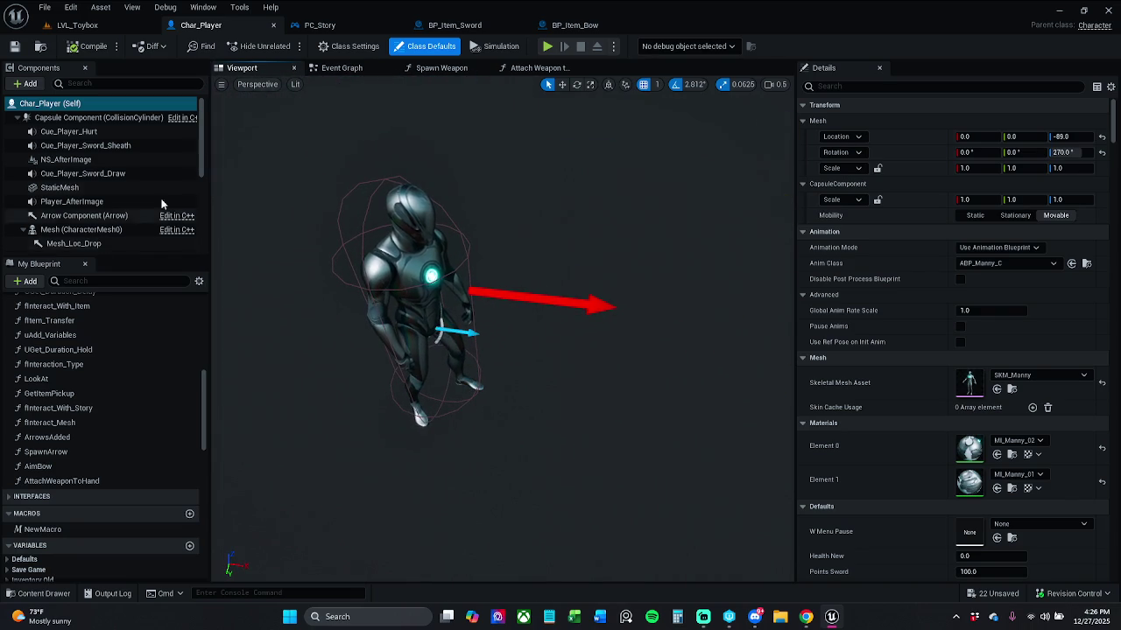
{"action": "scroll", "coordinate": [110, 175], "scroll_direction": "down", "scroll_amount": 3}
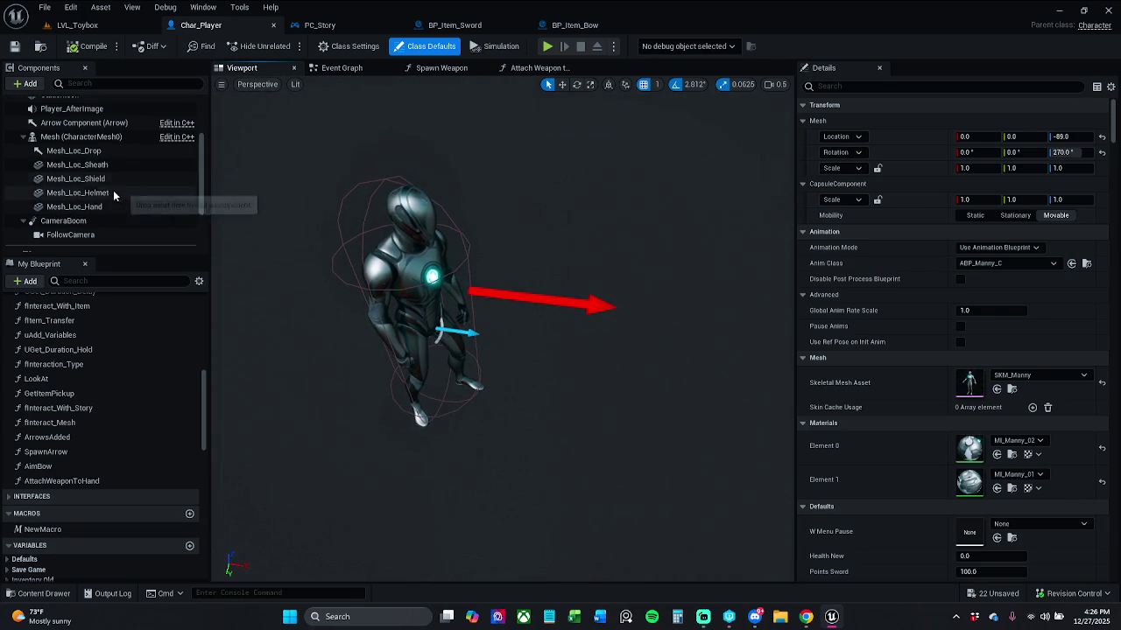
{"action": "left_click", "coordinate": [87, 206]}
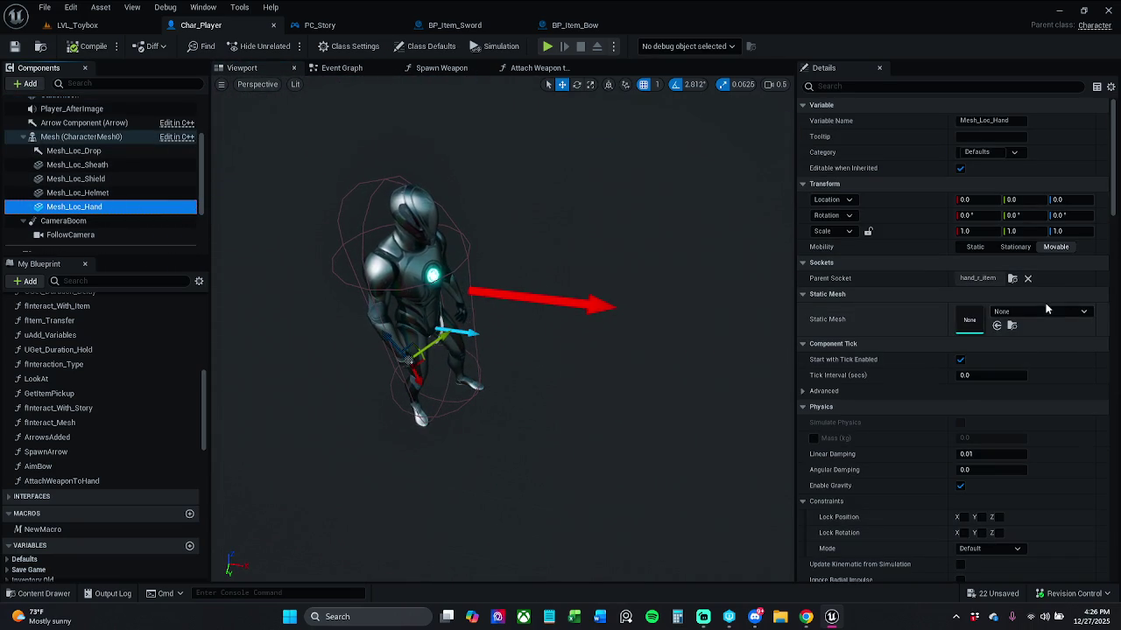
{"action": "left_click", "coordinate": [1051, 313]}
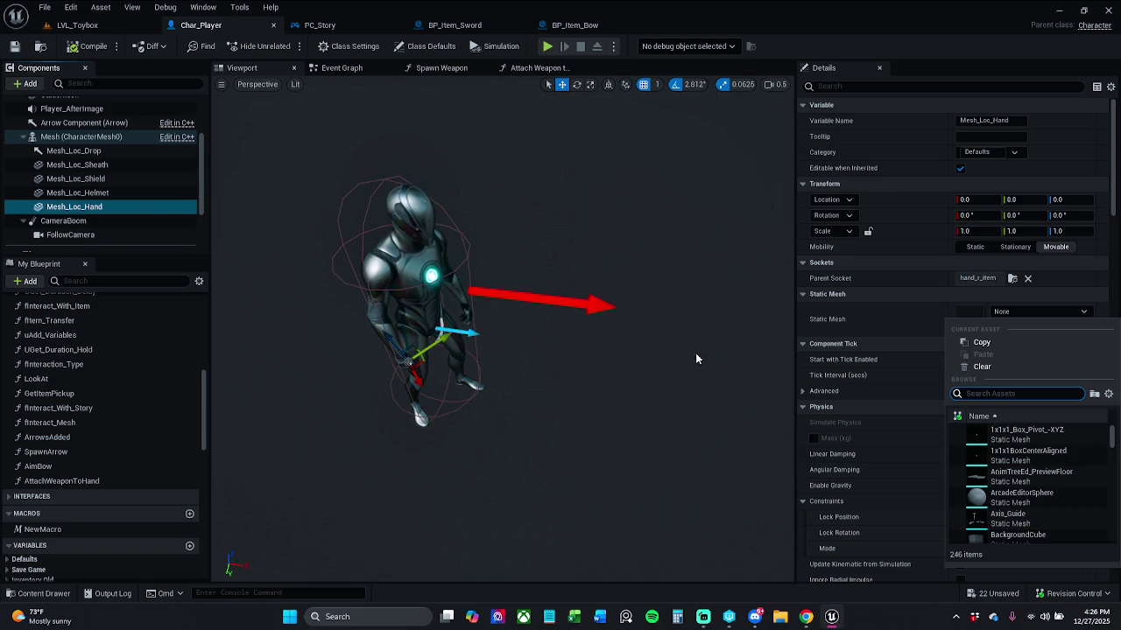
{"action": "left_click", "coordinate": [536, 68]}
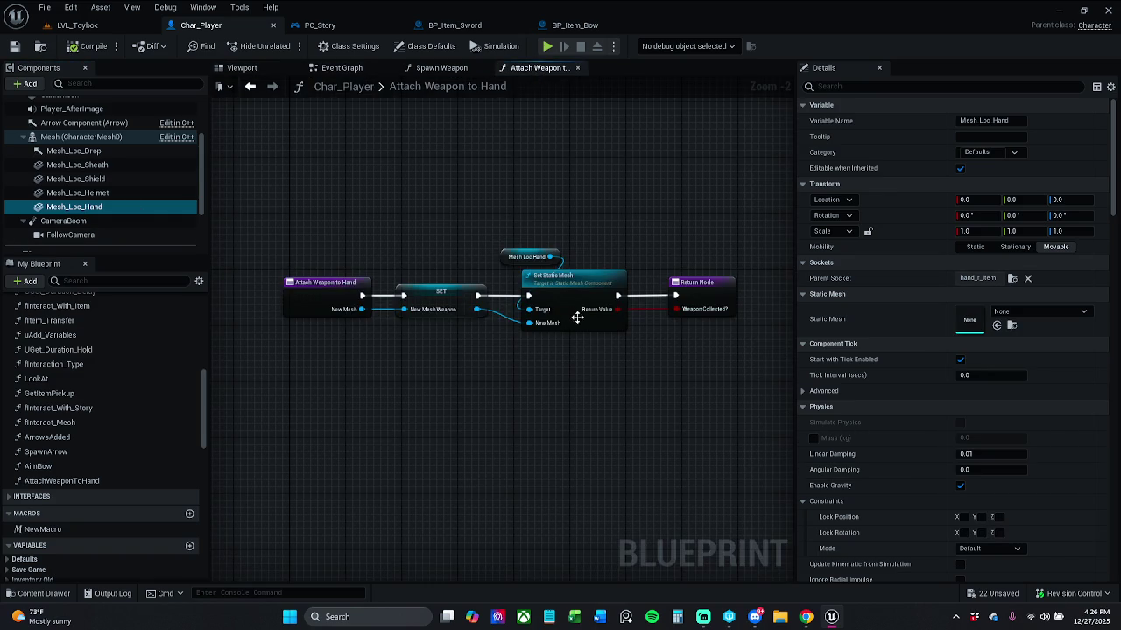
{"action": "left_click", "coordinate": [530, 255]}
{"action": "left_click", "coordinate": [594, 232]}
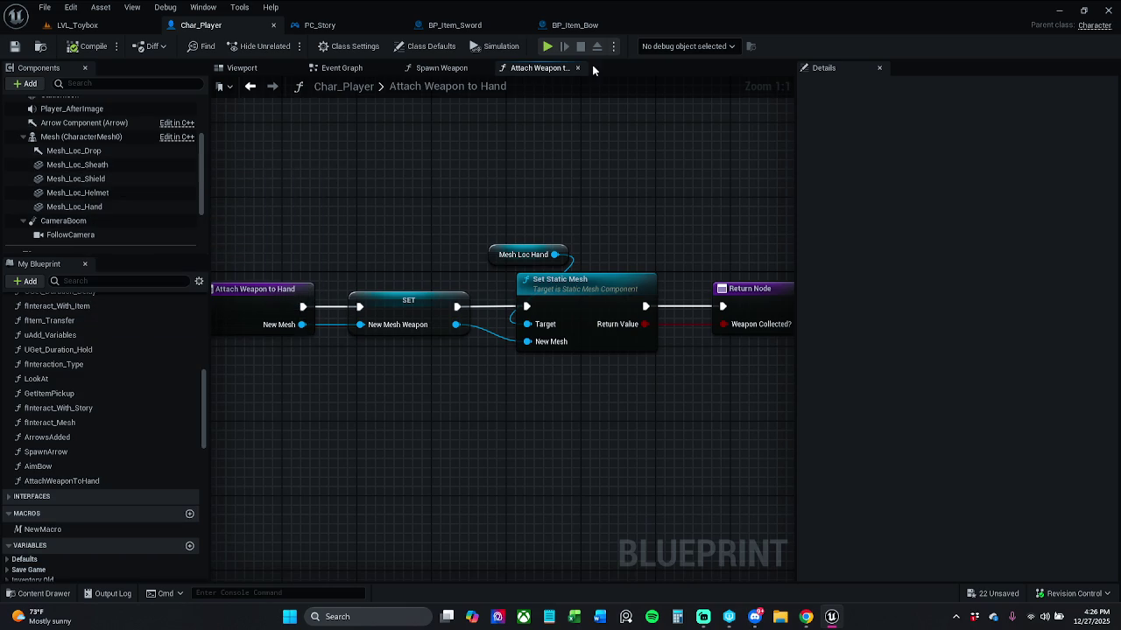
{"action": "left_click", "coordinate": [262, 73]}
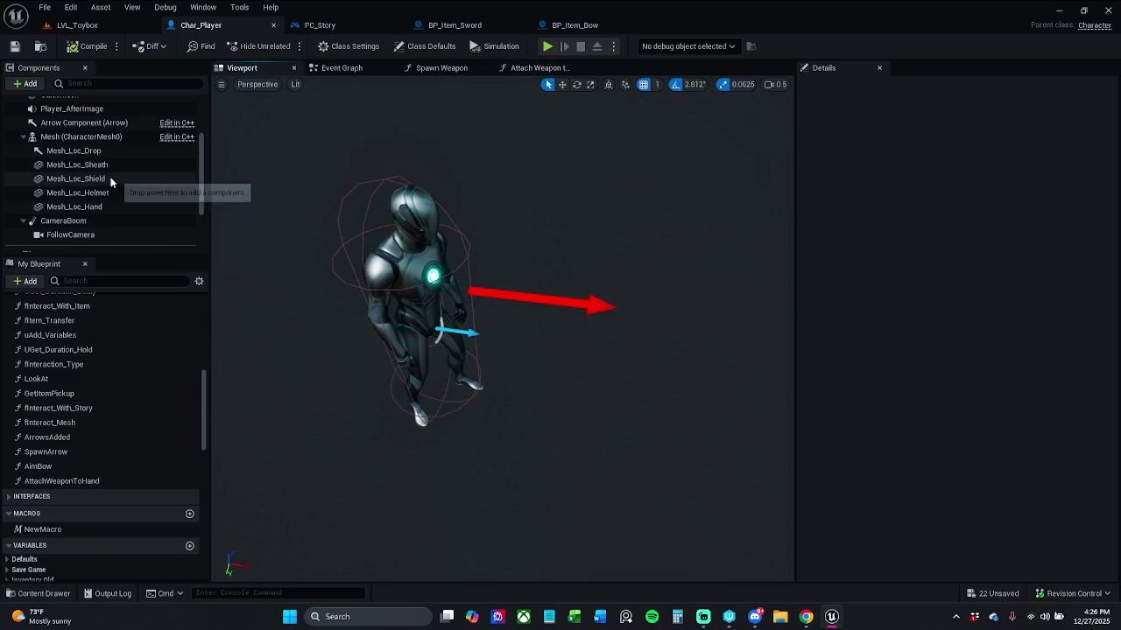
Assign SM_Sword as Mesh_Loc_Hand's static mesh and inspect it in the character's hand.
{"action": "left_click", "coordinate": [114, 207]}
{"action": "left_click", "coordinate": [1029, 313]}
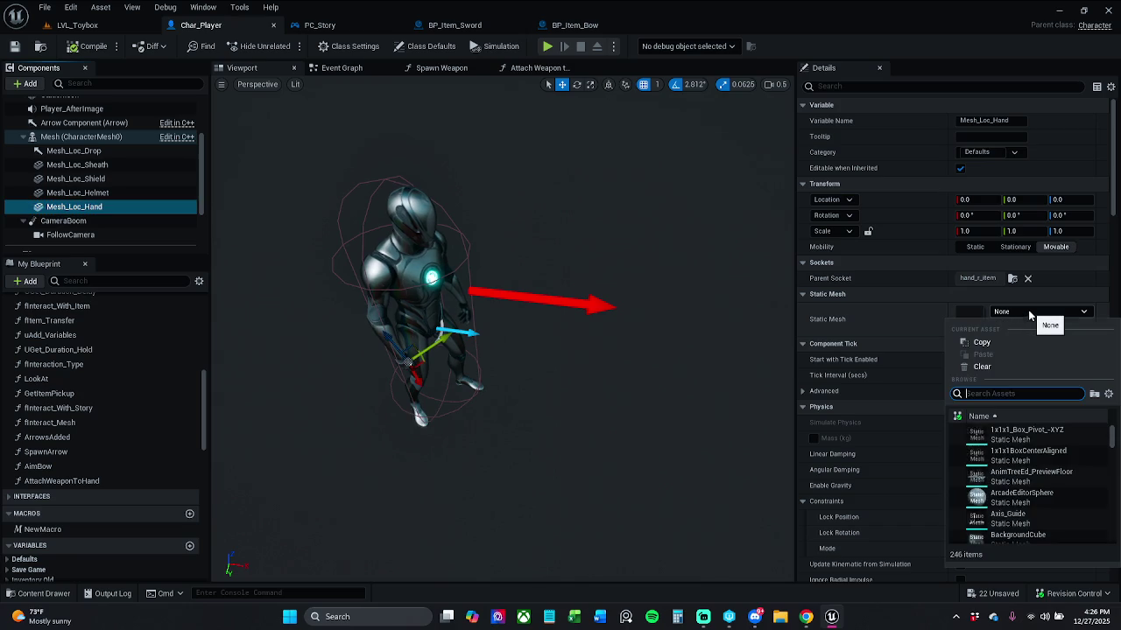
{"action": "type", "text": "smsword"}
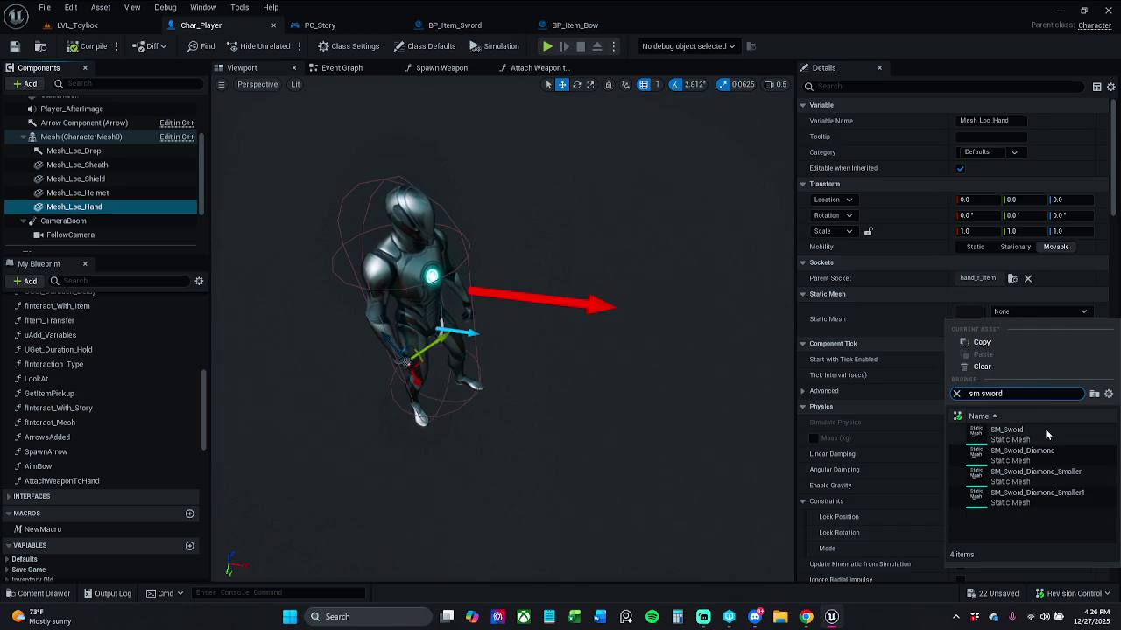
{"action": "left_click", "coordinate": [1045, 428]}
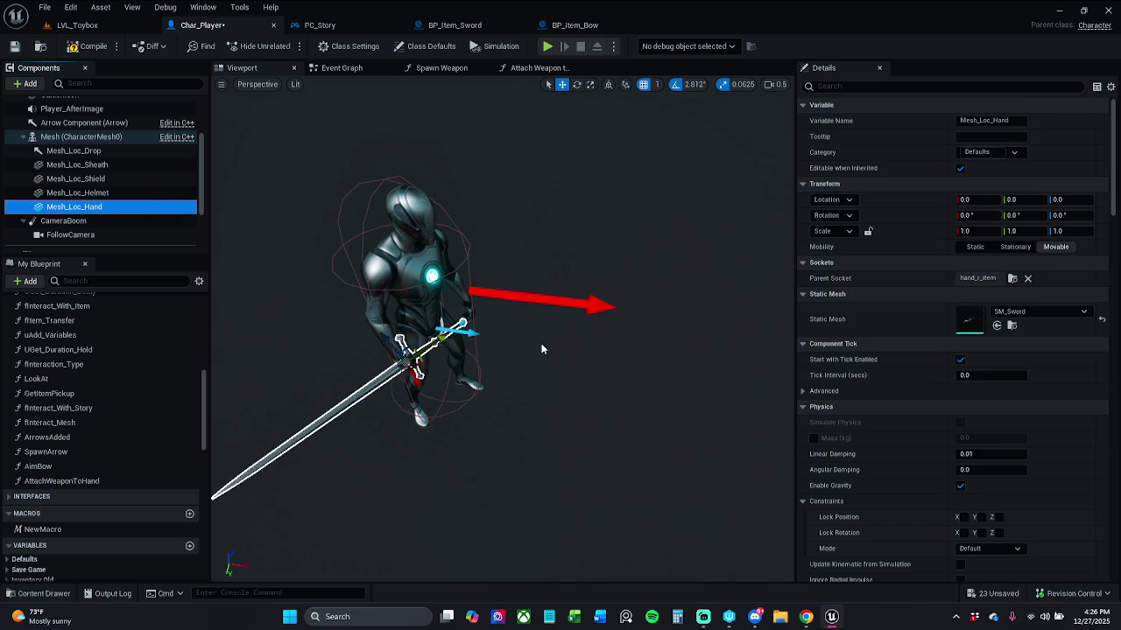
{"action": "scroll", "coordinate": [541, 343], "scroll_direction": "up", "scroll_amount": 3}
{"action": "mouse_move", "coordinate": [502, 329]}
{"action": "left_mouse_down"}
{"action": "mouse_move", "coordinate": [502, 297]}
{"action": "mouse_move", "coordinate": [525, 281]}
{"action": "mouse_move", "coordinate": [543, 350]}
{"action": "mouse_move", "coordinate": [512, 328]}
{"action": "mouse_move", "coordinate": [781, 370]}
{"action": "left_mouse_up"}
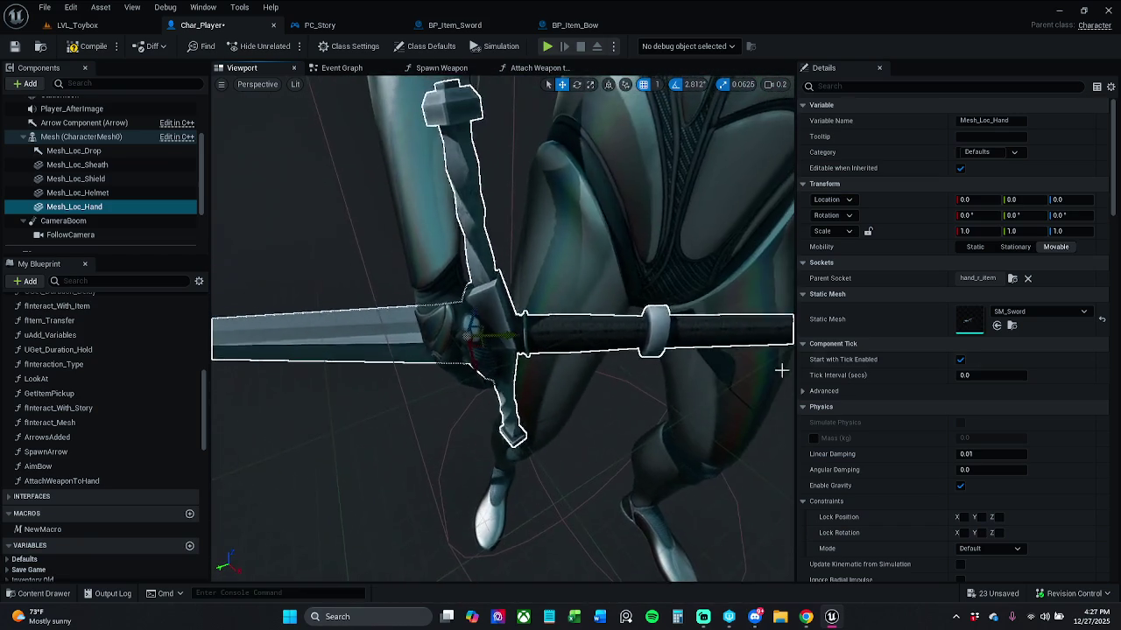
Swap the hand mesh to SM_Bow, adjust its position in the hand, and save Char_Player.
{"action": "left_click", "coordinate": [1039, 312]}
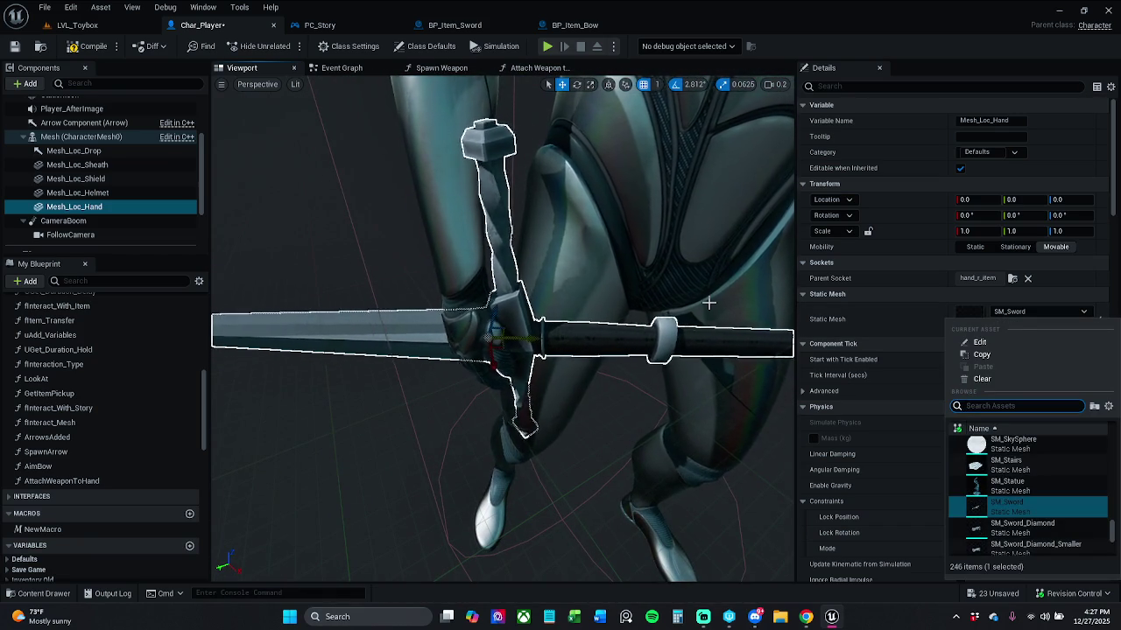
{"action": "type", "text": "bow"}
{"action": "left_click", "coordinate": [990, 448]}
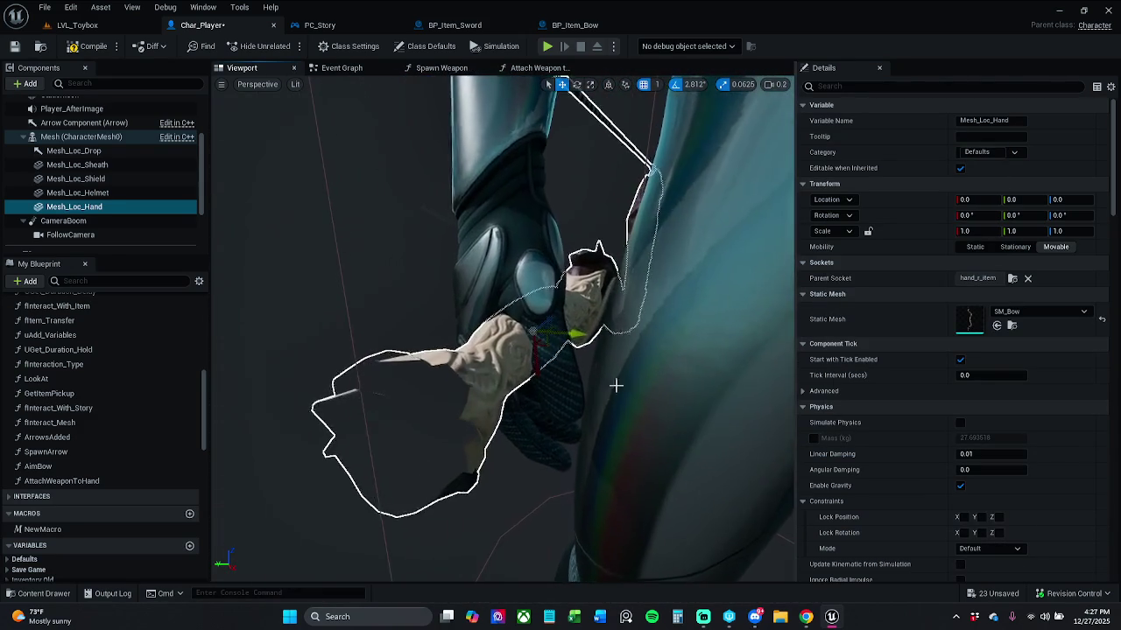
{"action": "left_click_drag", "start_coordinate": [550, 381], "coordinate": [521, 371]}
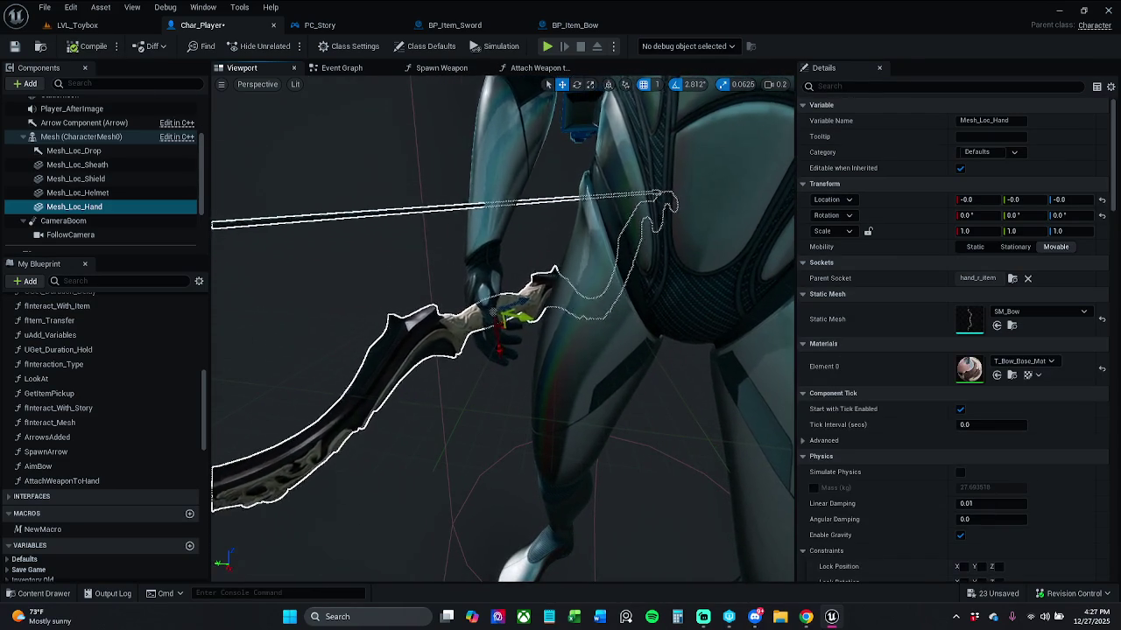
{"action": "left_click", "coordinate": [14, 46]}
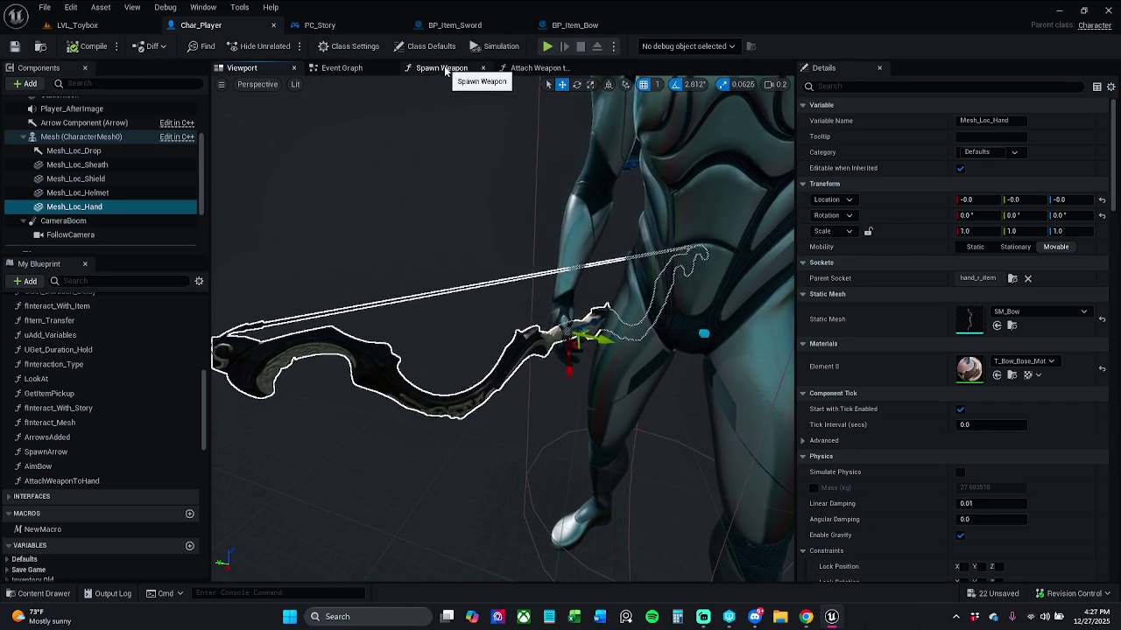
Look over the Event Graph, Spawn Weapon and Attach Weapon to Hand graphs, trying a 'set' action search.
{"action": "left_click", "coordinate": [339, 68]}
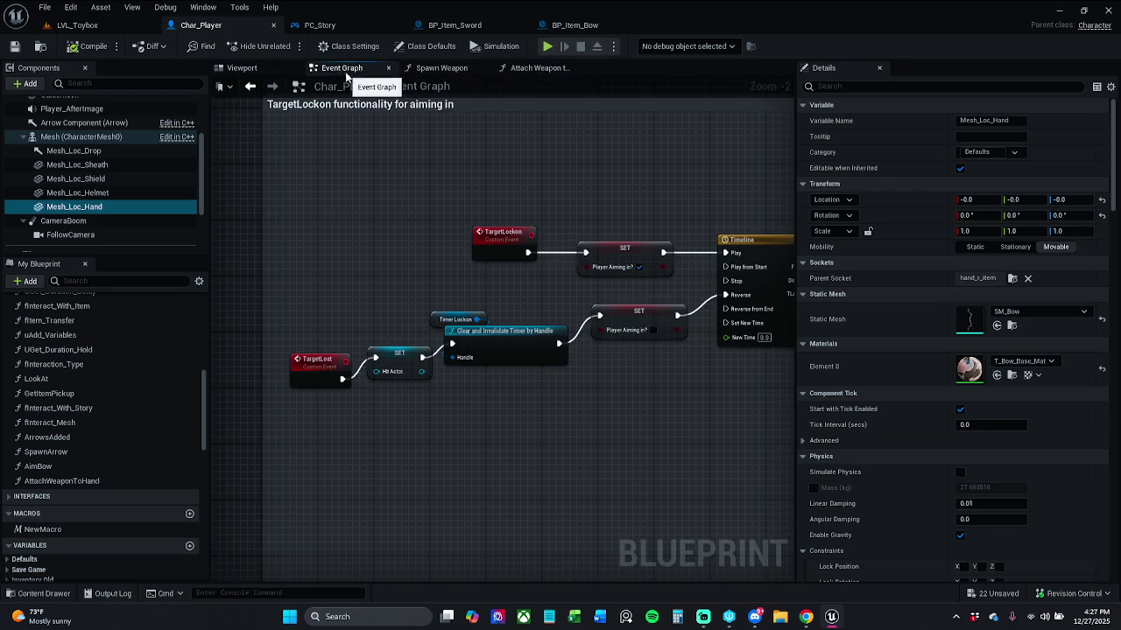
{"action": "left_click", "coordinate": [460, 68]}
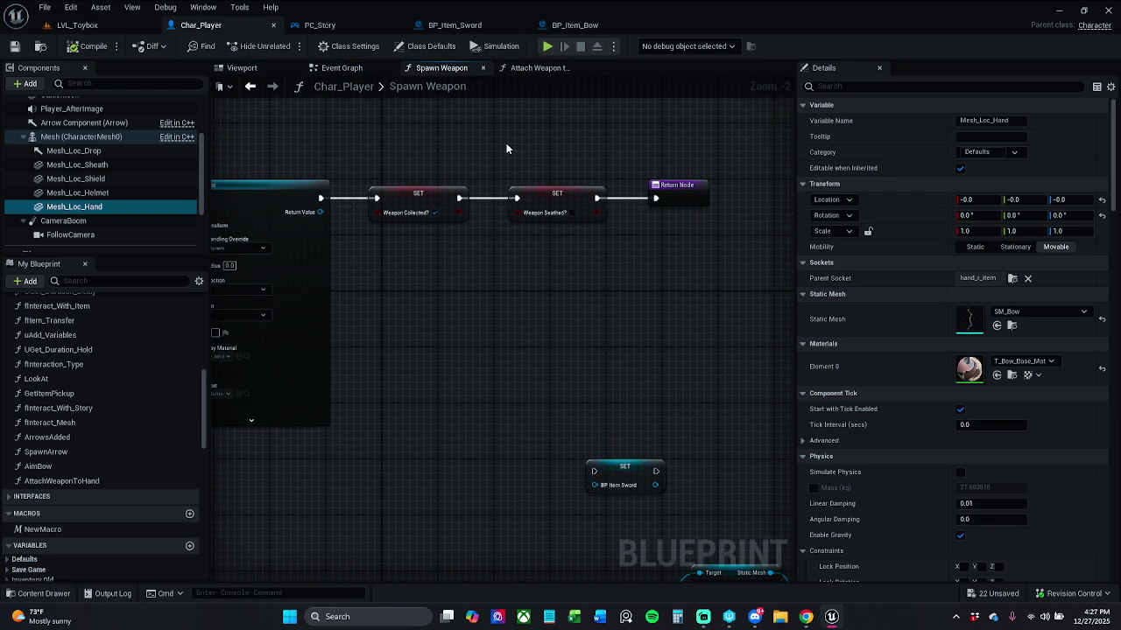
{"action": "left_click", "coordinate": [536, 68]}
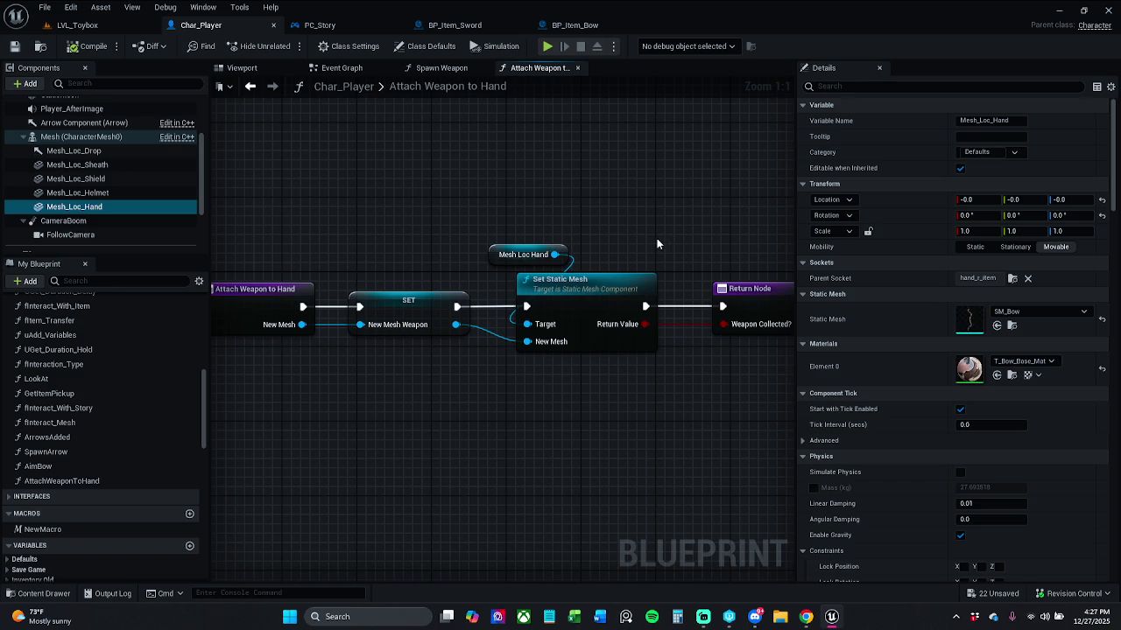
{"action": "right_click", "coordinate": [645, 198]}
{"action": "type", "text": "set"}
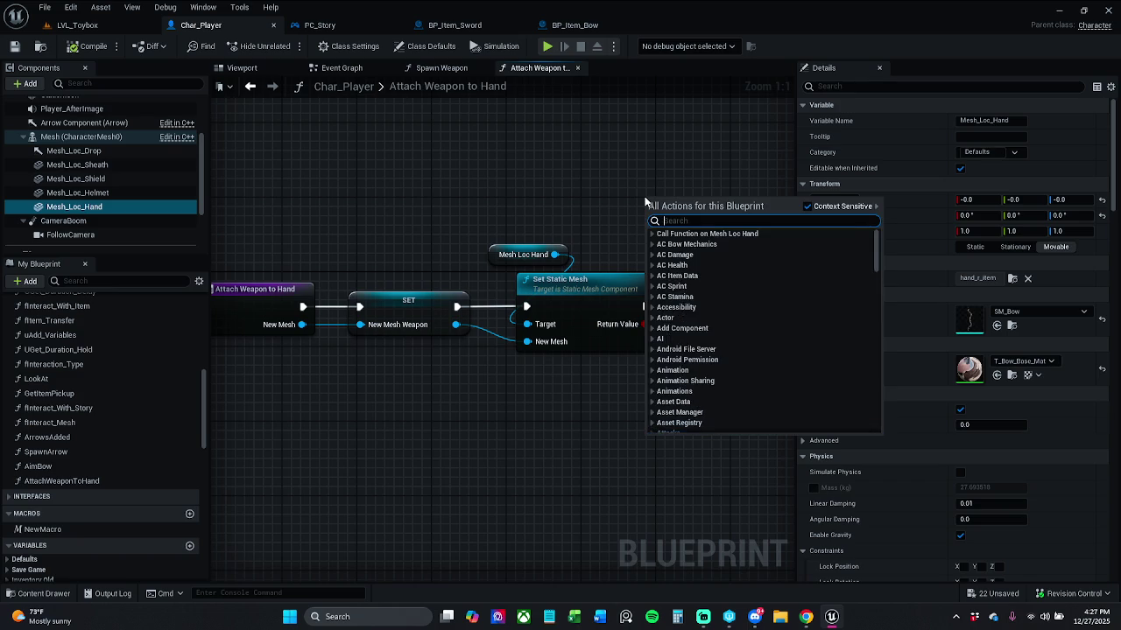
{"action": "left_click", "coordinate": [505, 176]}
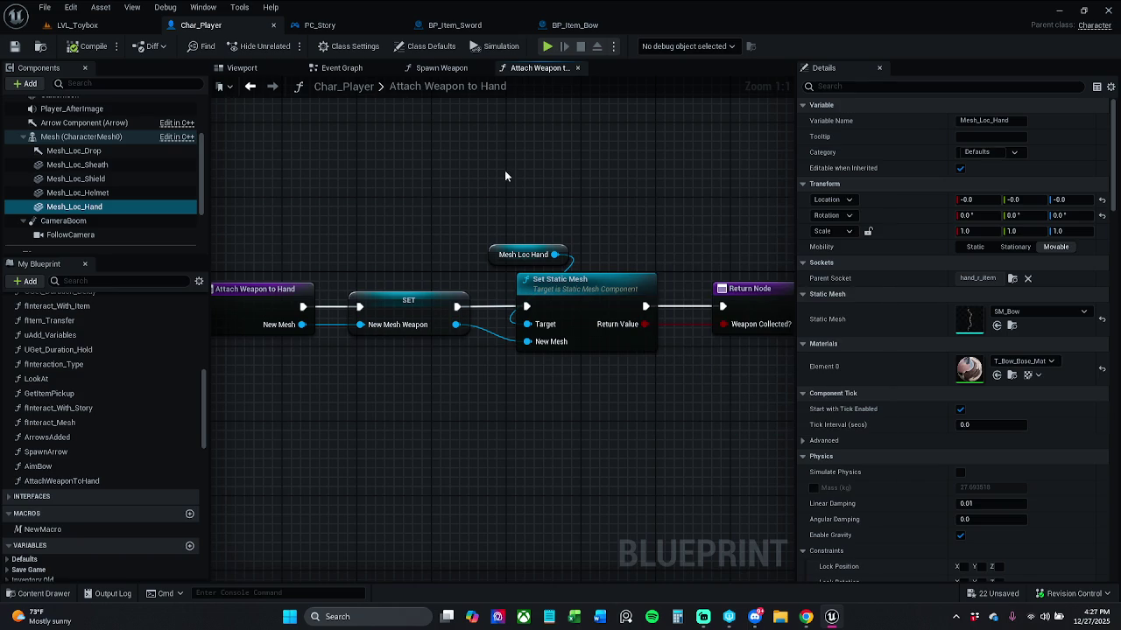
Search all actions for 'set location and' from New Mesh Weapon, then delete the Set World Location And Rotation node.
{"action": "left_click_drag", "start_coordinate": [455, 325], "coordinate": [518, 474]}
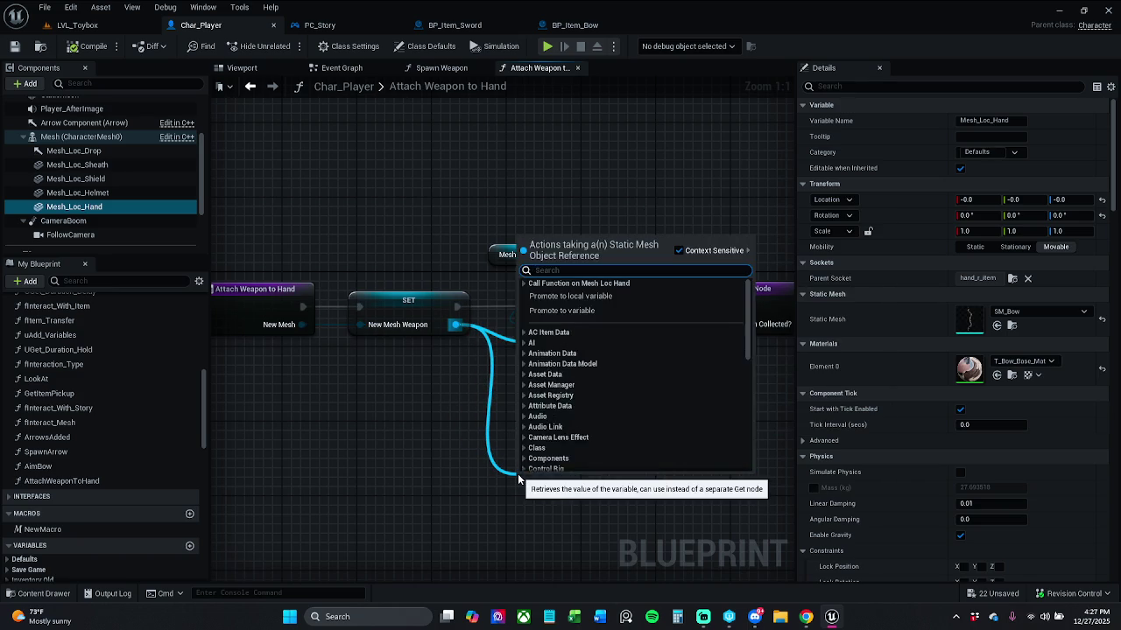
{"action": "type", "text": "set"}
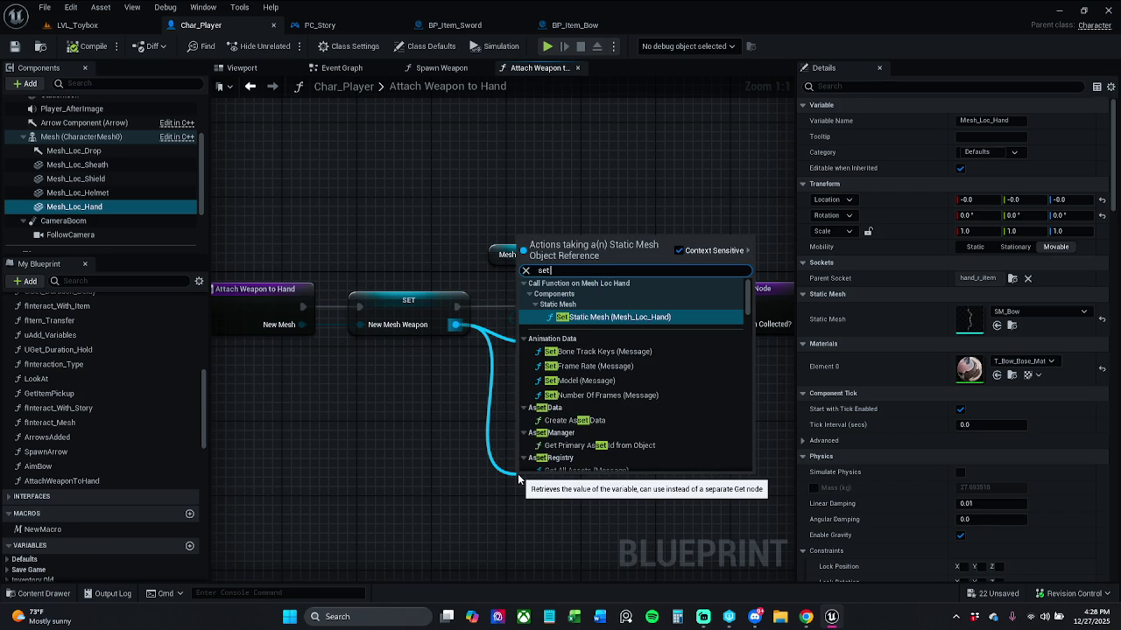
{"action": "type", "text": " ro"}
{"action": "key", "text": "BackSpace"}
{"action": "key", "text": "BackSpace"}
{"action": "type", "text": "lo"}
{"action": "key", "text": "BackSpace"}
{"action": "key", "text": "BackSpace"}
{"action": "key", "text": "BackSpace"}
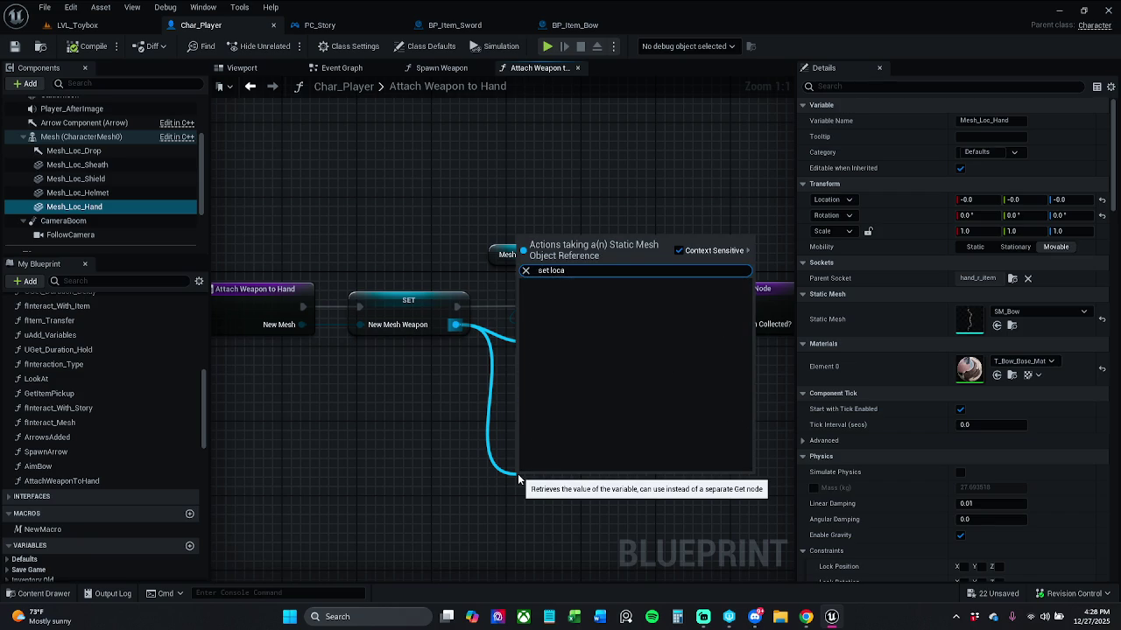
{"action": "type", "text": "act"}
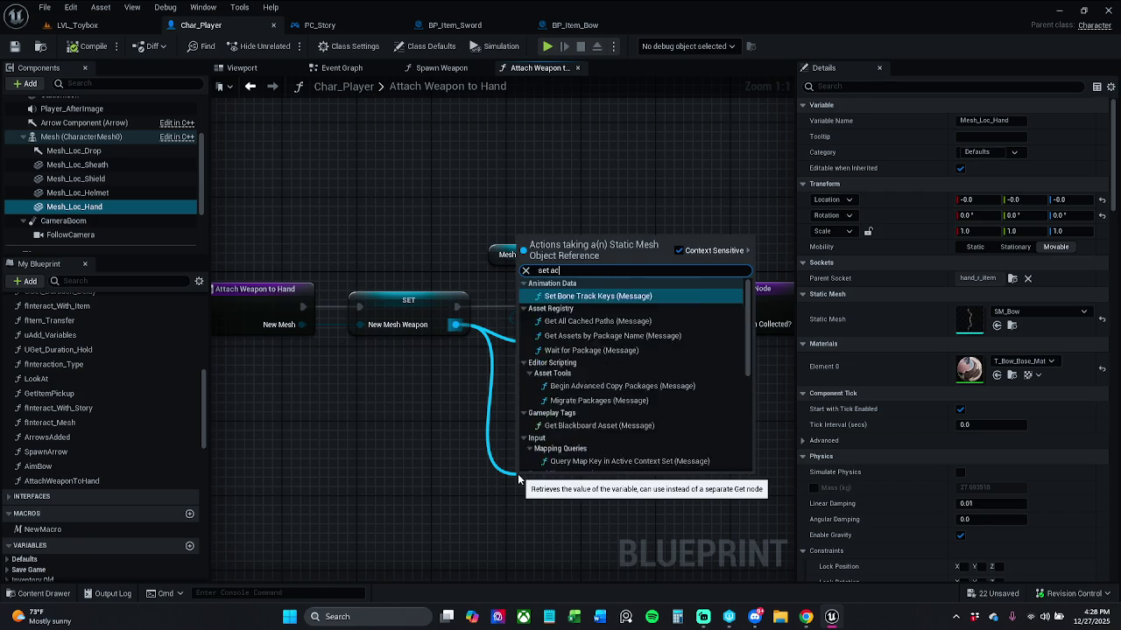
{"action": "key", "text": "BackSpace"}
{"action": "key", "text": "BackSpace"}
{"action": "key", "text": "BackSpace"}
{"action": "left_click", "coordinate": [690, 248]}
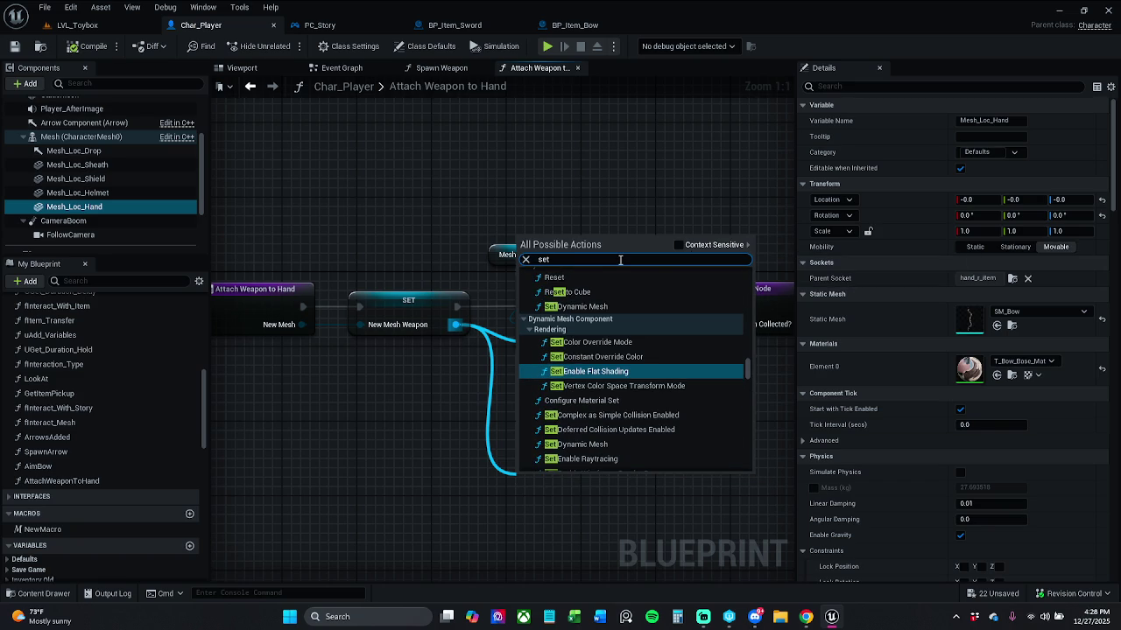
{"action": "type", "text": " locat"}
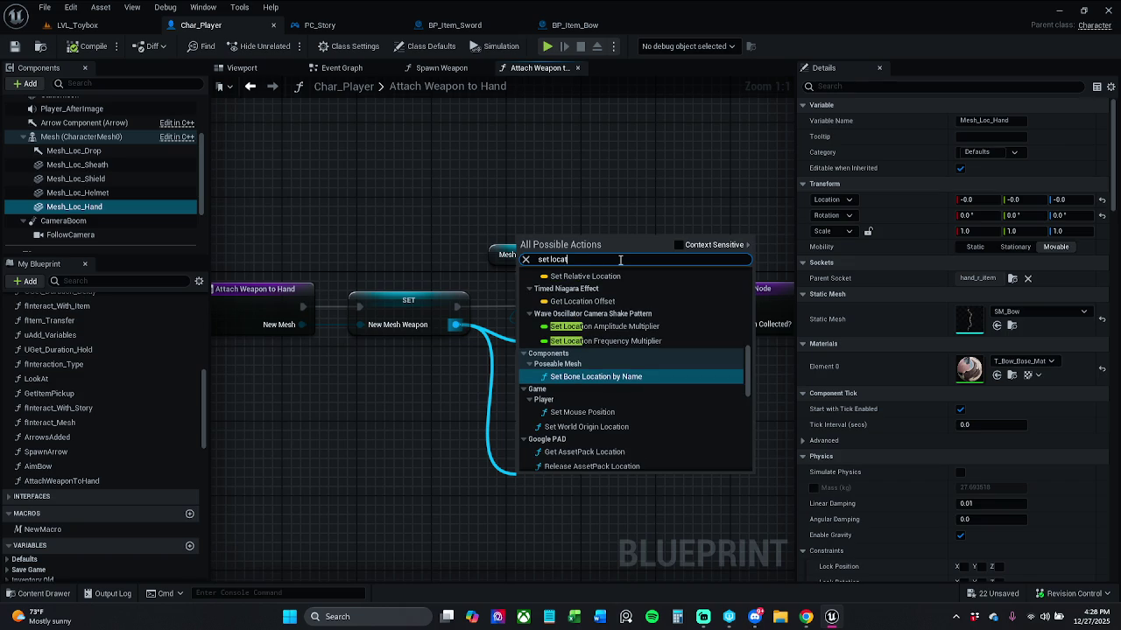
{"action": "type", "text": "ion and"}
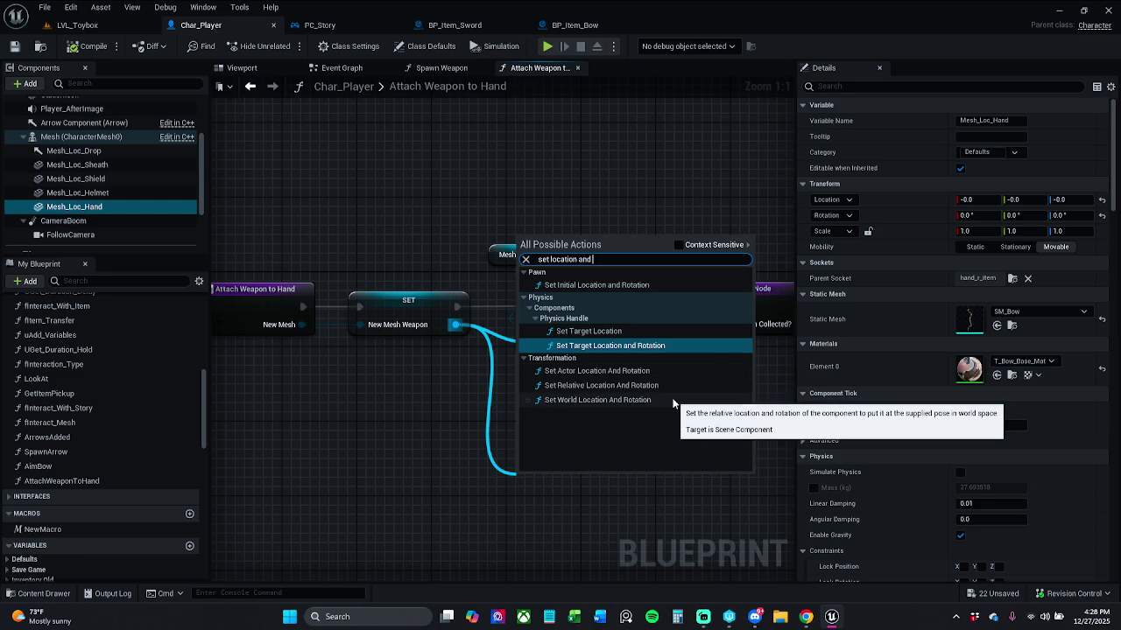
{"action": "left_click", "coordinate": [672, 399]}
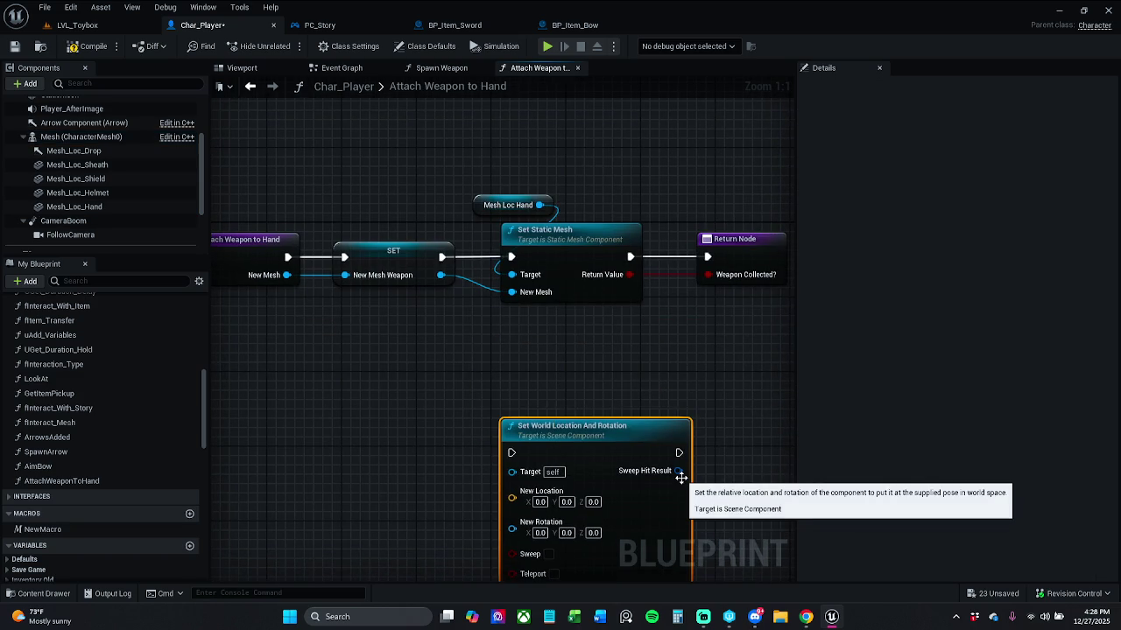
{"action": "key", "text": "Delete"}
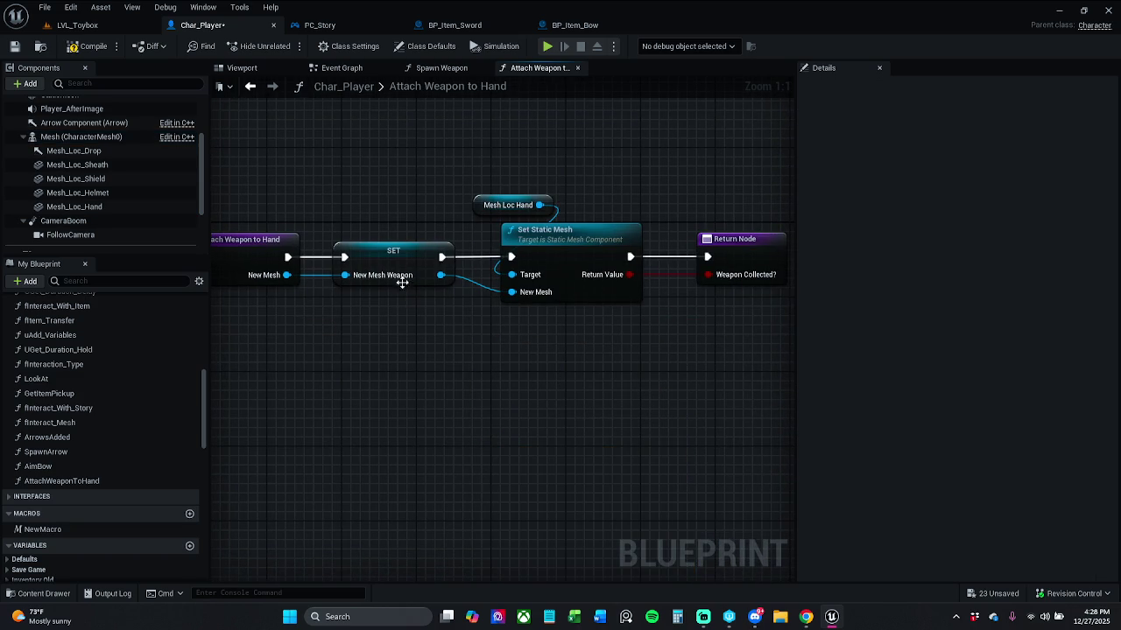
Add a Set Relative Location And Rotation node from the New Mesh Weapon pin.
{"action": "left_click_drag", "start_coordinate": [440, 275], "coordinate": [465, 355]}
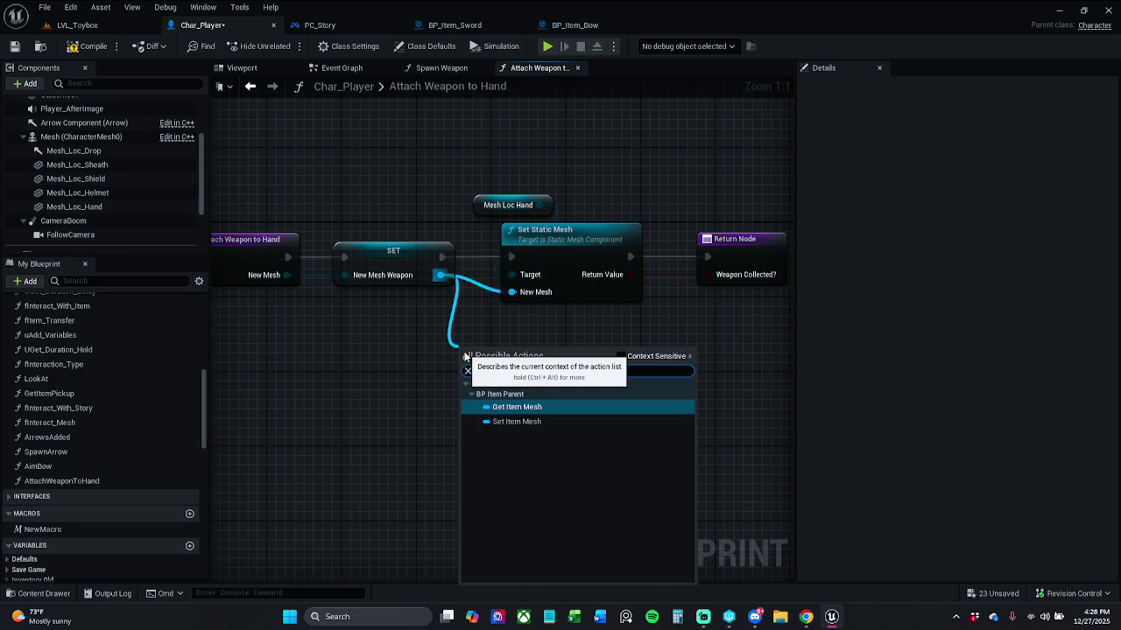
{"action": "left_click", "coordinate": [402, 415]}
{"action": "mouse_move", "coordinate": [440, 275]}
{"action": "left_mouse_down"}
{"action": "mouse_move", "coordinate": [470, 332]}
{"action": "mouse_move", "coordinate": [468, 381]}
{"action": "left_mouse_up"}
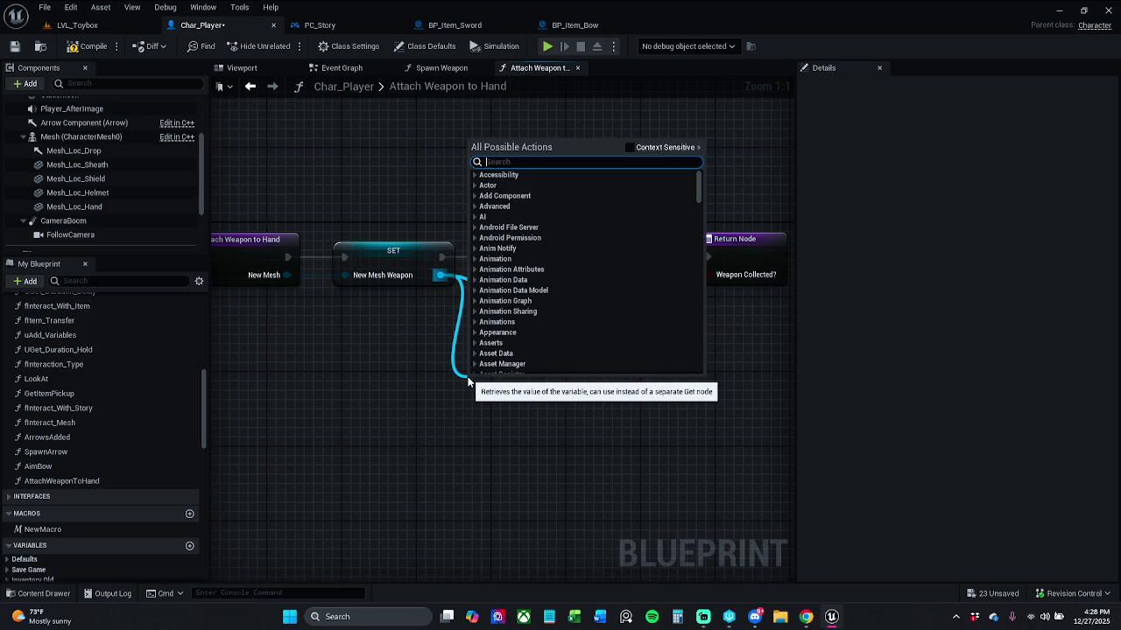
{"action": "type", "text": "set act"}
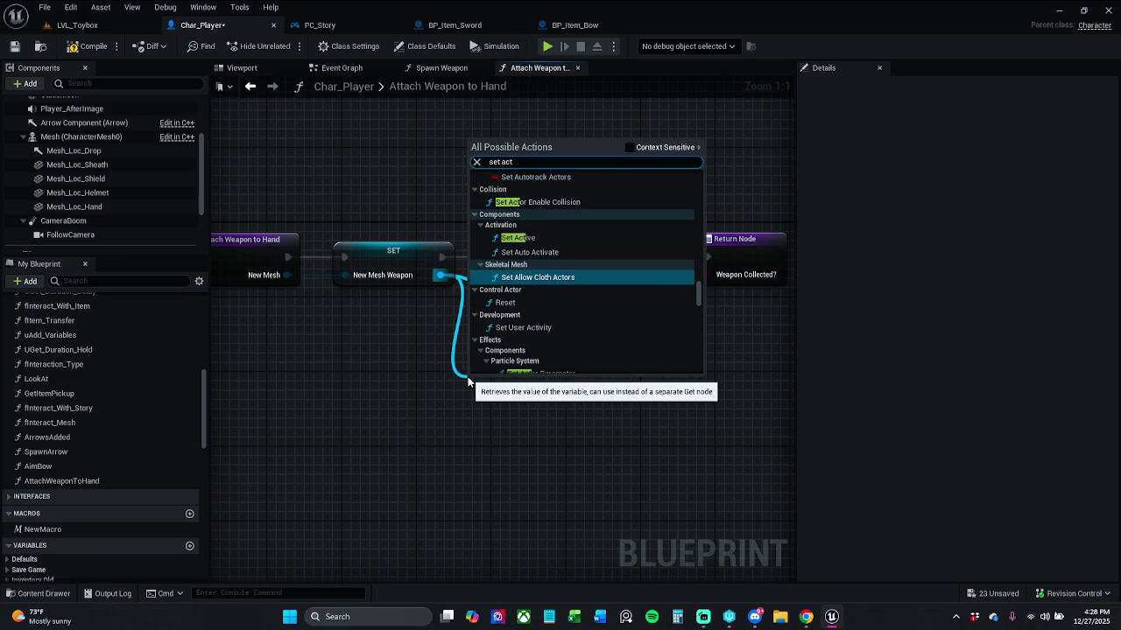
{"action": "type", "text": "o"}
{"action": "key", "text": "BackSpace"}
{"action": "key", "text": "BackSpace"}
{"action": "key", "text": "BackSpace"}
{"action": "type", "text": "locatio"}
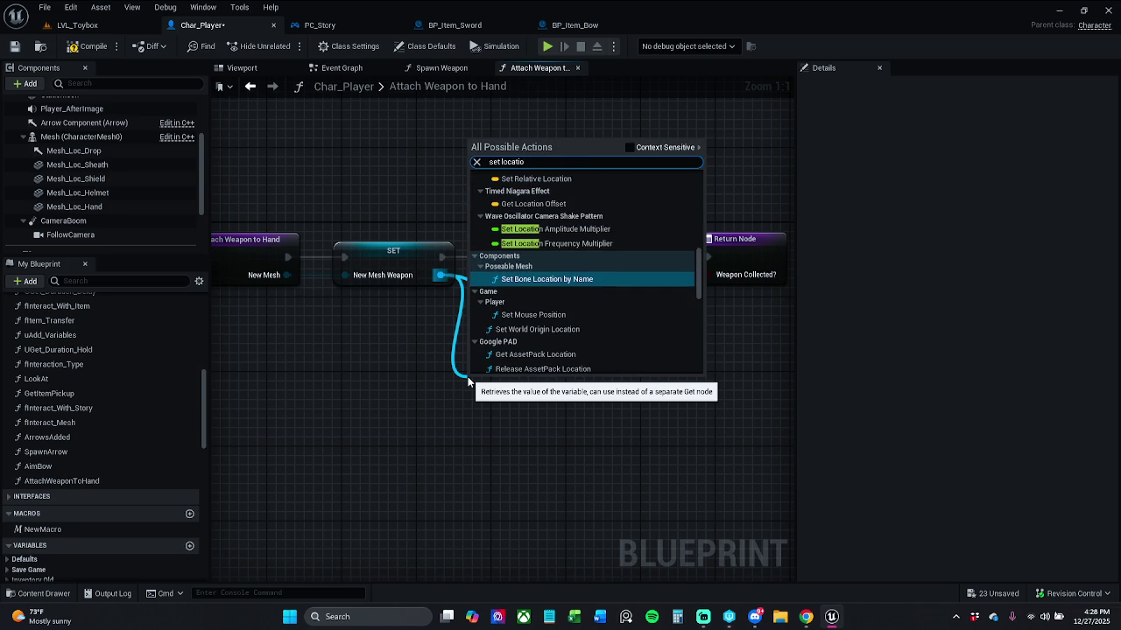
{"action": "type", "text": "n and rotat"}
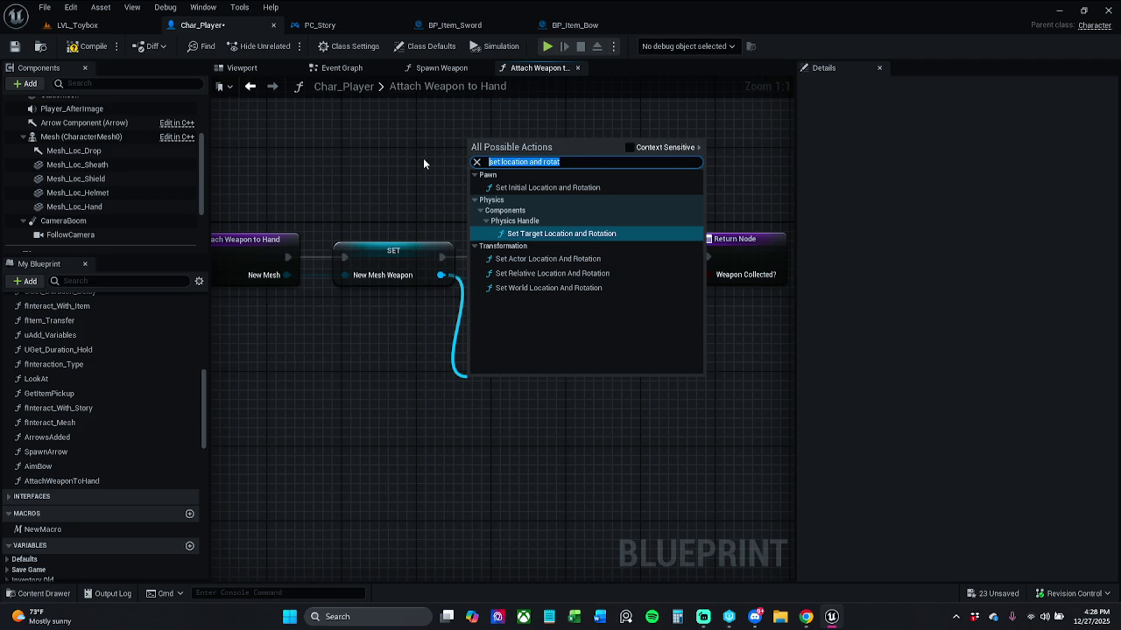
{"action": "left_click", "coordinate": [556, 350]}
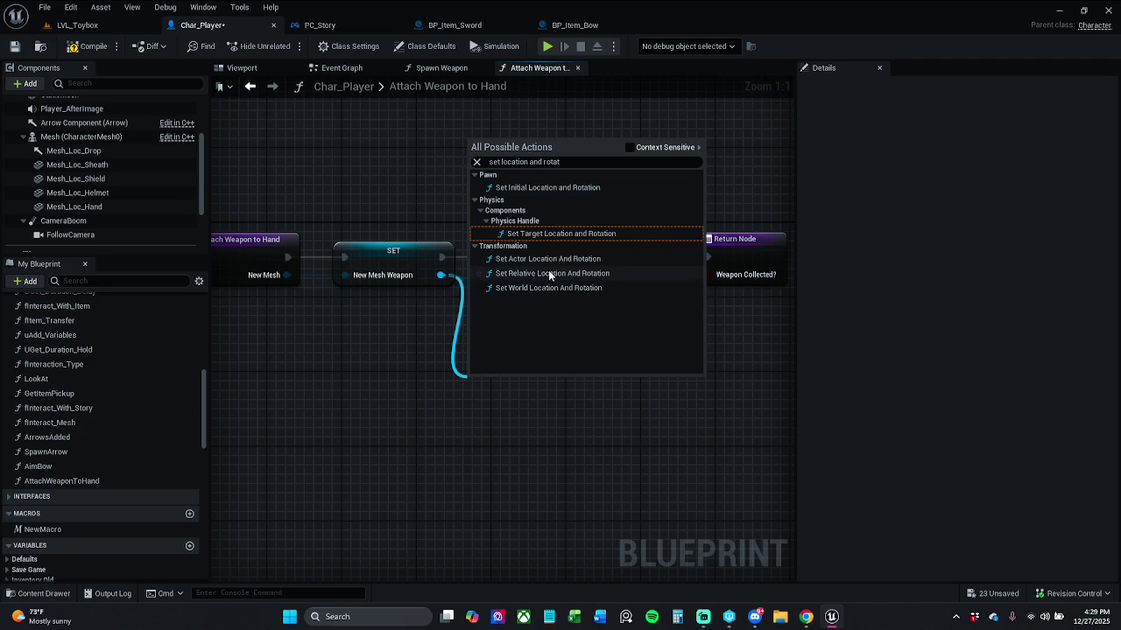
{"action": "left_click", "coordinate": [560, 274]}
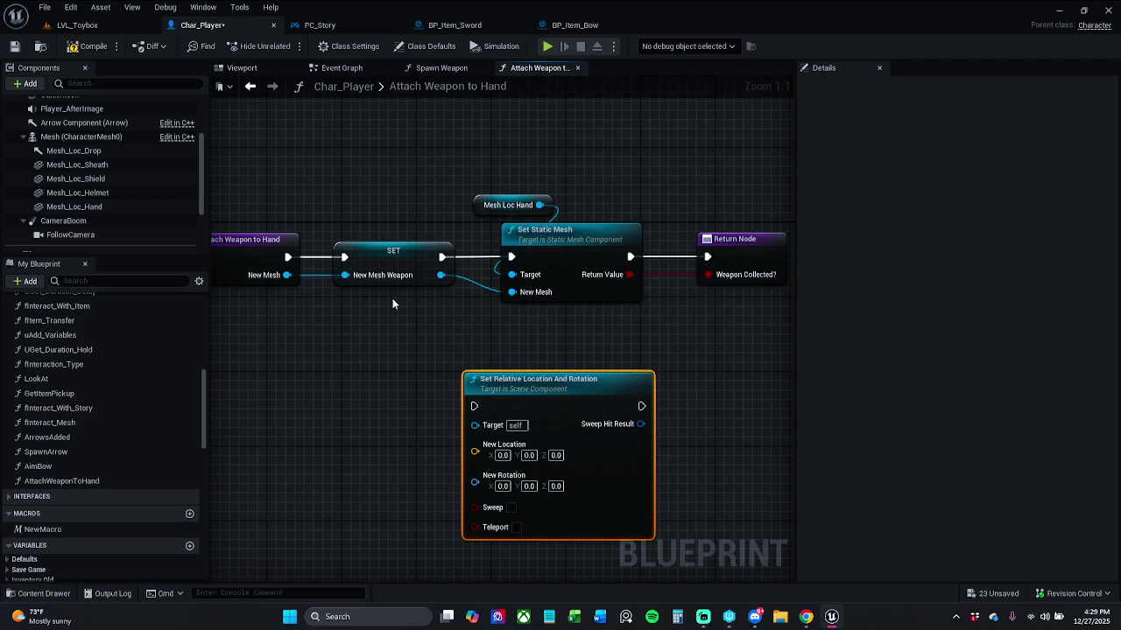
Add a Set Actor Location And Rotation node and move it below the main chain.
{"action": "mouse_move", "coordinate": [441, 275]}
{"action": "left_mouse_down"}
{"action": "mouse_move", "coordinate": [465, 220]}
{"action": "mouse_move", "coordinate": [443, 142]}
{"action": "left_mouse_up"}
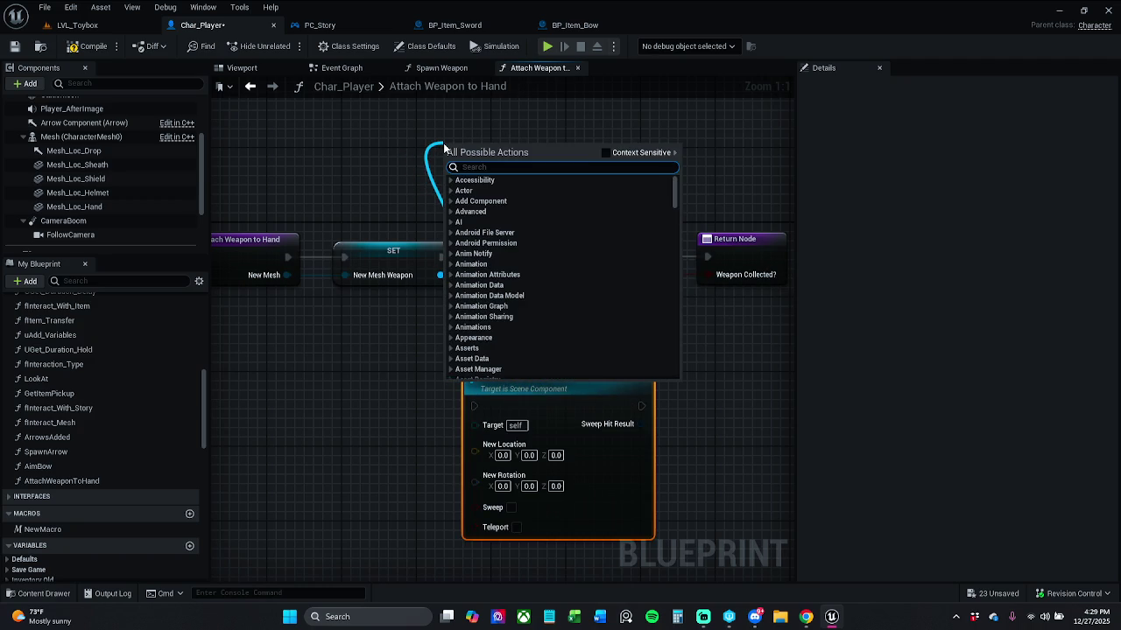
{"action": "type", "text": "set location and rotat"}
{"action": "left_click", "coordinate": [543, 264]}
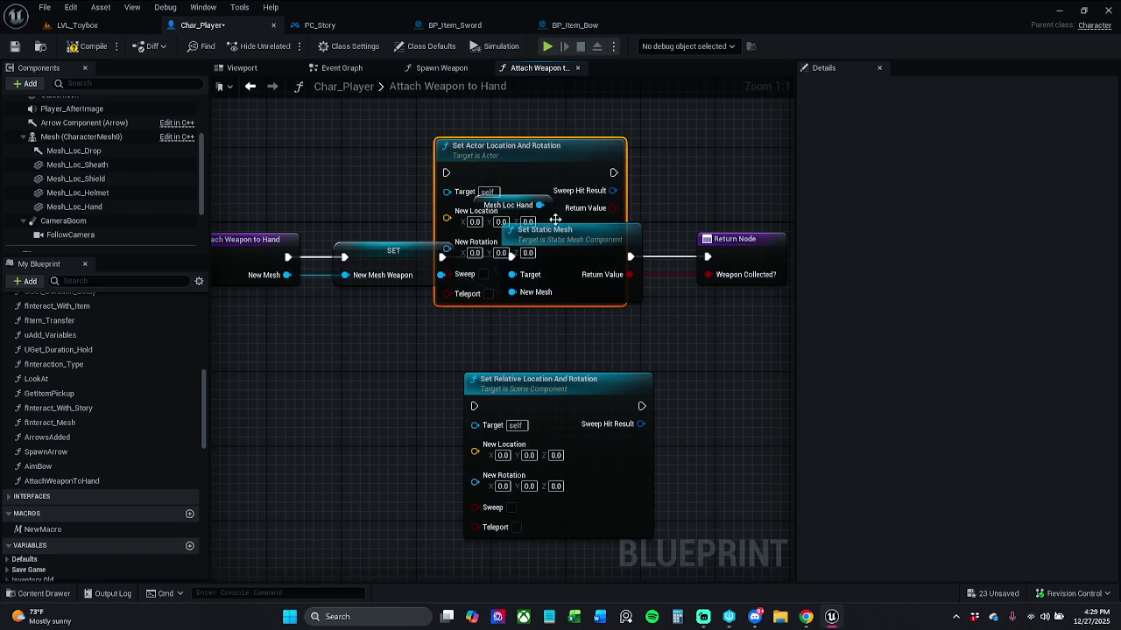
{"action": "mouse_move", "coordinate": [546, 179]}
{"action": "left_mouse_down"}
{"action": "mouse_move", "coordinate": [783, 380]}
{"action": "mouse_move", "coordinate": [522, 299]}
{"action": "mouse_move", "coordinate": [584, 282]}
{"action": "mouse_move", "coordinate": [621, 310]}
{"action": "mouse_move", "coordinate": [632, 300]}
{"action": "left_mouse_up"}
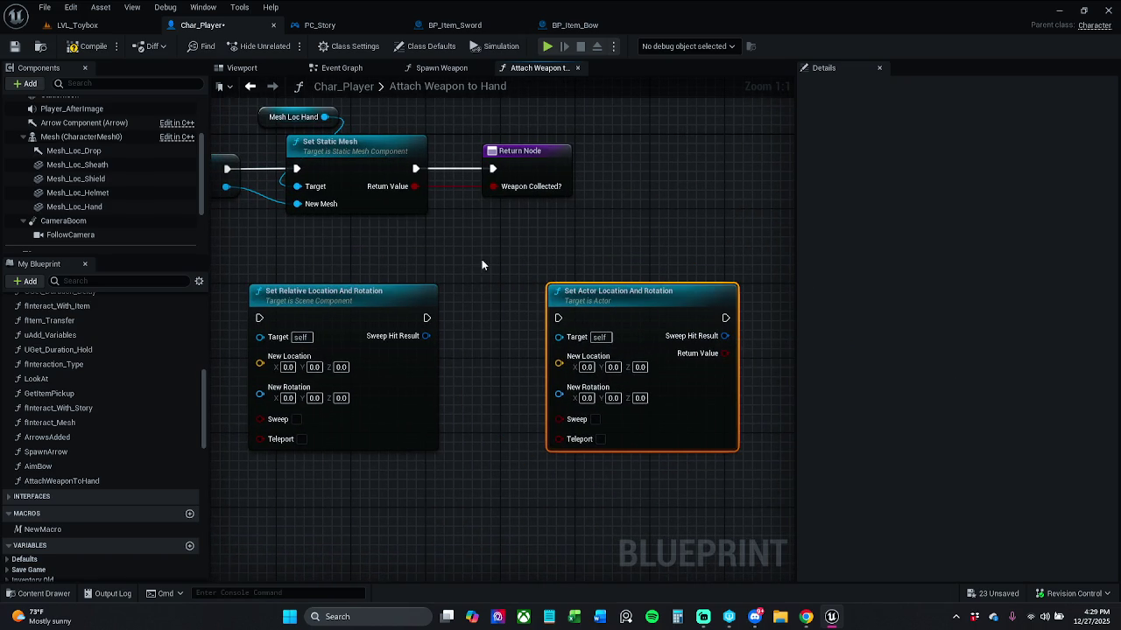
{"action": "left_click_drag", "start_coordinate": [458, 258], "coordinate": [532, 243]}
{"action": "left_click", "coordinate": [443, 323]}
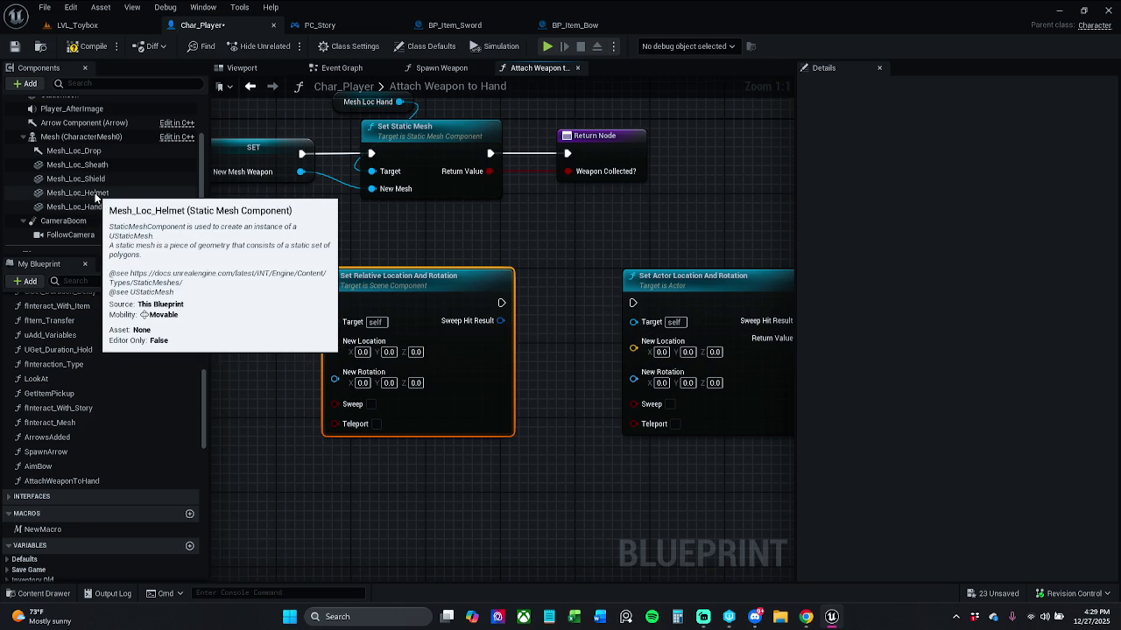
{"action": "mouse_move", "coordinate": [337, 222]}
{"action": "left_mouse_down"}
{"action": "mouse_move", "coordinate": [487, 268]}
{"action": "mouse_move", "coordinate": [382, 322]}
{"action": "left_mouse_up"}
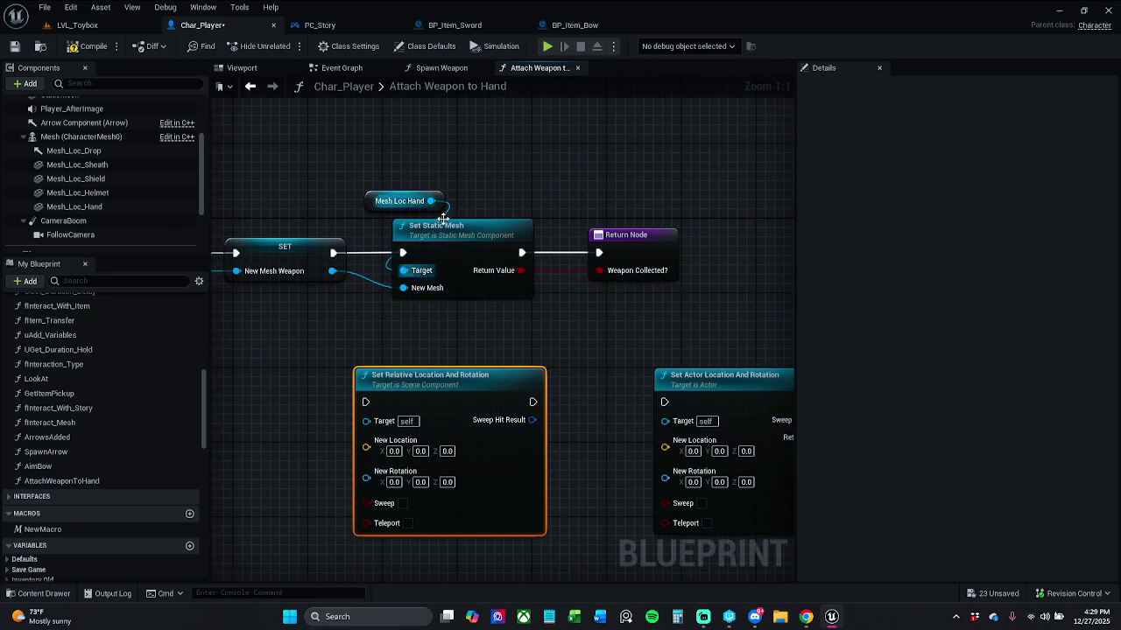
From Mesh Loc Hand, add a context-sensitive Set Relative Location And Rotation node for Mesh_Loc_Hand.
{"action": "mouse_move", "coordinate": [431, 200]}
{"action": "left_mouse_down"}
{"action": "mouse_move", "coordinate": [462, 201]}
{"action": "mouse_move", "coordinate": [503, 142]}
{"action": "left_mouse_up"}
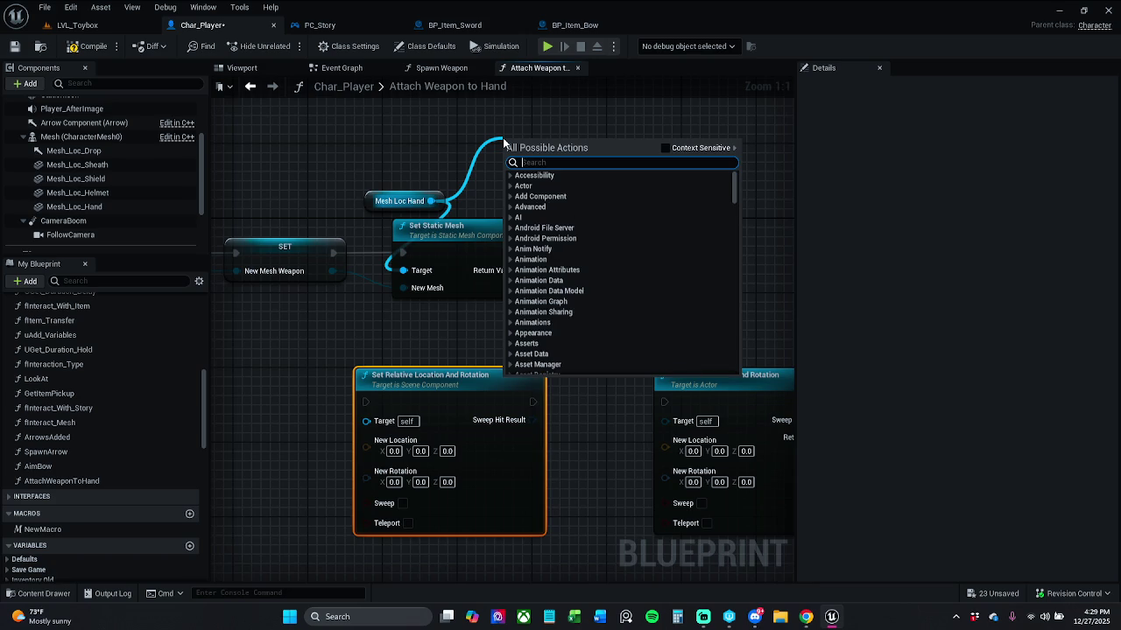
{"action": "type", "text": "set location and rotat"}
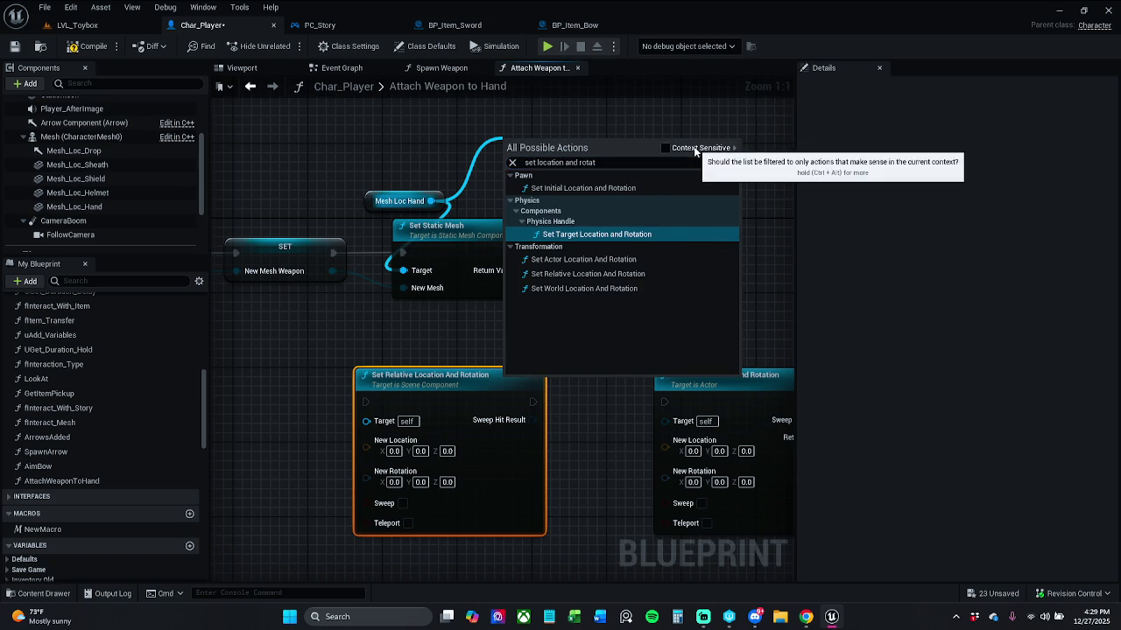
{"action": "left_click", "coordinate": [697, 148]}
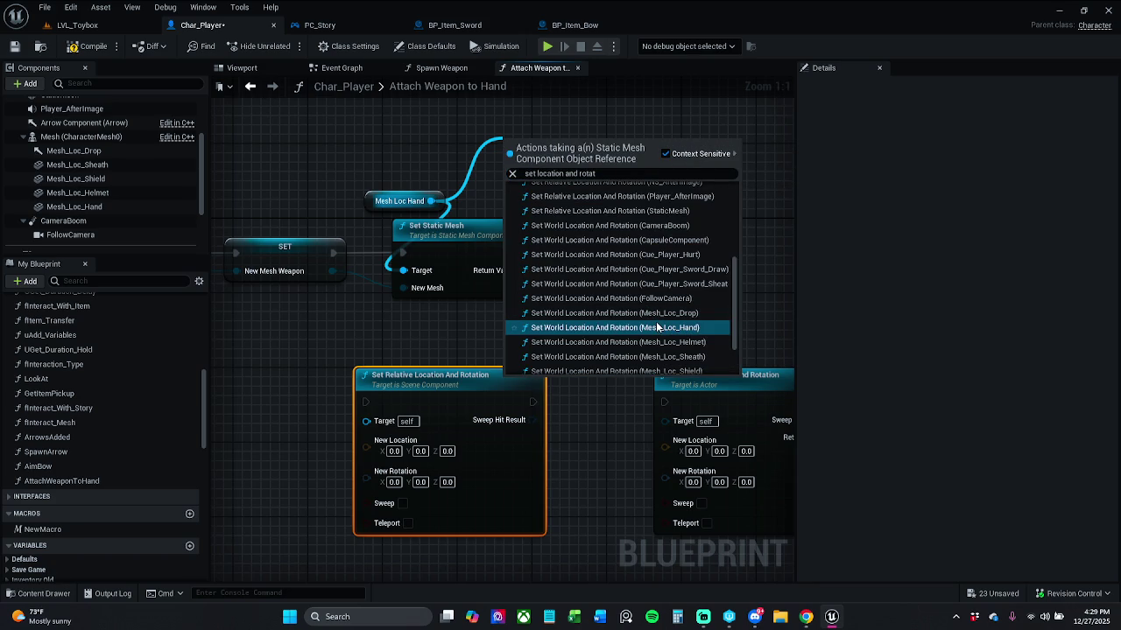
{"action": "scroll", "coordinate": [586, 301], "scroll_direction": "up", "scroll_amount": 4}
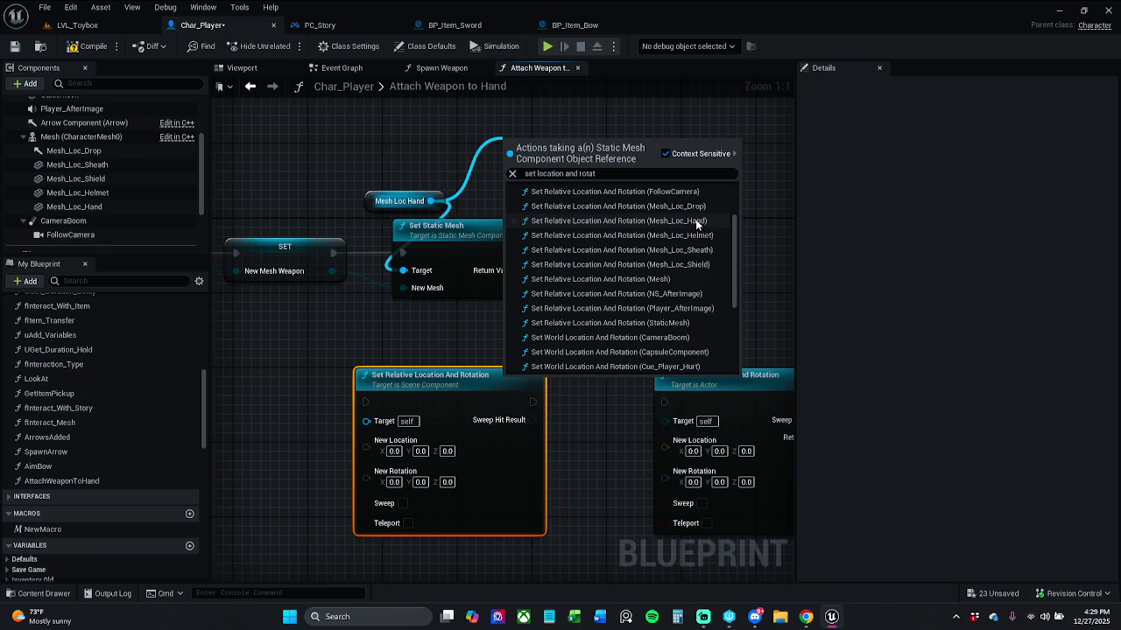
{"action": "left_click", "coordinate": [697, 223]}
Move the new Set Relative Location node clear of Set Static Mesh and push the two unused nodes aside.
{"action": "mouse_move", "coordinate": [604, 275]}
{"action": "left_mouse_down"}
{"action": "mouse_move", "coordinate": [728, 229]}
{"action": "mouse_move", "coordinate": [778, 226]}
{"action": "left_mouse_up"}
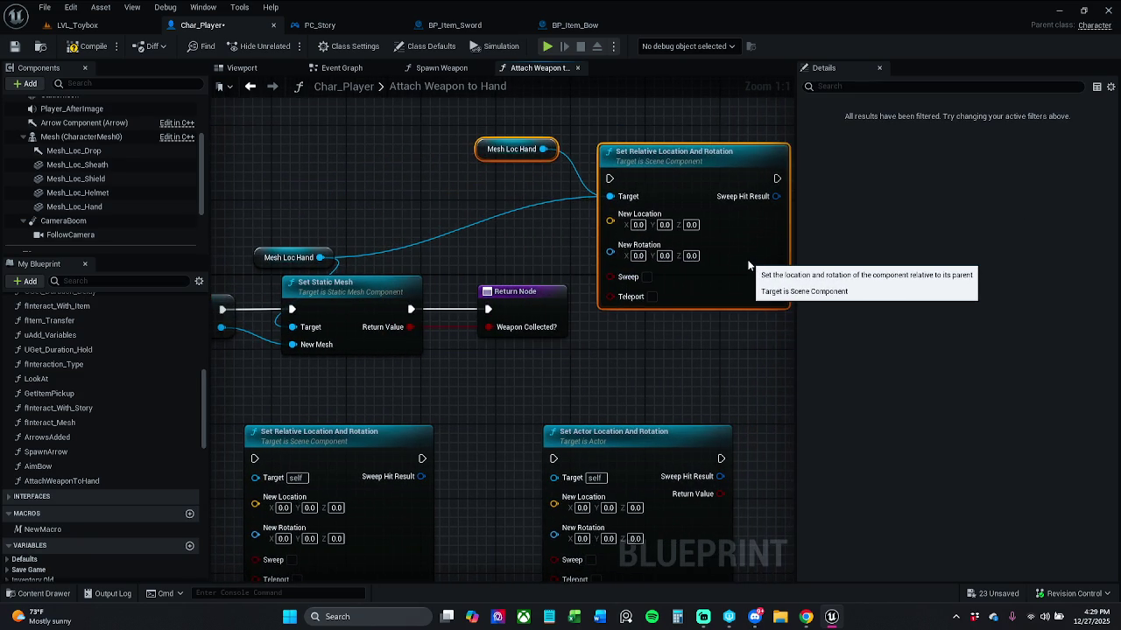
{"action": "left_click_drag", "start_coordinate": [749, 266], "coordinate": [754, 317]}
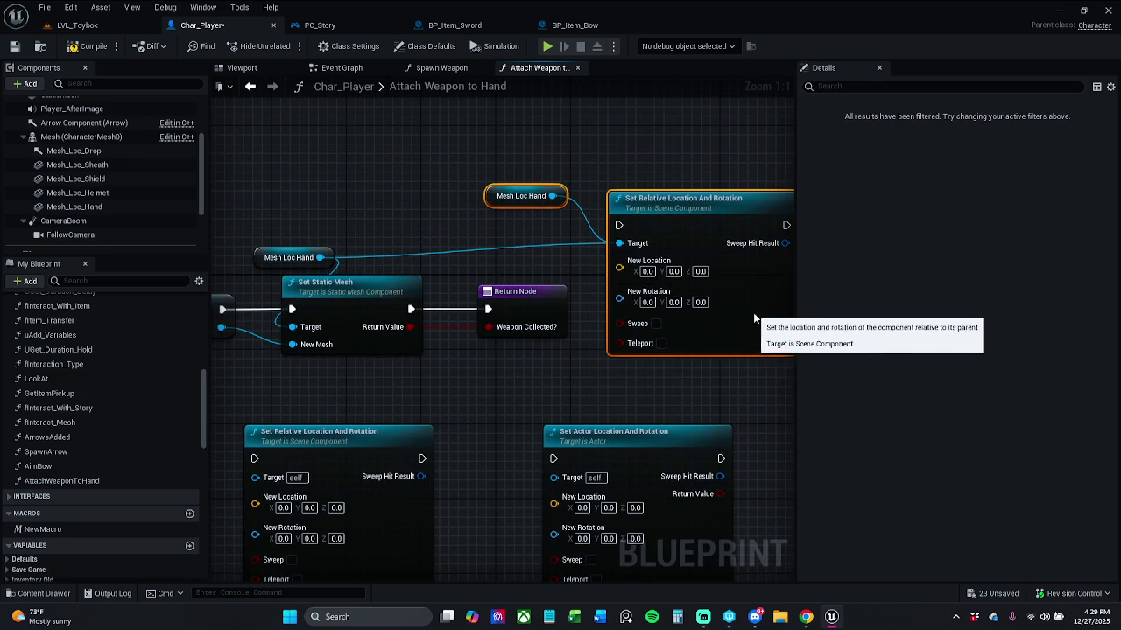
{"action": "left_click_drag", "start_coordinate": [615, 409], "coordinate": [599, 299]}
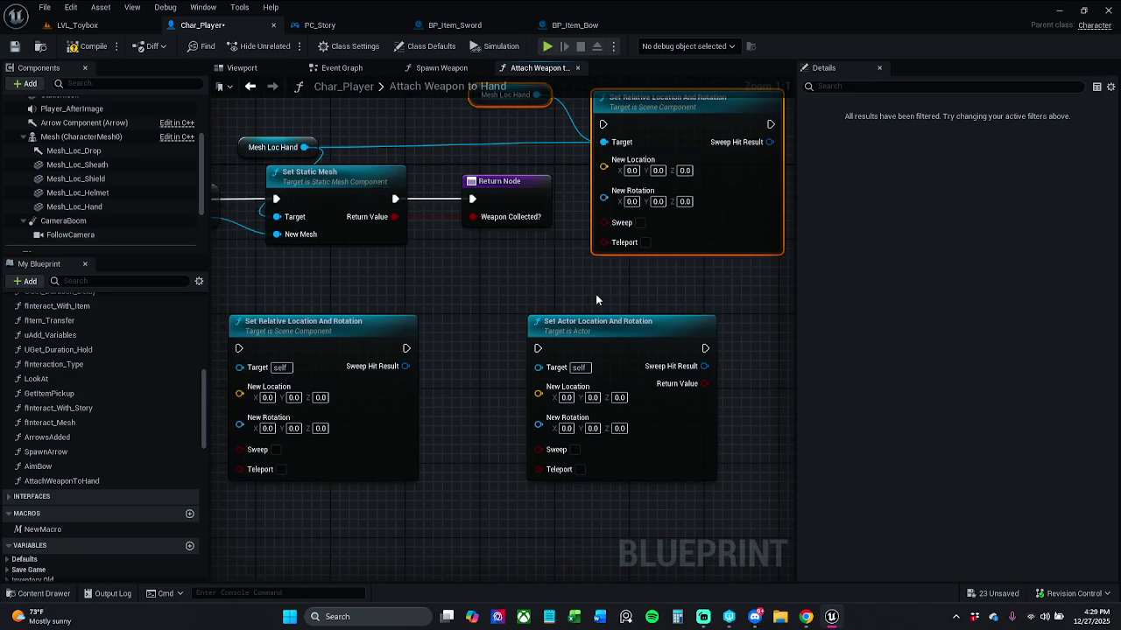
{"action": "mouse_move", "coordinate": [472, 288]}
{"action": "left_mouse_down"}
{"action": "mouse_move", "coordinate": [681, 475]}
{"action": "mouse_move", "coordinate": [572, 283]}
{"action": "mouse_move", "coordinate": [554, 104]}
{"action": "left_mouse_up"}
{"action": "scroll", "coordinate": [639, 444], "scroll_direction": "down", "scroll_amount": 3}
{"action": "left_click", "coordinate": [713, 245]}
{"action": "mouse_move", "coordinate": [701, 287]}
{"action": "left_mouse_down"}
{"action": "mouse_move", "coordinate": [701, 339]}
{"action": "mouse_move", "coordinate": [698, 303]}
{"action": "left_mouse_up"}
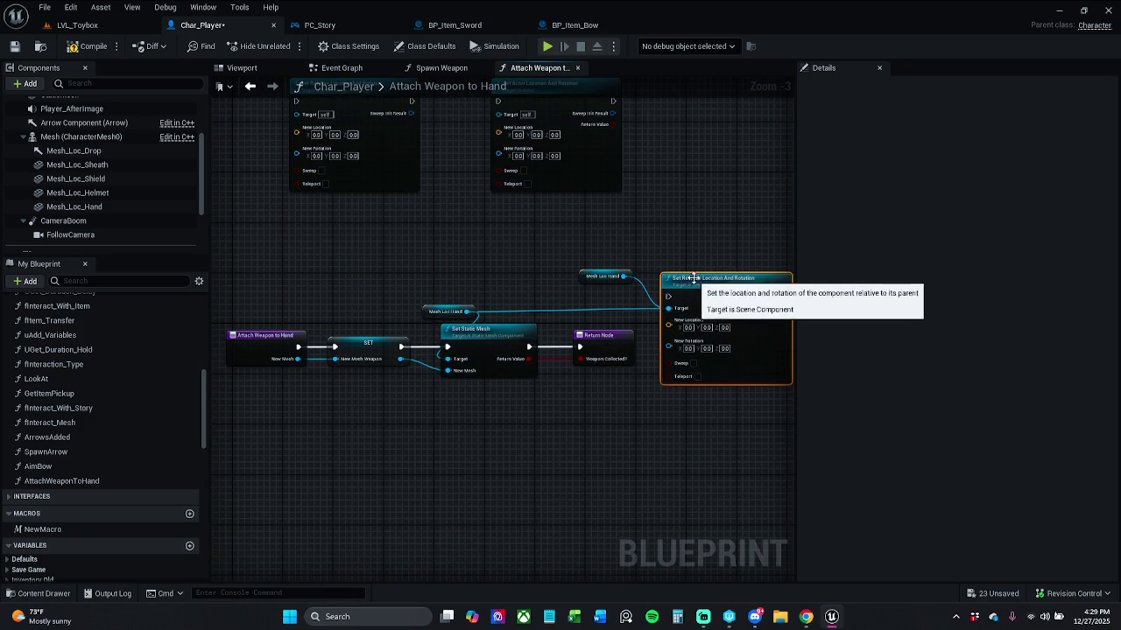
{"action": "scroll", "coordinate": [696, 279], "scroll_direction": "up", "scroll_amount": 3}
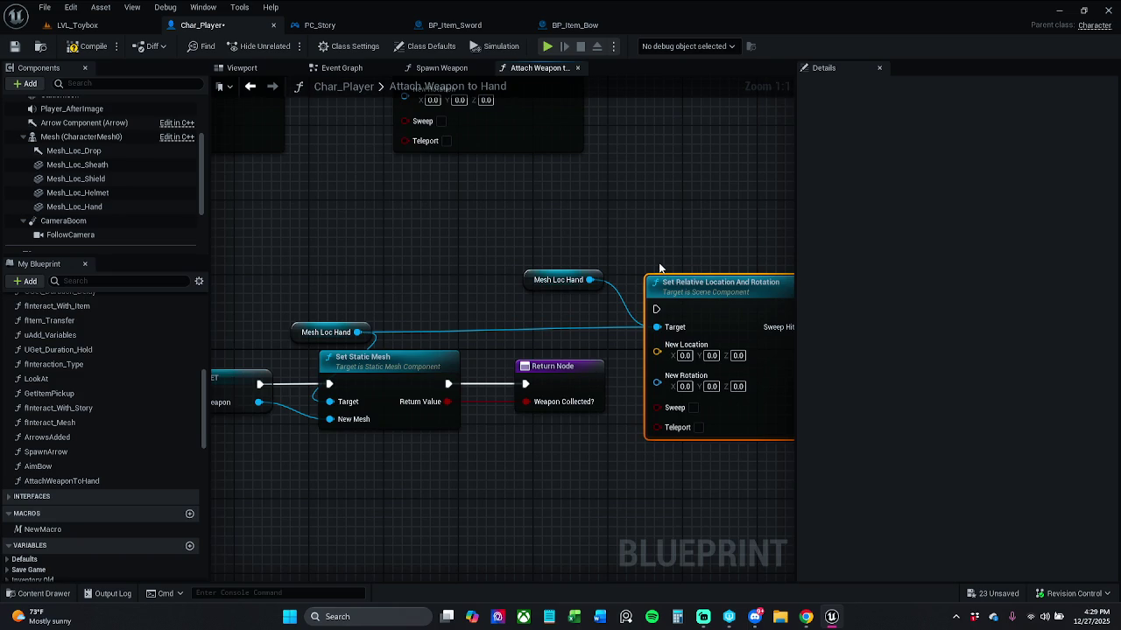
Wire Set Static Mesh into Set Relative Location And Rotation, then on to the Return Node.
{"action": "left_click_drag", "start_coordinate": [660, 268], "coordinate": [567, 268]}
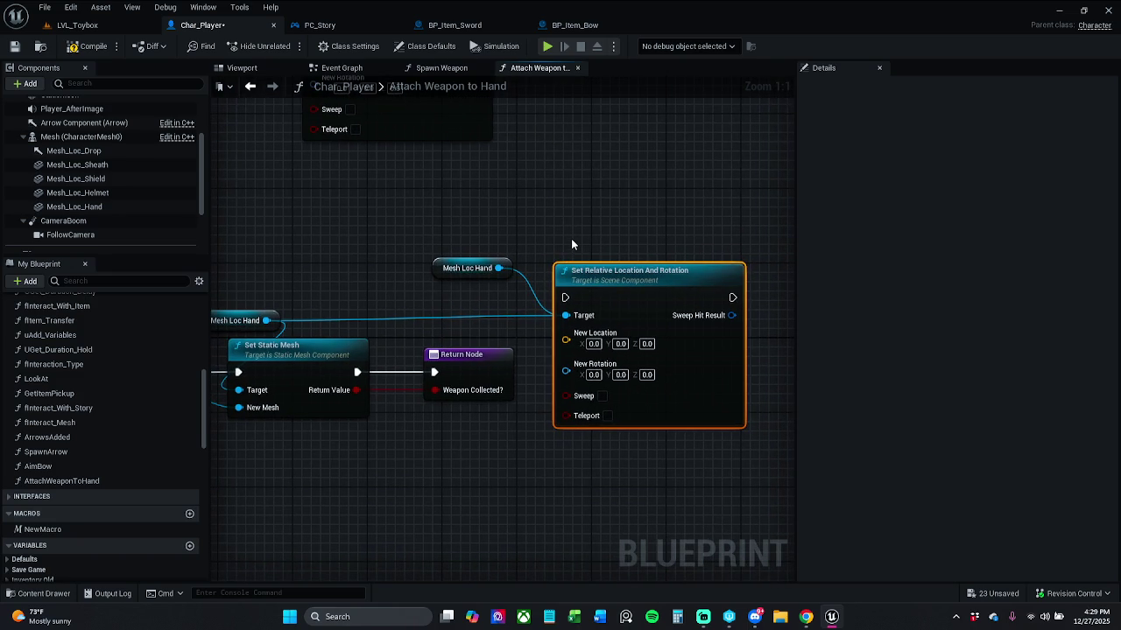
{"action": "left_click_drag", "start_coordinate": [572, 245], "coordinate": [589, 238]}
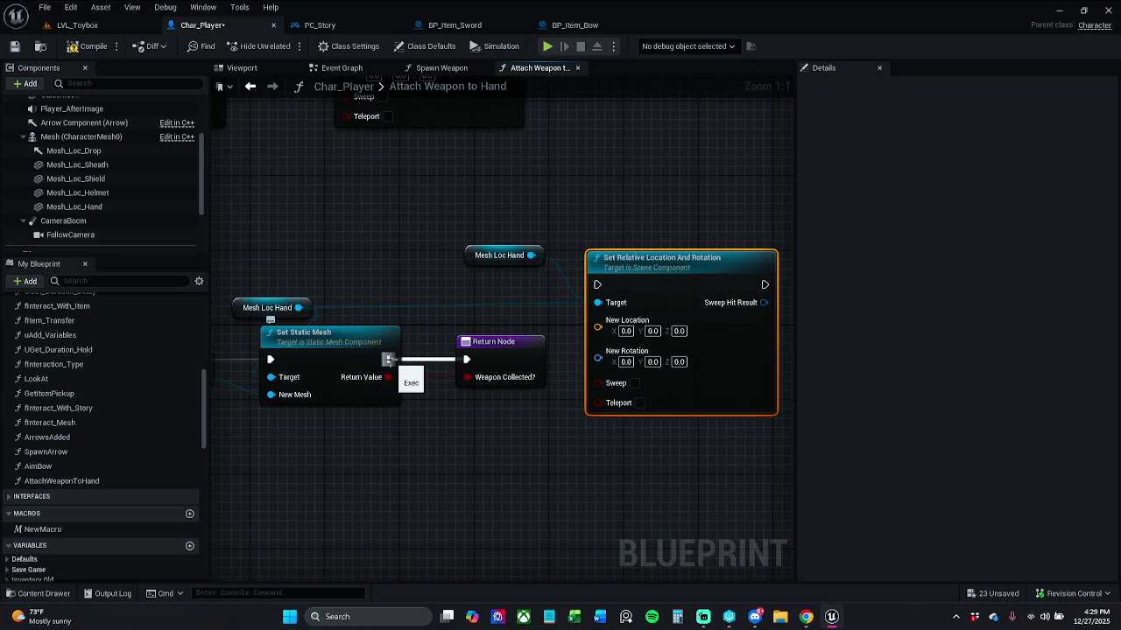
{"action": "mouse_move", "coordinate": [388, 359]}
{"action": "left_mouse_down"}
{"action": "mouse_move", "coordinate": [604, 317]}
{"action": "mouse_move", "coordinate": [597, 284]}
{"action": "left_mouse_up"}
{"action": "mouse_move", "coordinate": [770, 283]}
{"action": "left_mouse_down"}
{"action": "mouse_move", "coordinate": [818, 300]}
{"action": "mouse_move", "coordinate": [400, 396]}
{"action": "mouse_move", "coordinate": [377, 385]}
{"action": "mouse_move", "coordinate": [389, 362]}
{"action": "left_mouse_up"}
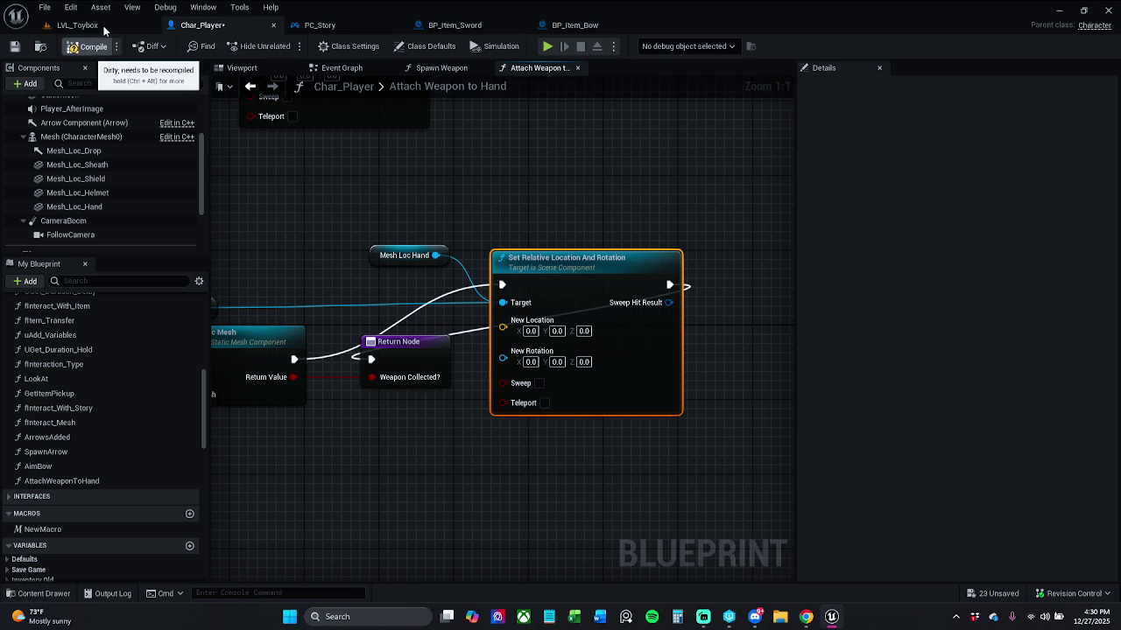
{"action": "left_click", "coordinate": [80, 24]}
Check the bow-holding character, then move the Attach Weapon to Hand graph's Return Node right.
{"action": "left_click", "coordinate": [238, 28]}
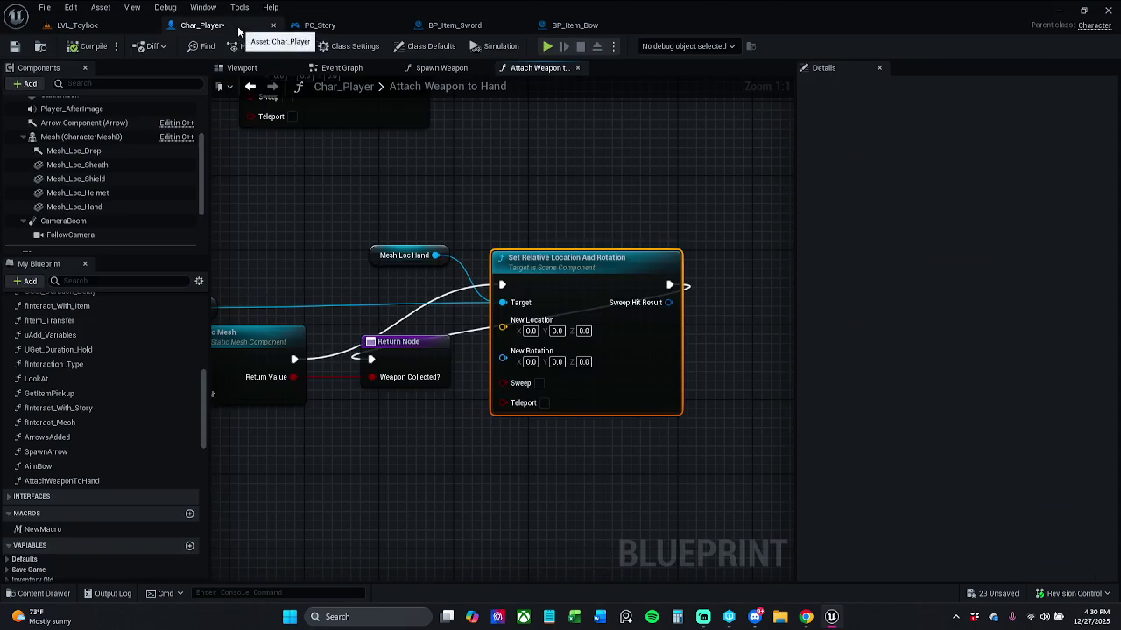
{"action": "left_click", "coordinate": [234, 70]}
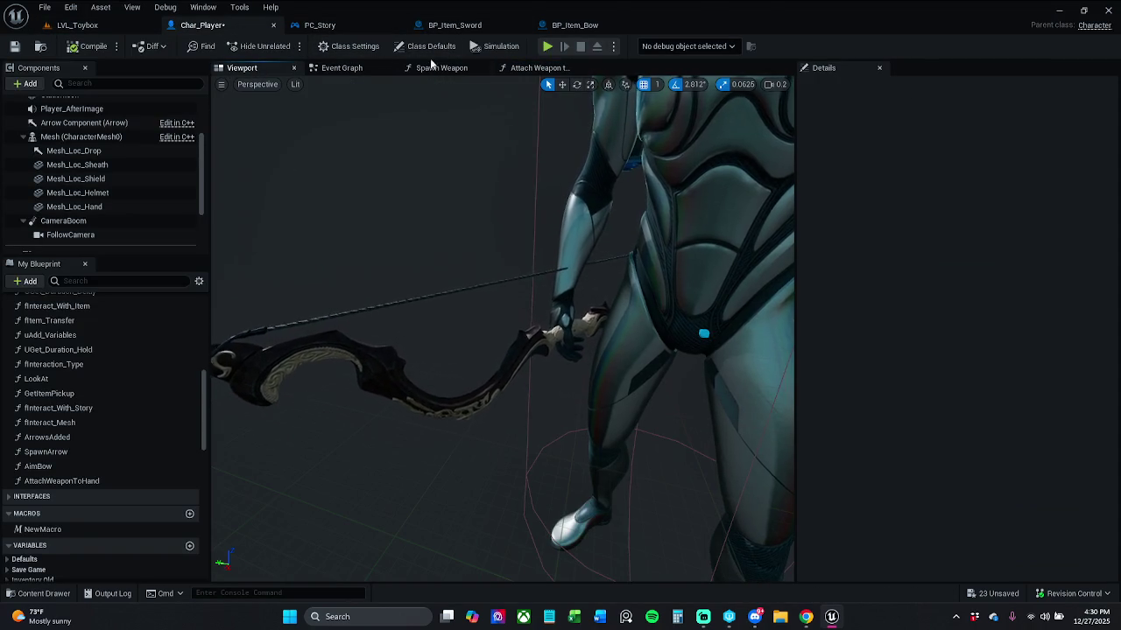
{"action": "left_click", "coordinate": [535, 68]}
{"action": "left_click", "coordinate": [409, 255]}
{"action": "mouse_move", "coordinate": [407, 342]}
{"action": "left_mouse_down"}
{"action": "mouse_move", "coordinate": [670, 405]}
{"action": "mouse_move", "coordinate": [745, 305]}
{"action": "mouse_move", "coordinate": [656, 286]}
{"action": "left_mouse_up"}
{"action": "left_click_drag", "start_coordinate": [483, 243], "coordinate": [733, 241]}
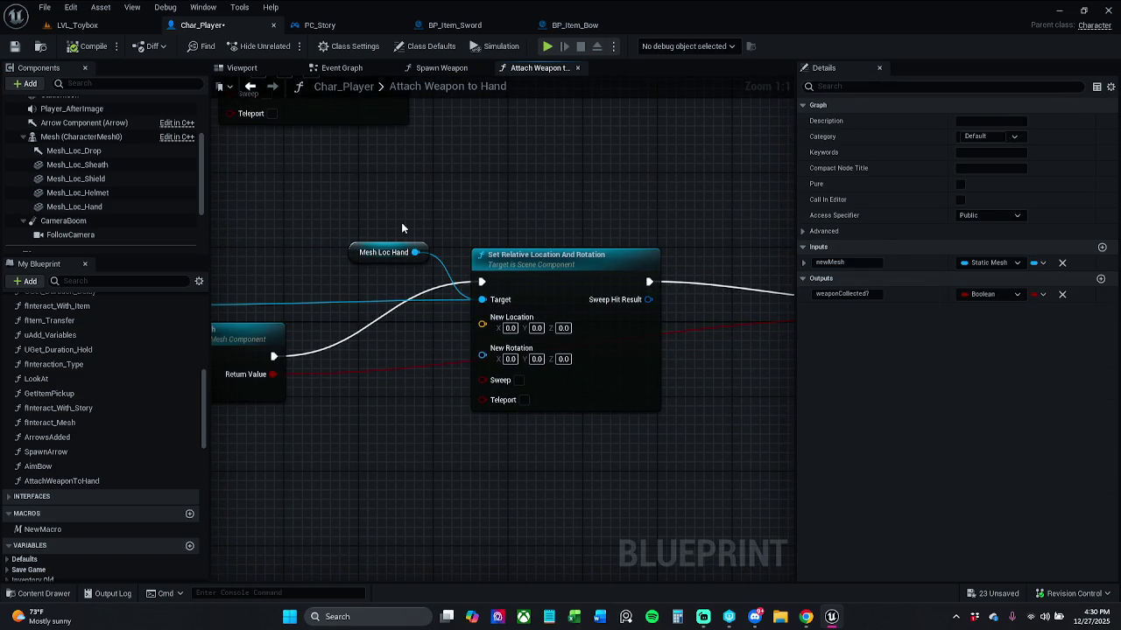
{"action": "left_click", "coordinate": [379, 256]}
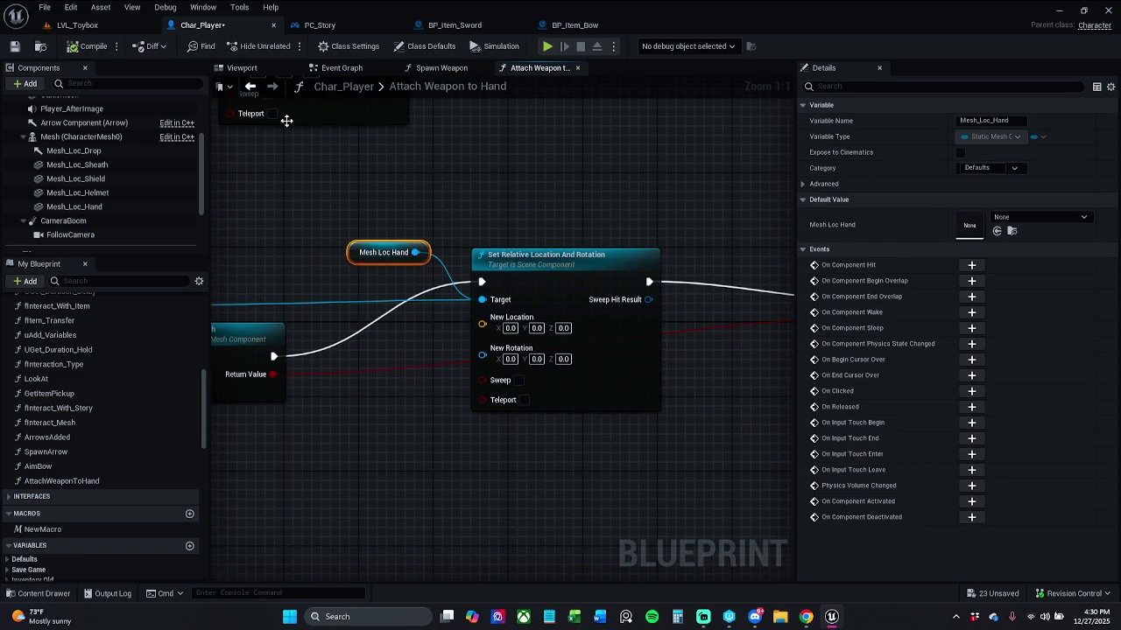
Zero the Mesh_Loc_Hand component's location X, Y and Z values in Details.
{"action": "left_click", "coordinate": [242, 68]}
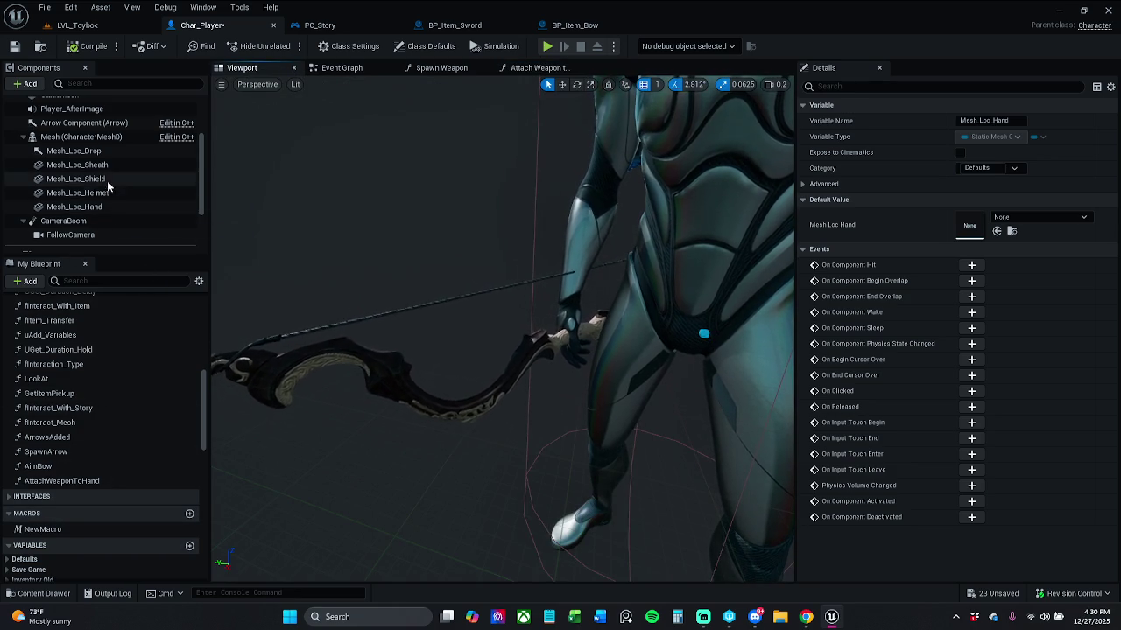
{"action": "left_click", "coordinate": [111, 210]}
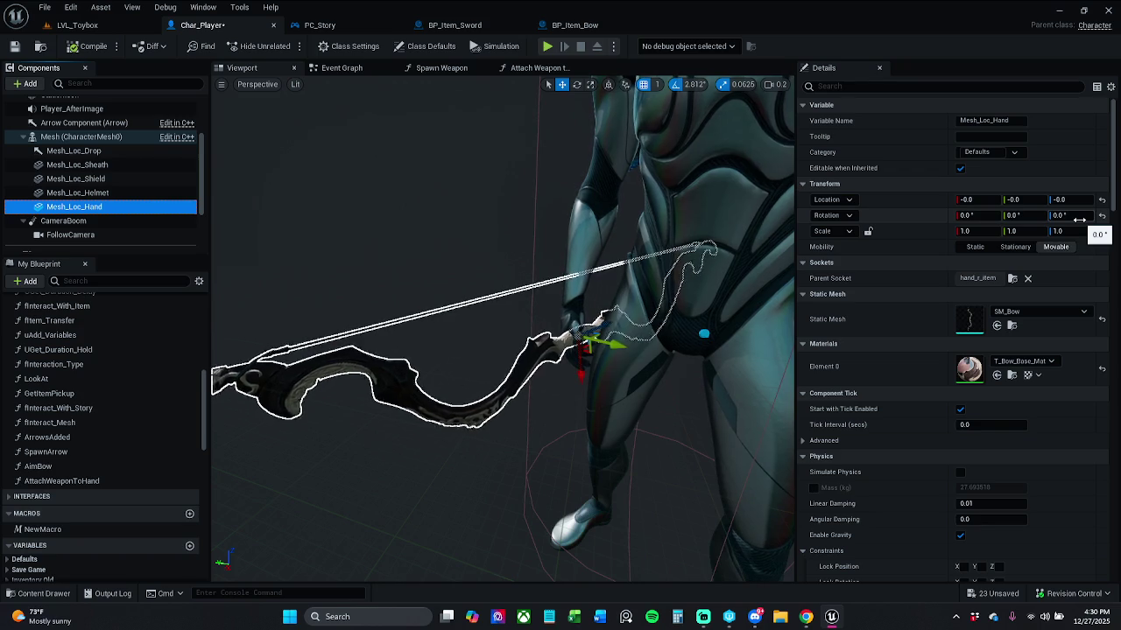
{"action": "left_click", "coordinate": [988, 201]}
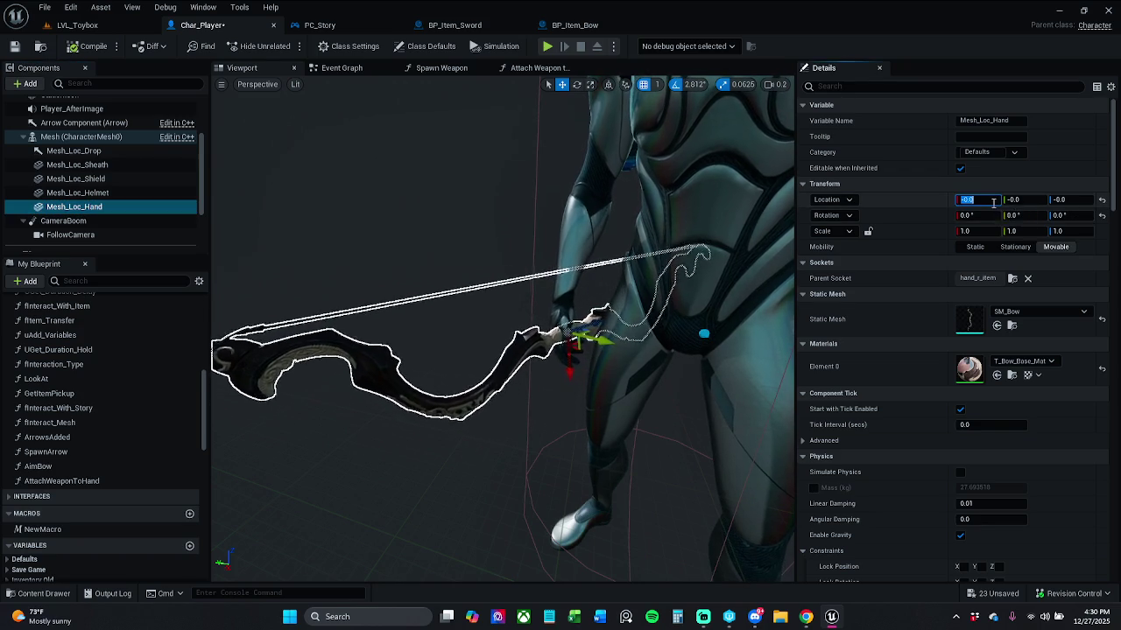
{"action": "type", "text": "0"}
{"action": "key", "text": "Tab"}
{"action": "type", "text": "0"}
{"action": "key", "text": "Tab"}
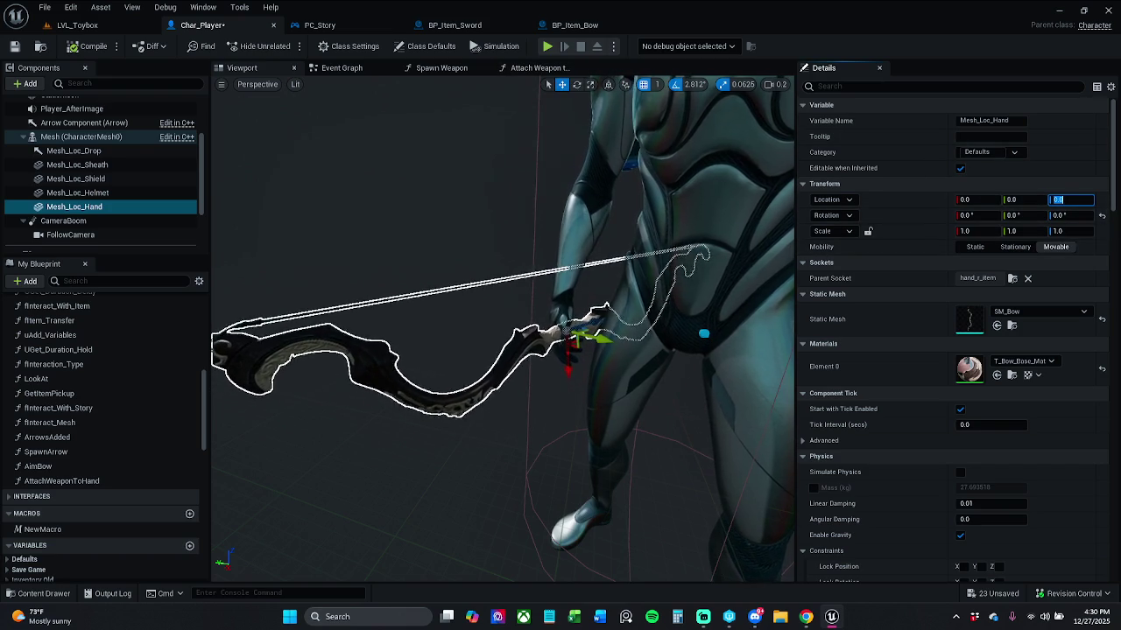
Compare the graph's New Location X with the hand mesh's rotation X value.
{"action": "left_click", "coordinate": [538, 69]}
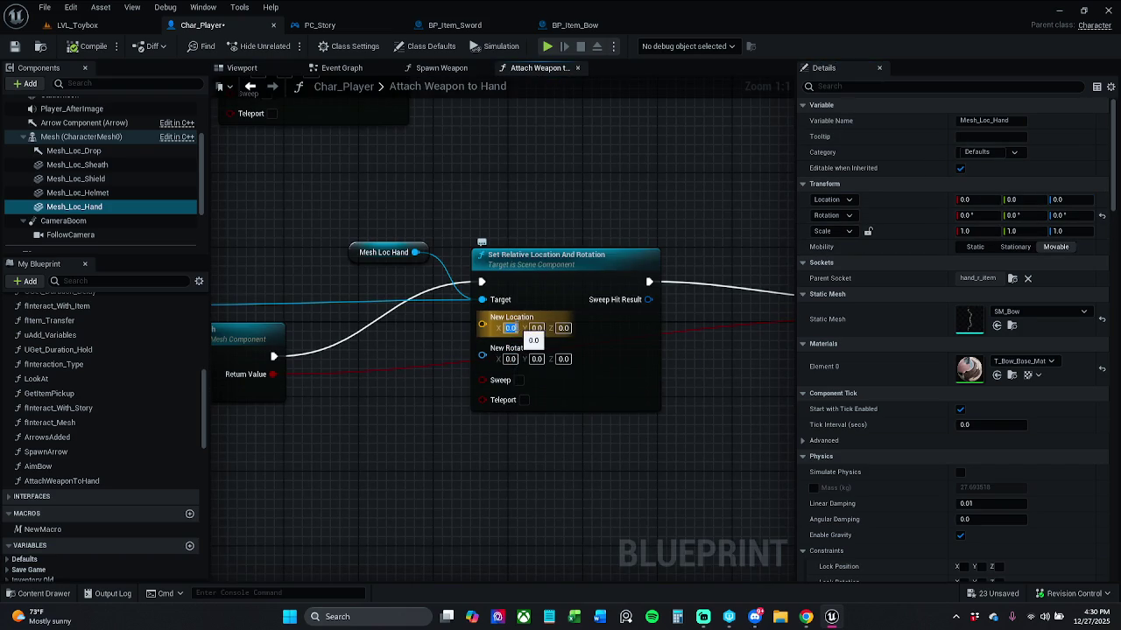
{"action": "left_click", "coordinate": [510, 328]}
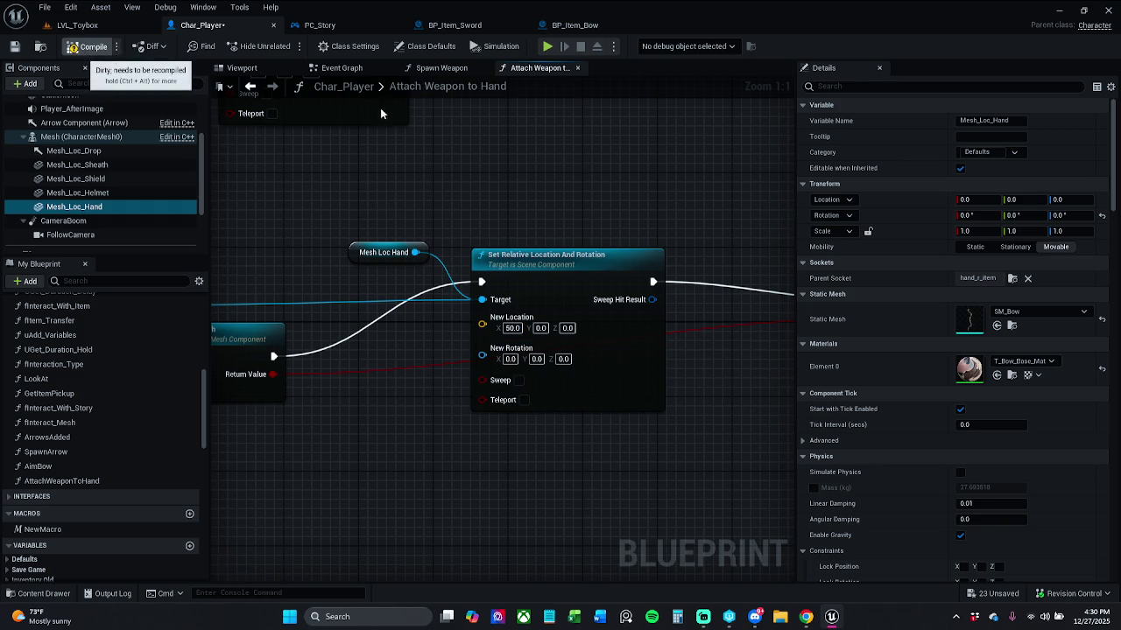
{"action": "left_click", "coordinate": [242, 69]}
{"action": "left_click", "coordinate": [966, 215]}
{"action": "left_click", "coordinate": [535, 71]}
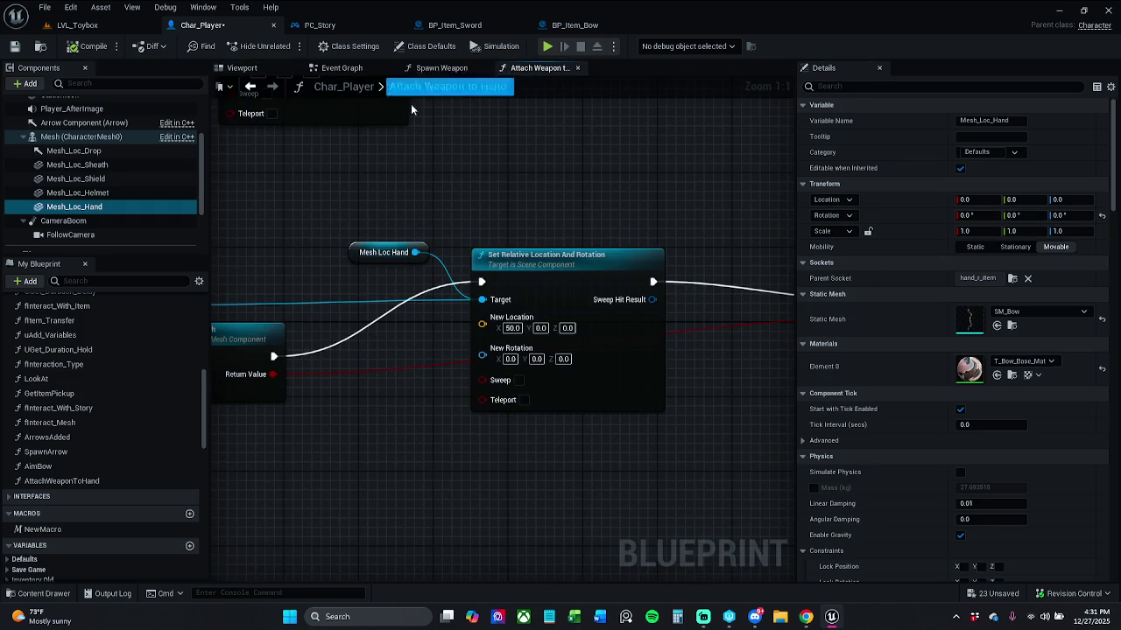
{"action": "left_click", "coordinate": [241, 68]}
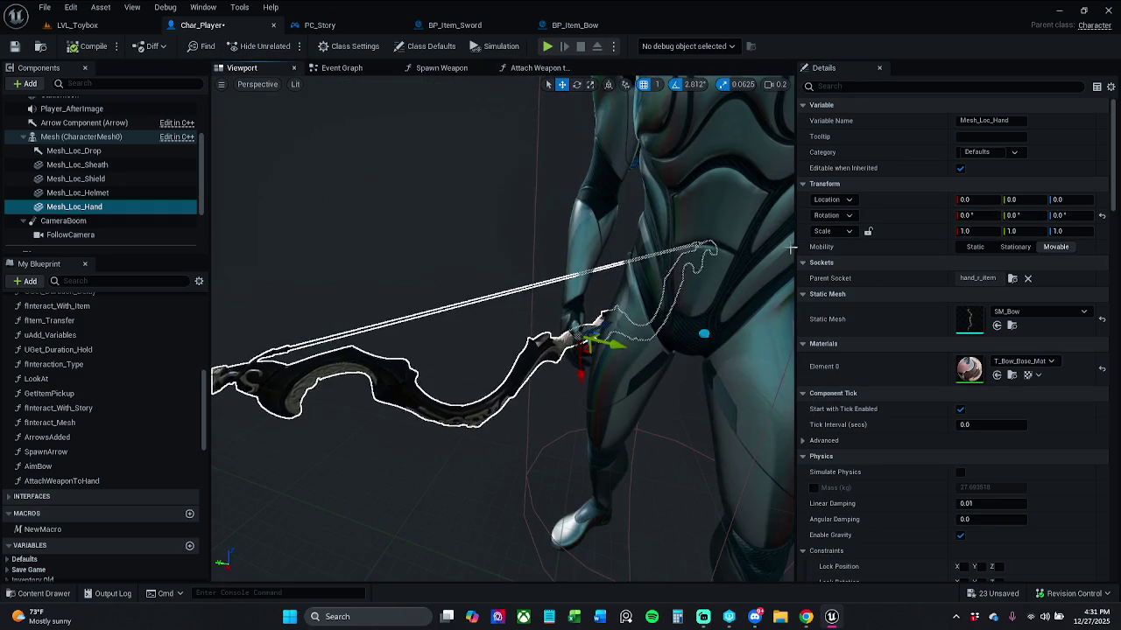
Try a location X offset of 50 on Mesh_Loc_Hand, reset it to 0, and save Char_Player.
{"action": "left_click", "coordinate": [978, 200]}
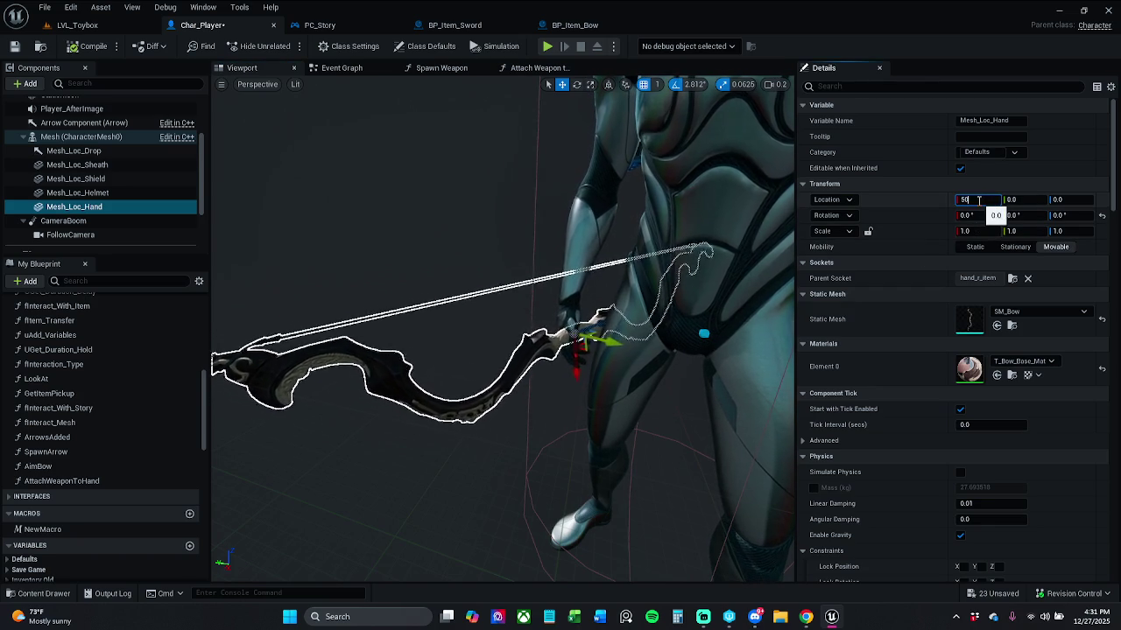
{"action": "type", "text": "50"}
{"action": "key", "text": "Return"}
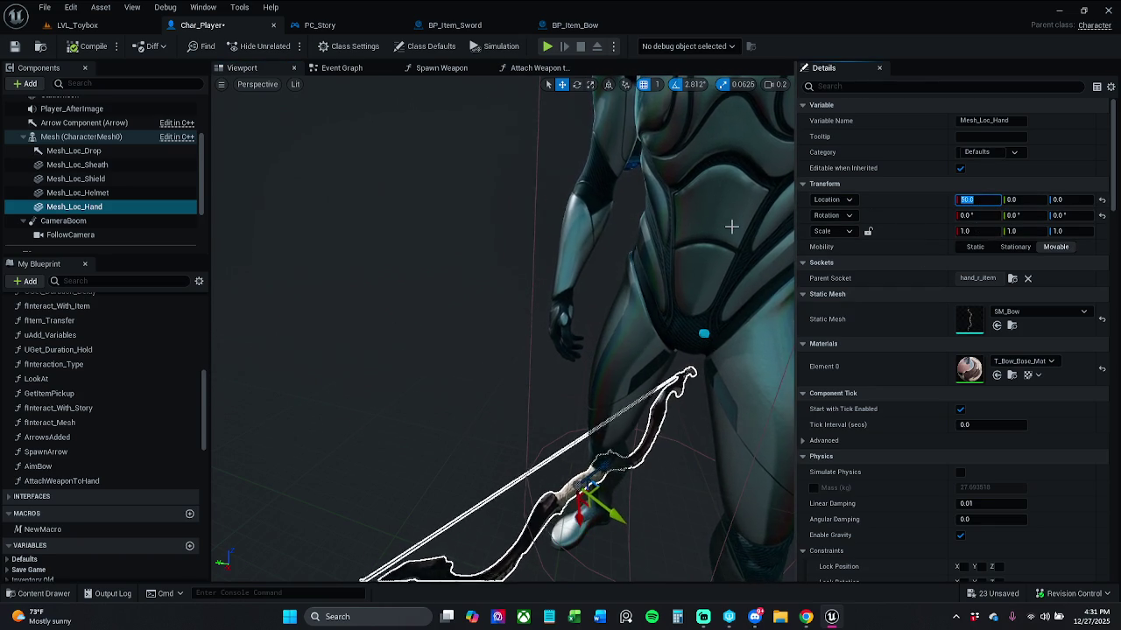
{"action": "type", "text": "0"}
{"action": "key", "text": "Return"}
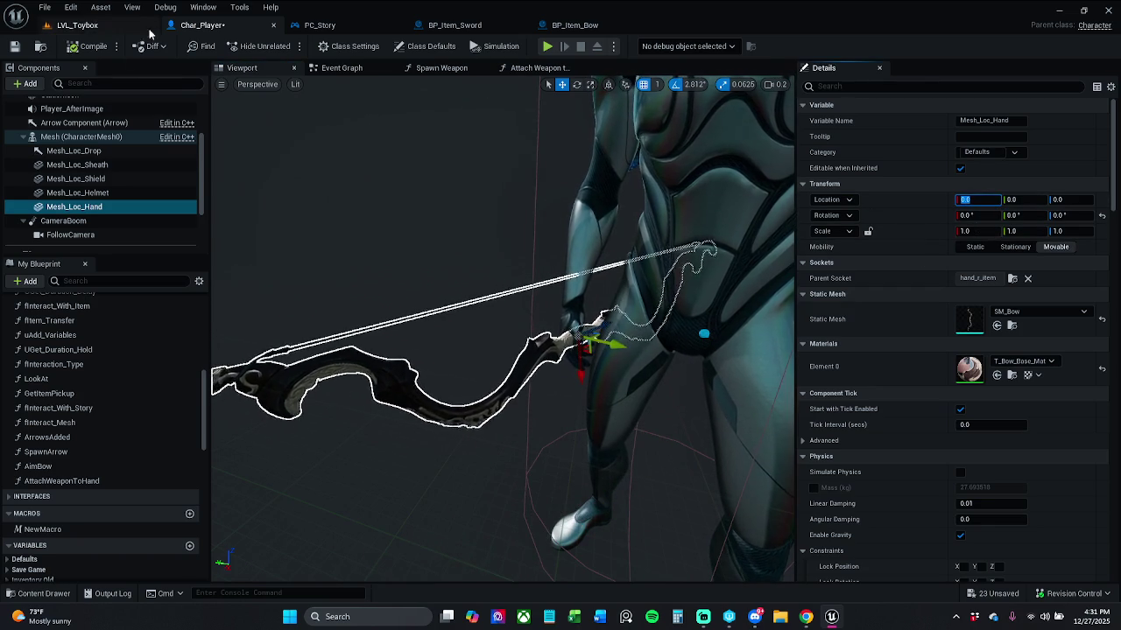
{"action": "key", "text": "ctrl+s"}
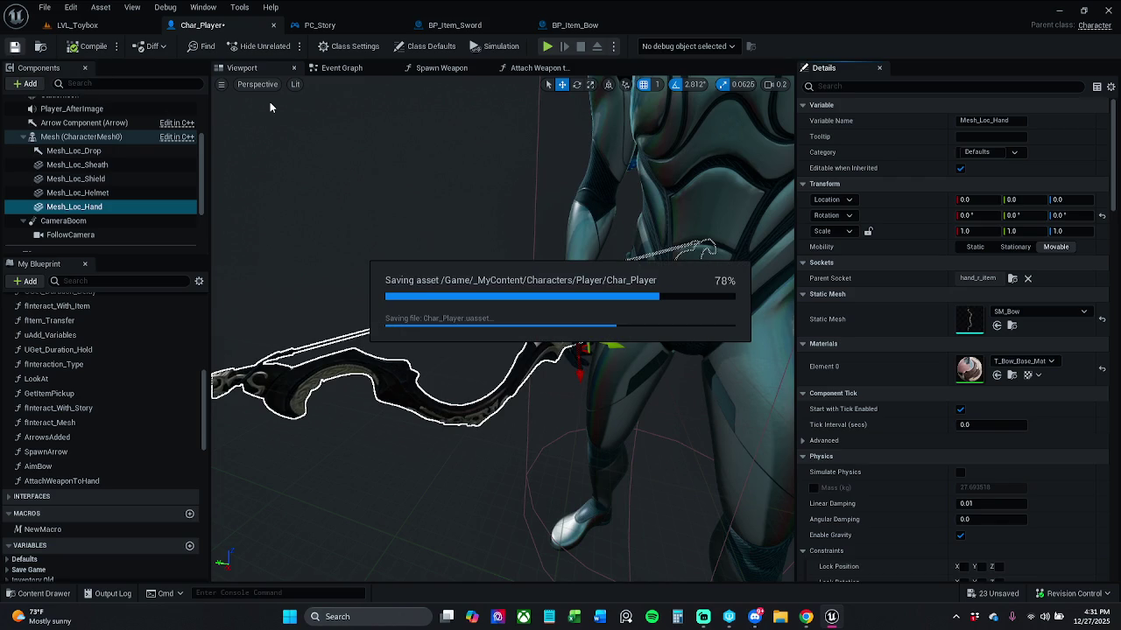
{"action": "left_click", "coordinate": [77, 25]}
{"action": "left_click", "coordinate": [284, 47]}
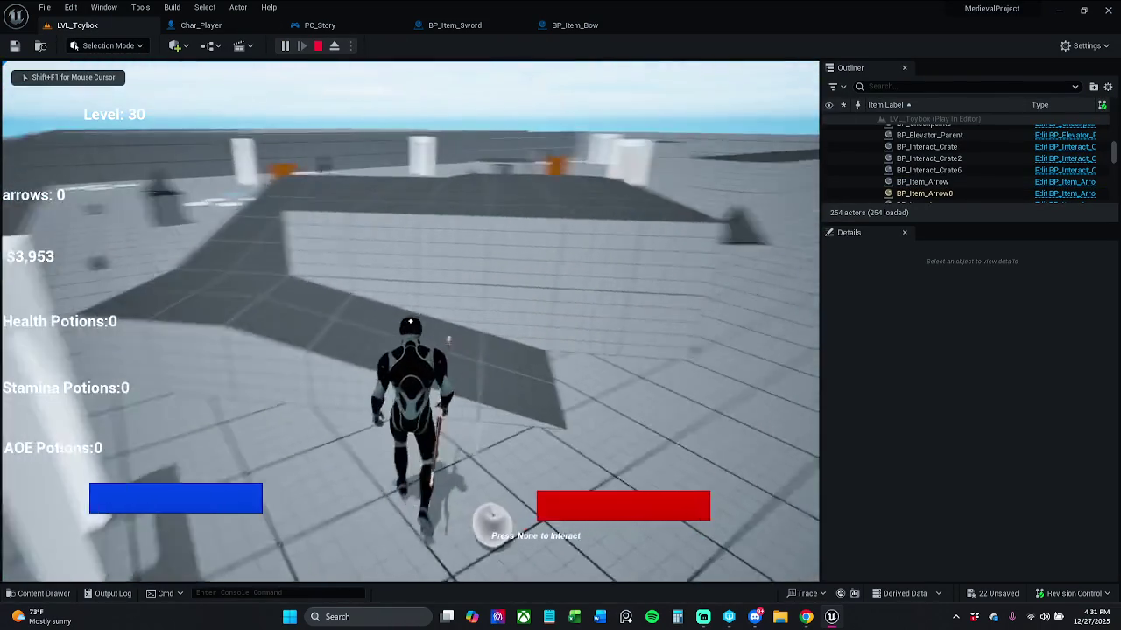
{"action": "key", "text": "w"}
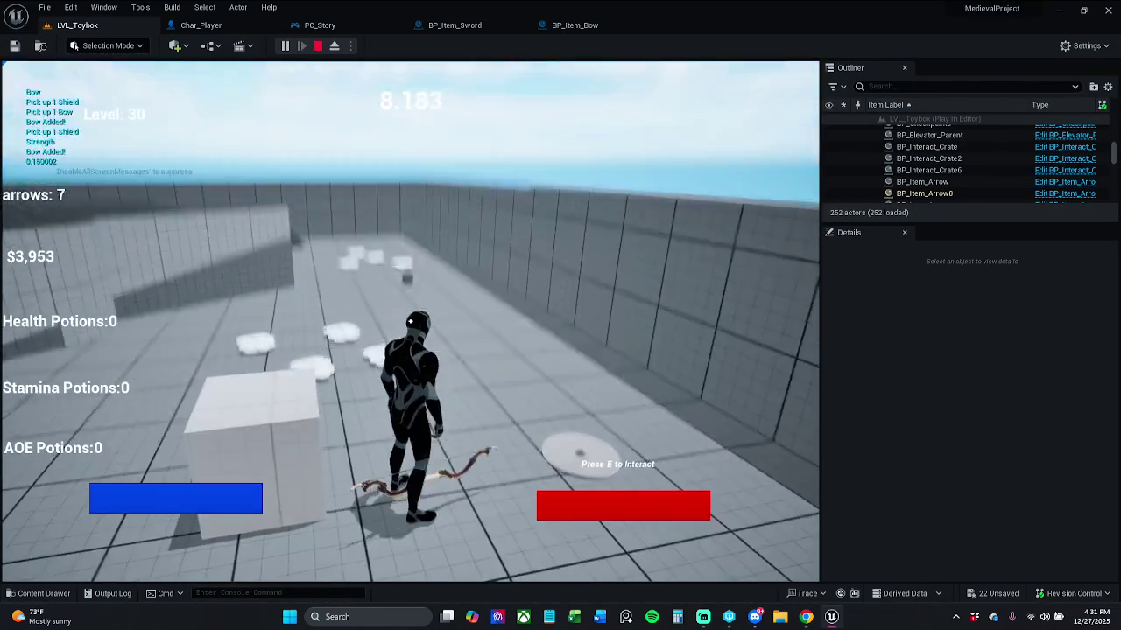
{"action": "key", "text": "w"}
{"action": "key", "text": "w"}
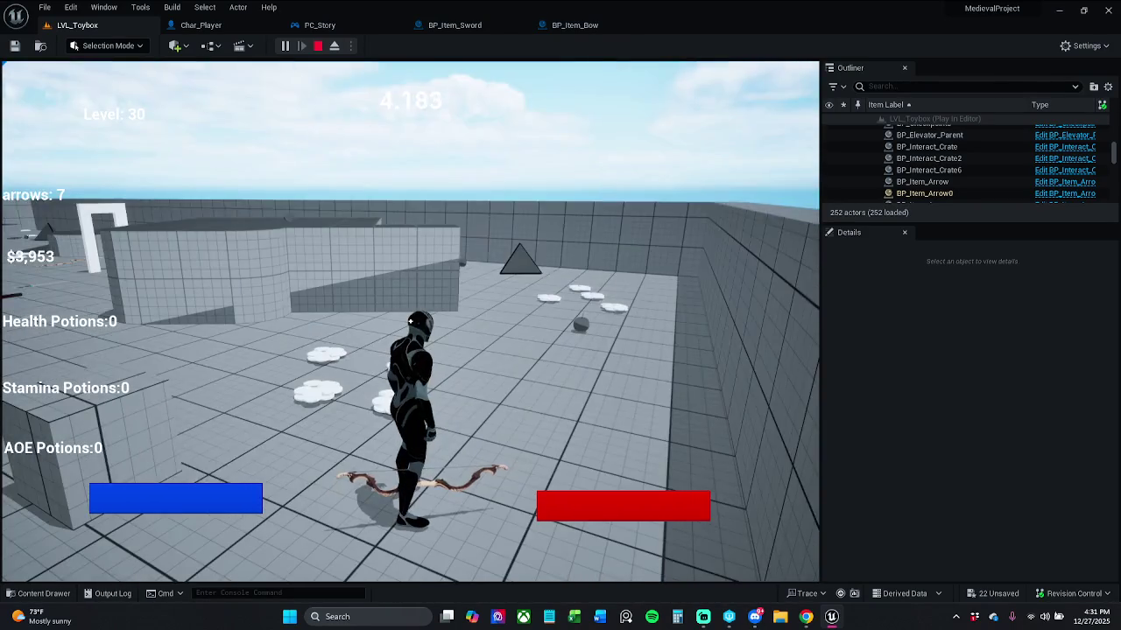
{"action": "key", "text": "Escape"}
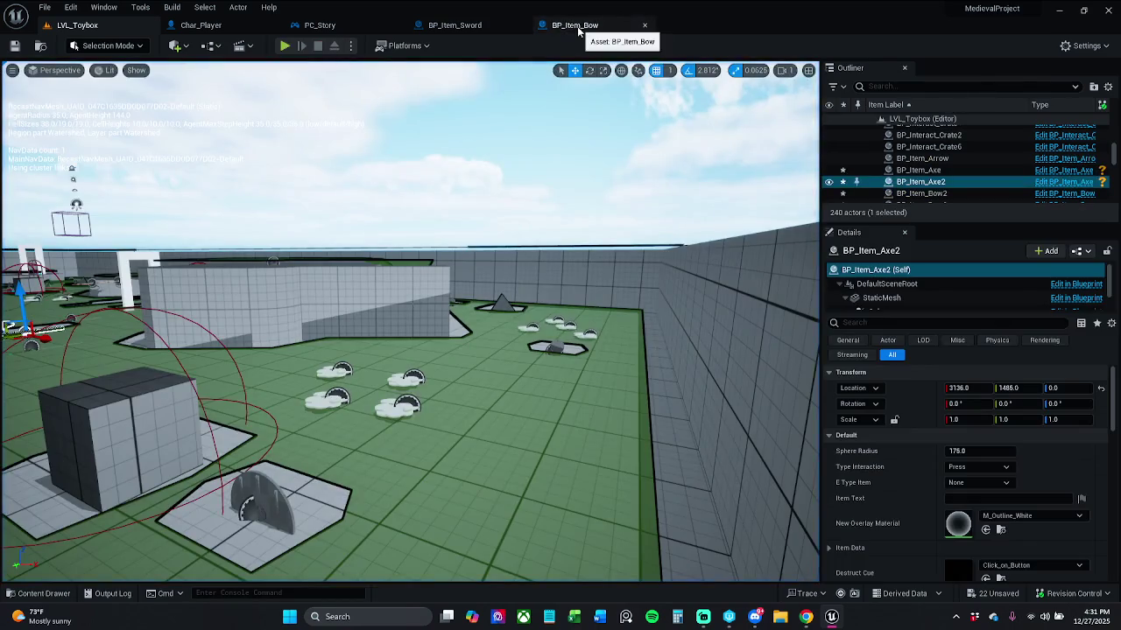
Change the Set Relative Location node's New Location X from 50 to 0.
{"action": "left_click", "coordinate": [586, 23]}
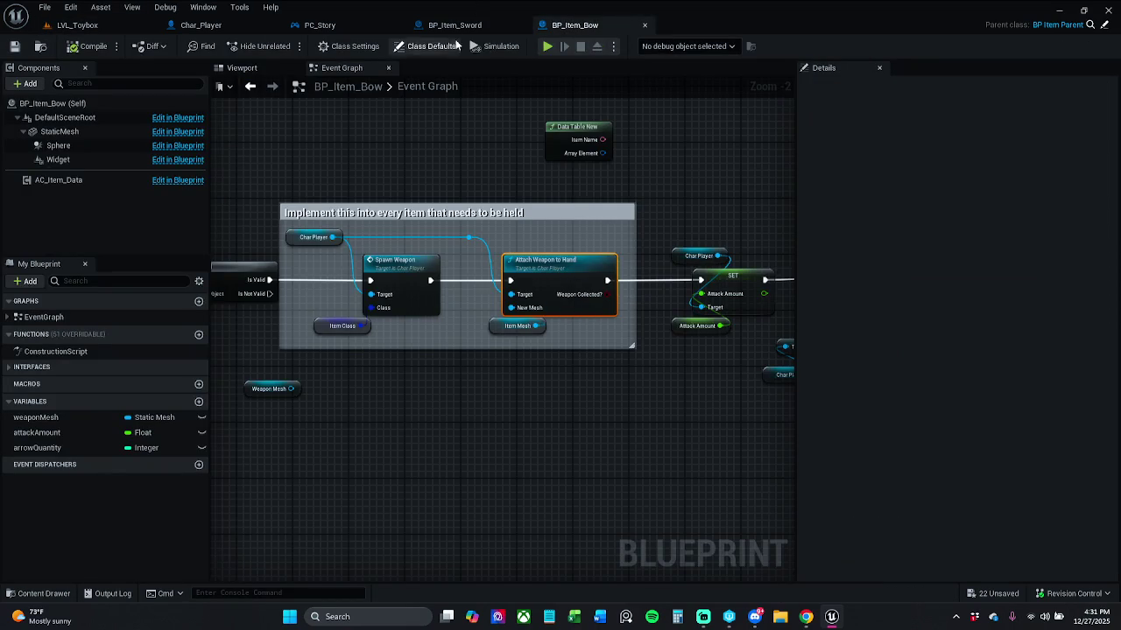
{"action": "left_click", "coordinate": [210, 25]}
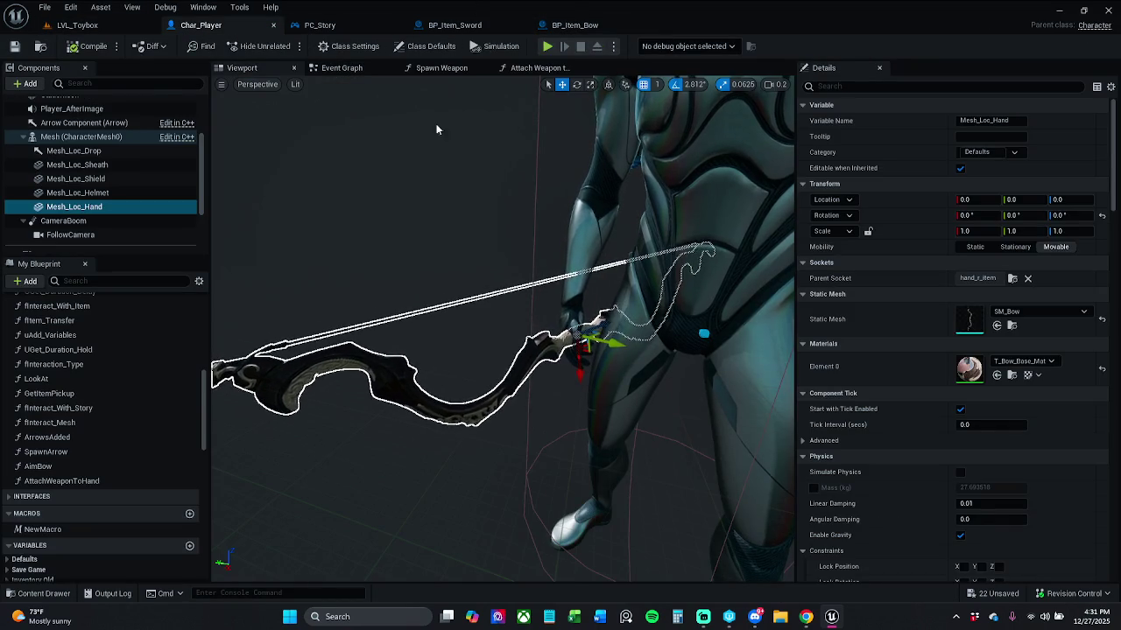
{"action": "left_click", "coordinate": [535, 67]}
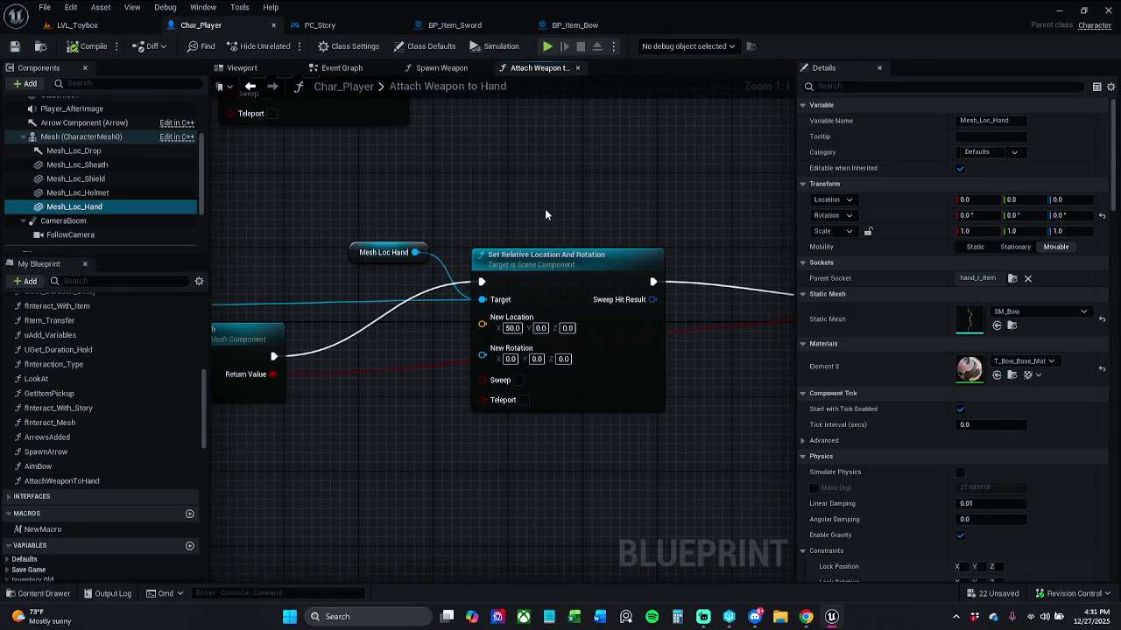
{"action": "left_click", "coordinate": [513, 327]}
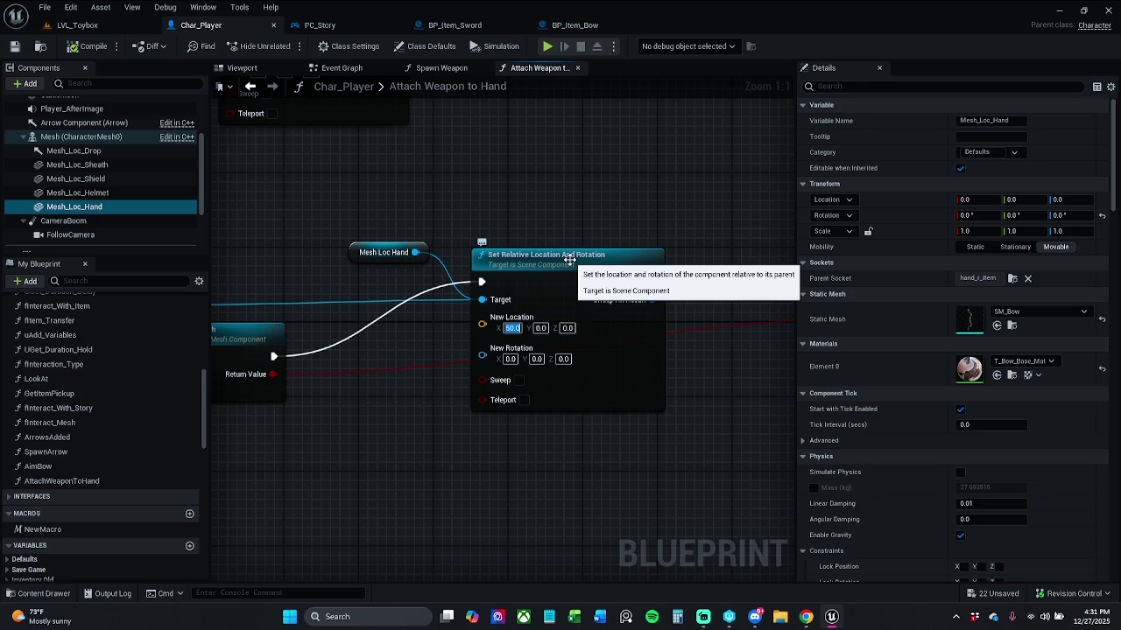
{"action": "type", "text": "0"}
{"action": "key", "text": "Return"}
Straighten the Mesh Loc Hand getter and Set Relative Location onto the exec line.
{"action": "left_click_drag", "start_coordinate": [414, 235], "coordinate": [482, 231]}
{"action": "scroll", "coordinate": [482, 231], "scroll_direction": "down", "scroll_amount": 1}
{"action": "left_click", "coordinate": [442, 270]}
{"action": "left_click", "coordinate": [580, 289], "text": "ctrl"}
{"action": "key", "text": "q"}
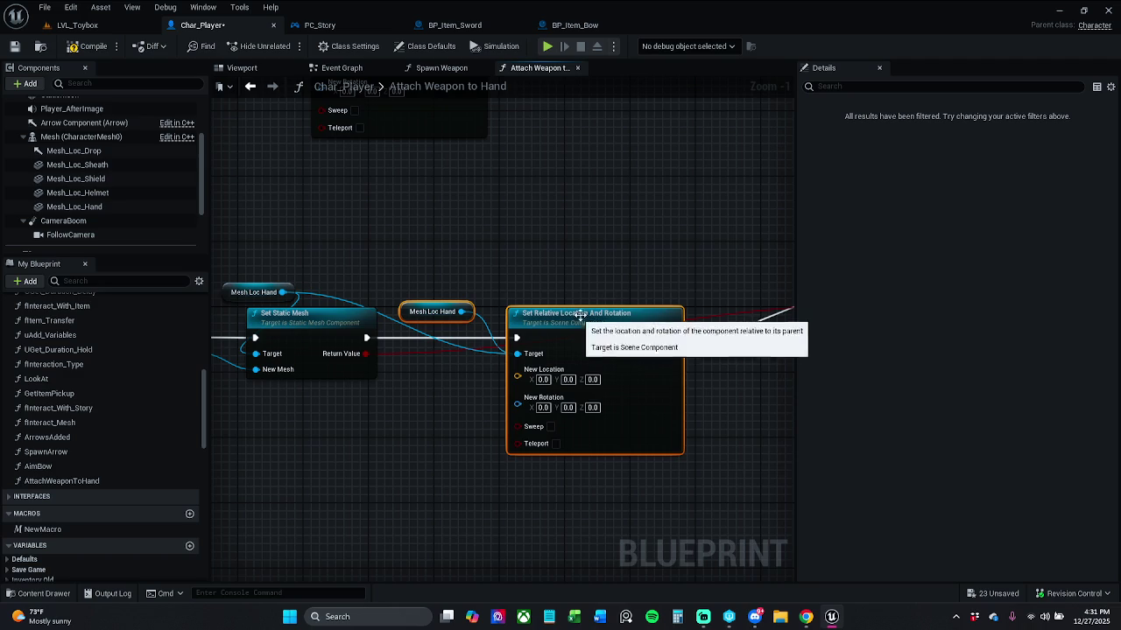
{"action": "left_click", "coordinate": [559, 279]}
Move the getter and Return Node, and add two reroute points on the red Weapon Collected wire.
{"action": "mouse_move", "coordinate": [416, 320]}
{"action": "left_mouse_down"}
{"action": "mouse_move", "coordinate": [502, 294]}
{"action": "mouse_move", "coordinate": [482, 299]}
{"action": "left_mouse_up"}
{"action": "left_click", "coordinate": [667, 270]}
{"action": "mouse_move", "coordinate": [668, 270]}
{"action": "left_mouse_down"}
{"action": "mouse_move", "coordinate": [645, 275]}
{"action": "mouse_move", "coordinate": [630, 333]}
{"action": "mouse_move", "coordinate": [535, 327]}
{"action": "mouse_move", "coordinate": [638, 275]}
{"action": "mouse_move", "coordinate": [658, 445]}
{"action": "mouse_move", "coordinate": [692, 474]}
{"action": "left_mouse_up"}
{"action": "double_click", "coordinate": [647, 317]}
{"action": "double_click", "coordinate": [408, 346]}
Line up the two reroute points horizontally.
{"action": "key", "text": "q"}
{"action": "left_click", "coordinate": [671, 478]}
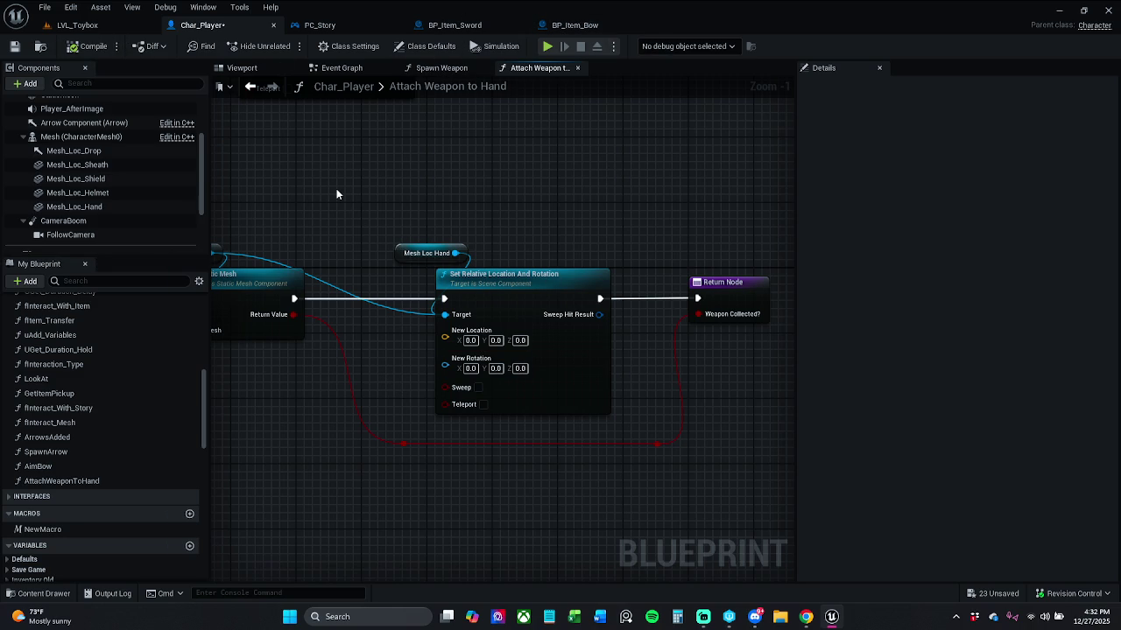
{"action": "mouse_move", "coordinate": [336, 193]}
{"action": "left_mouse_down"}
{"action": "mouse_move", "coordinate": [683, 180]}
{"action": "mouse_move", "coordinate": [546, 181]}
{"action": "left_mouse_up"}
{"action": "scroll", "coordinate": [546, 184], "scroll_direction": "down", "scroll_amount": 2}
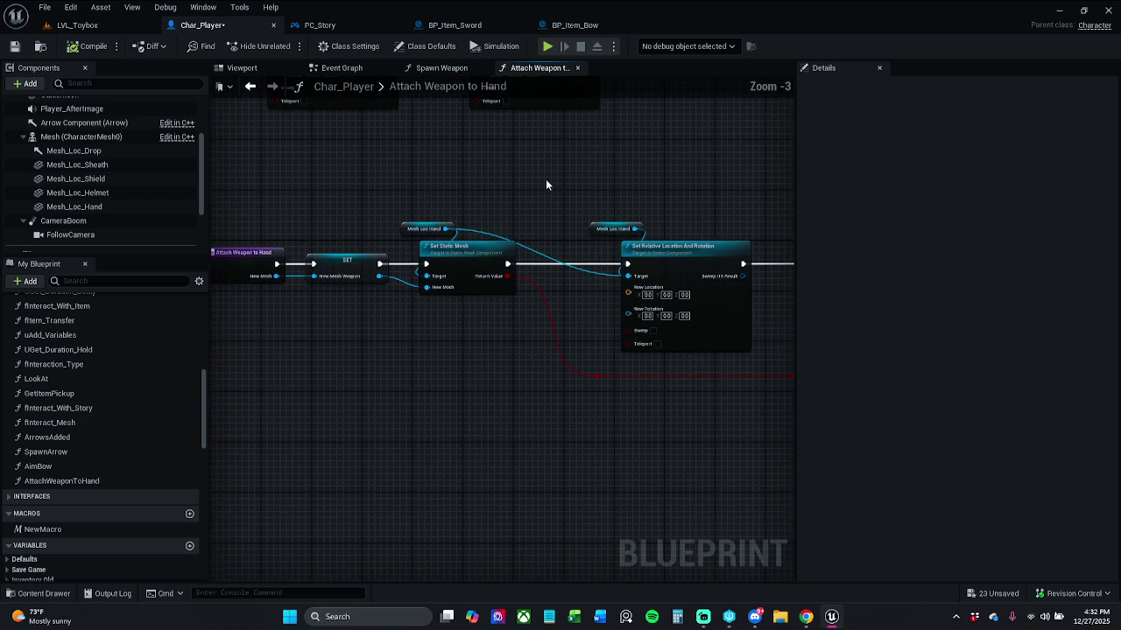
{"action": "mouse_move", "coordinate": [546, 180]}
{"action": "left_mouse_down"}
{"action": "mouse_move", "coordinate": [623, 215]}
{"action": "mouse_move", "coordinate": [678, 260]}
{"action": "mouse_move", "coordinate": [575, 256]}
{"action": "left_mouse_up"}
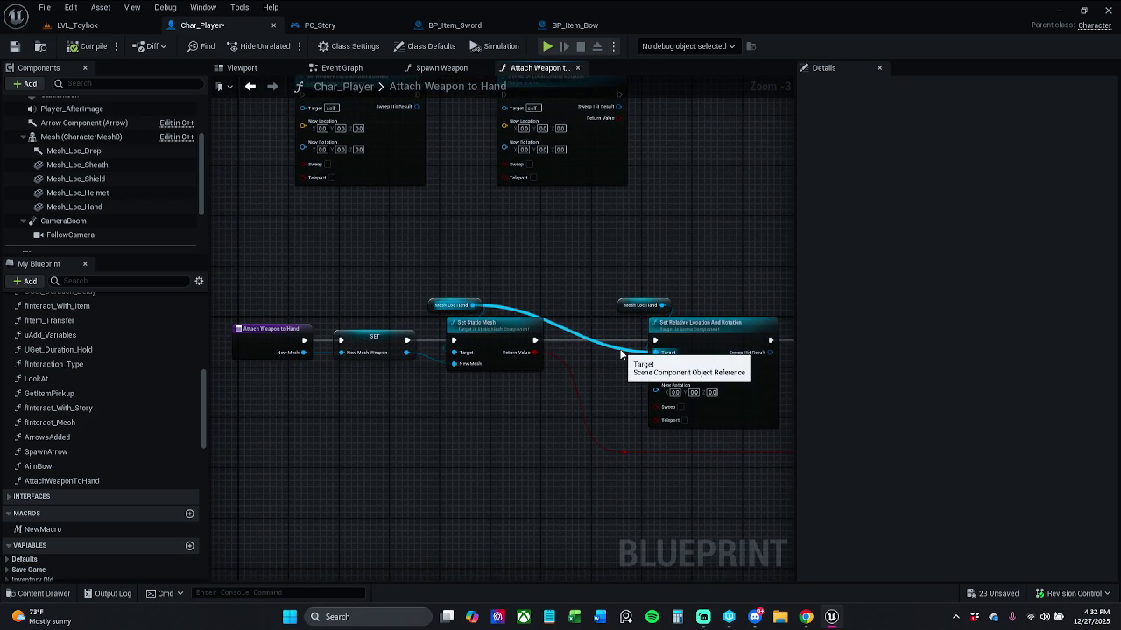
Break the Mesh Loc Hand Target wire and move Set Relative Location with its getter above the chain.
{"action": "left_click", "coordinate": [654, 352], "text": "alt"}
{"action": "mouse_move", "coordinate": [651, 275]}
{"action": "left_mouse_down"}
{"action": "mouse_move", "coordinate": [475, 233]}
{"action": "mouse_move", "coordinate": [612, 306]}
{"action": "mouse_move", "coordinate": [584, 303]}
{"action": "left_mouse_up"}
{"action": "left_click", "coordinate": [569, 265]}
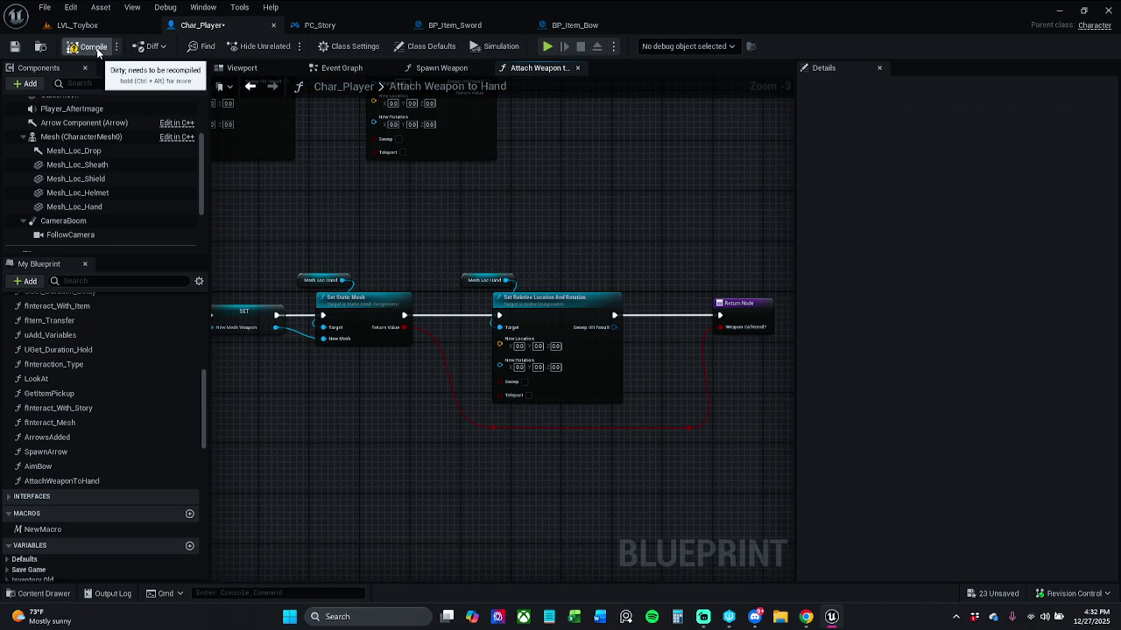
{"action": "mouse_move", "coordinate": [516, 280]}
{"action": "left_mouse_down"}
{"action": "mouse_move", "coordinate": [599, 349]}
{"action": "mouse_move", "coordinate": [658, 337]}
{"action": "left_mouse_up"}
{"action": "left_click", "coordinate": [527, 250]}
{"action": "mouse_move", "coordinate": [677, 388]}
{"action": "left_mouse_down"}
{"action": "mouse_move", "coordinate": [563, 305]}
{"action": "mouse_move", "coordinate": [616, 362]}
{"action": "mouse_move", "coordinate": [686, 212]}
{"action": "mouse_move", "coordinate": [664, 172]}
{"action": "mouse_move", "coordinate": [620, 237]}
{"action": "mouse_move", "coordinate": [779, 357]}
{"action": "mouse_move", "coordinate": [740, 359]}
{"action": "left_mouse_up"}
{"action": "left_click", "coordinate": [600, 322]}
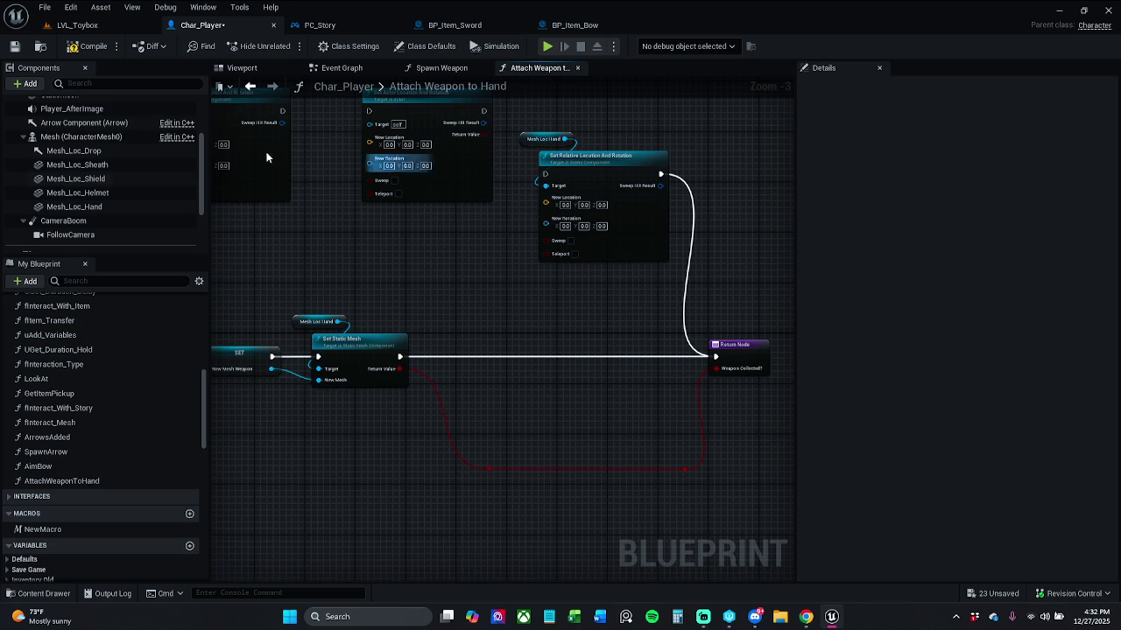
Select the Mesh_Loc_Hand component and save Char_Player.
{"action": "left_click", "coordinate": [107, 207]}
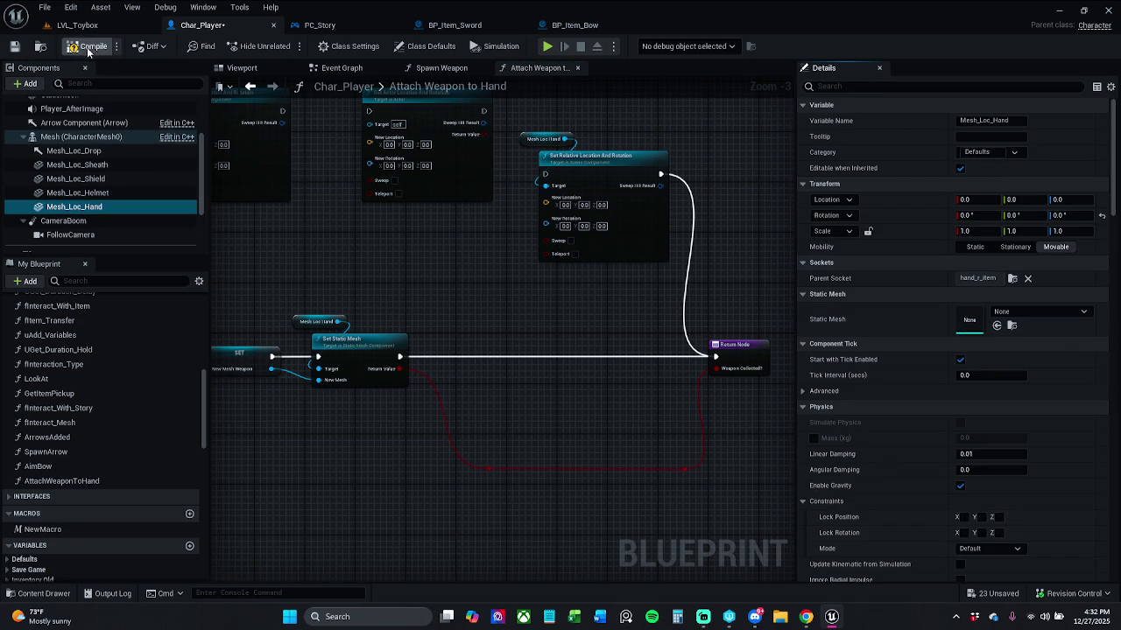
{"action": "left_click", "coordinate": [15, 48]}
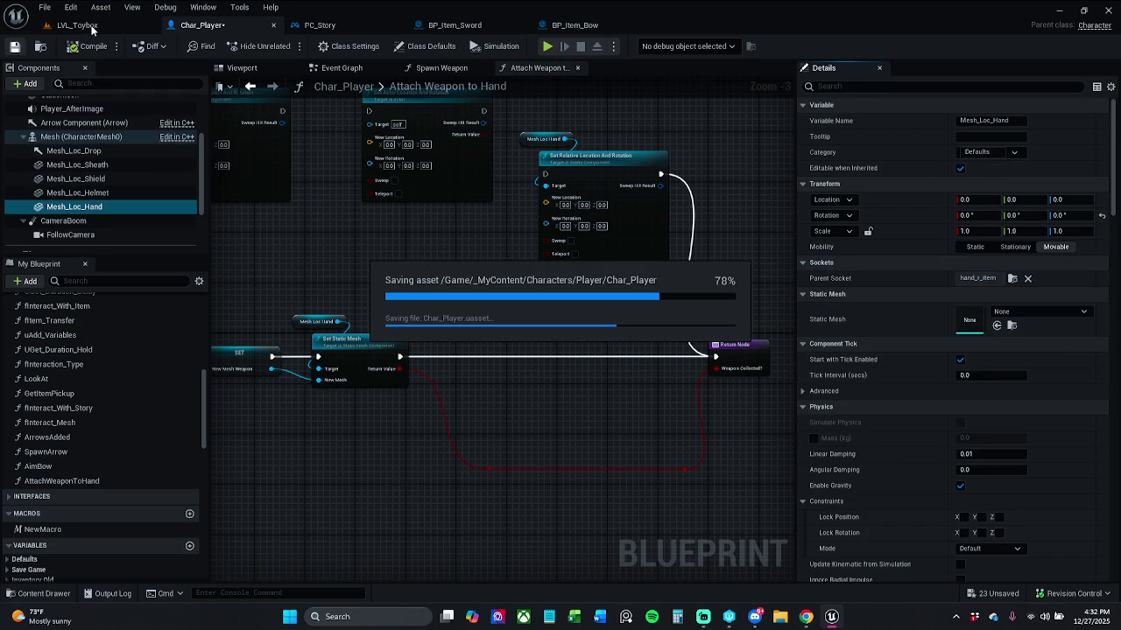
{"action": "left_click", "coordinate": [91, 28]}
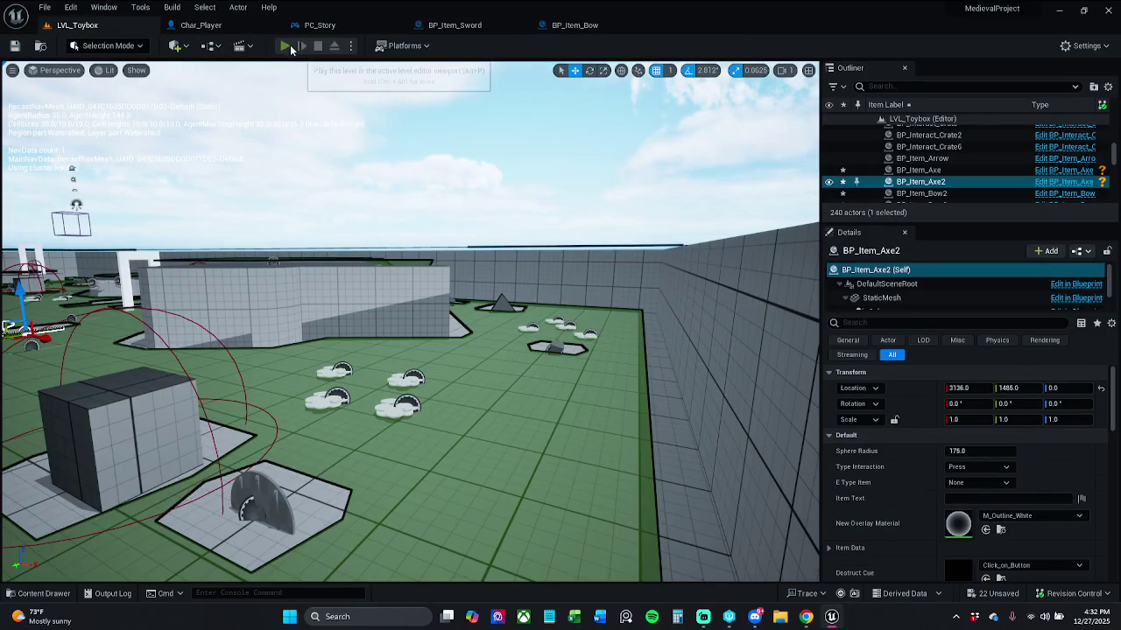
Playtest LVL_Toybox with Alt+P to see the bow in hand, then stop and return to Char_Player.
{"action": "key", "text": "alt+p"}
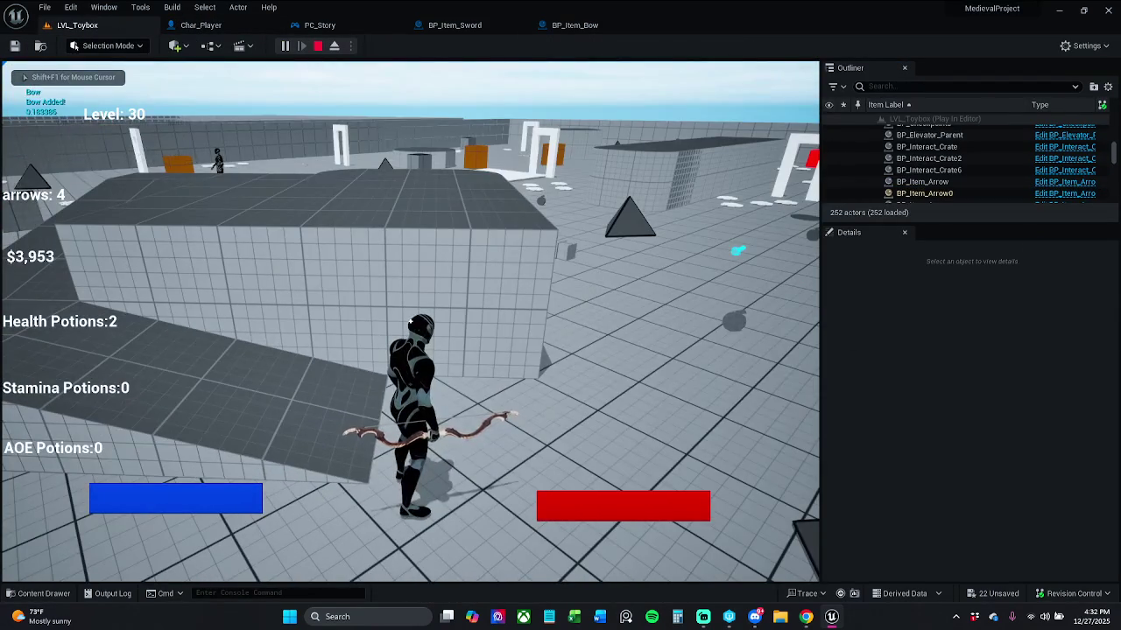
{"action": "key", "text": "Escape"}
{"action": "left_click", "coordinate": [574, 25]}
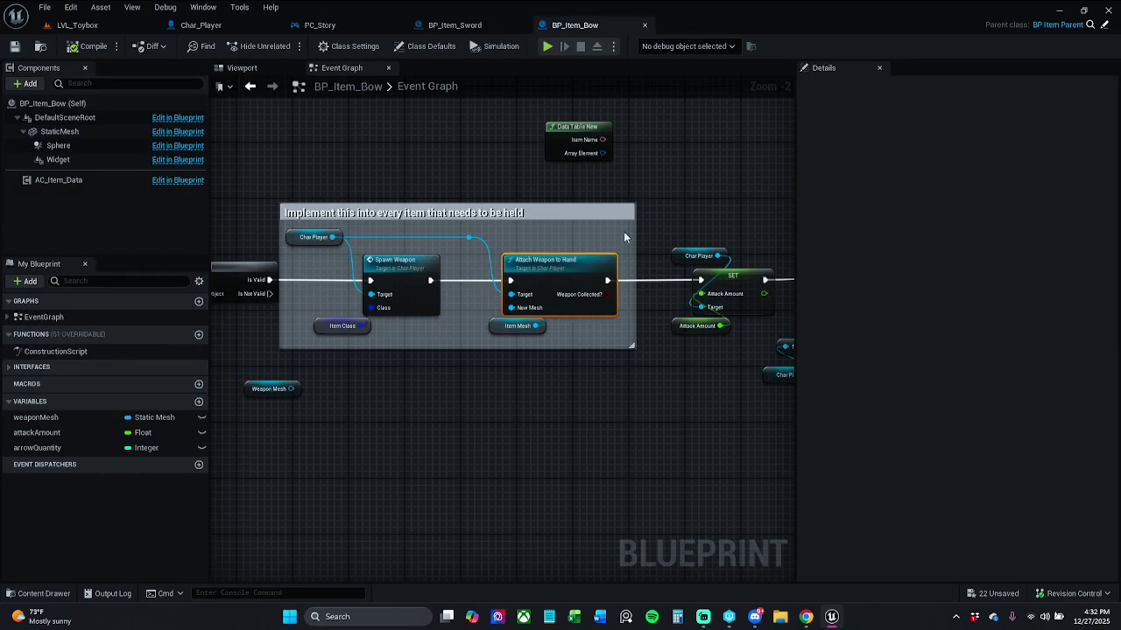
{"action": "left_click", "coordinate": [210, 24]}
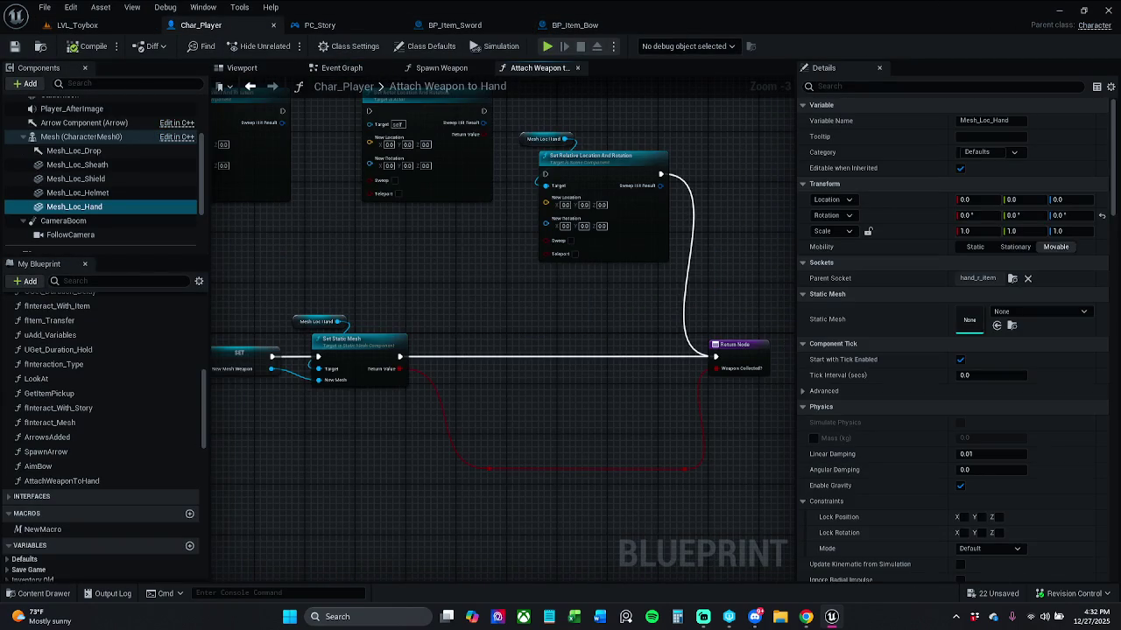
Nudge Set Relative Location And Rotation right and move the two reroute points upward.
{"action": "left_click_drag", "start_coordinate": [557, 274], "coordinate": [539, 342]}
{"action": "left_click", "coordinate": [607, 234]}
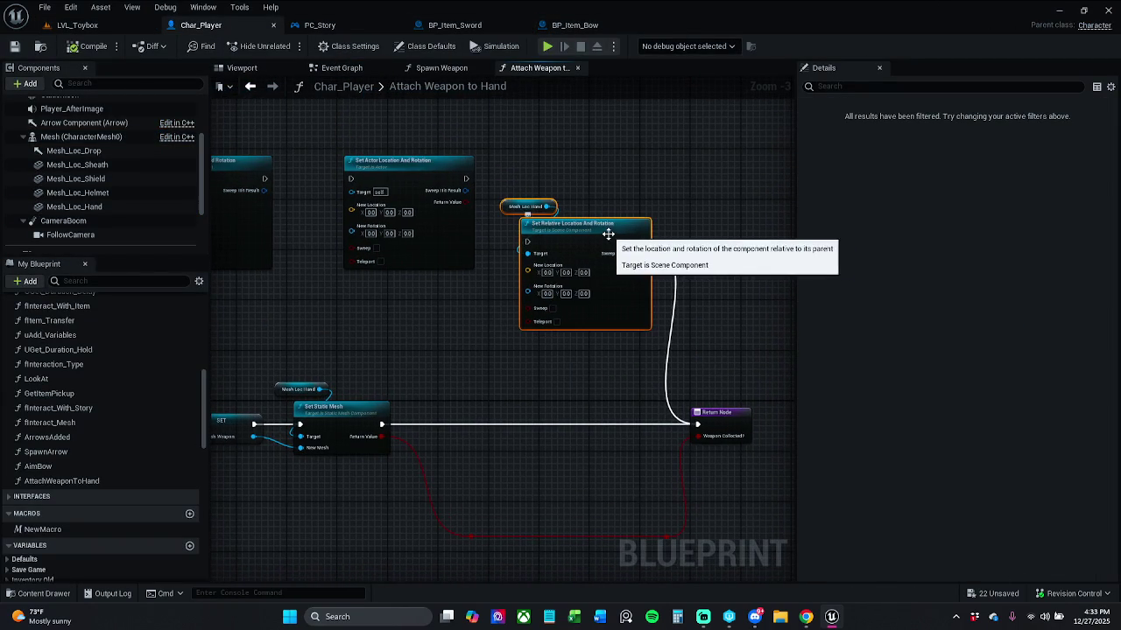
{"action": "left_click_drag", "start_coordinate": [608, 234], "coordinate": [626, 233]}
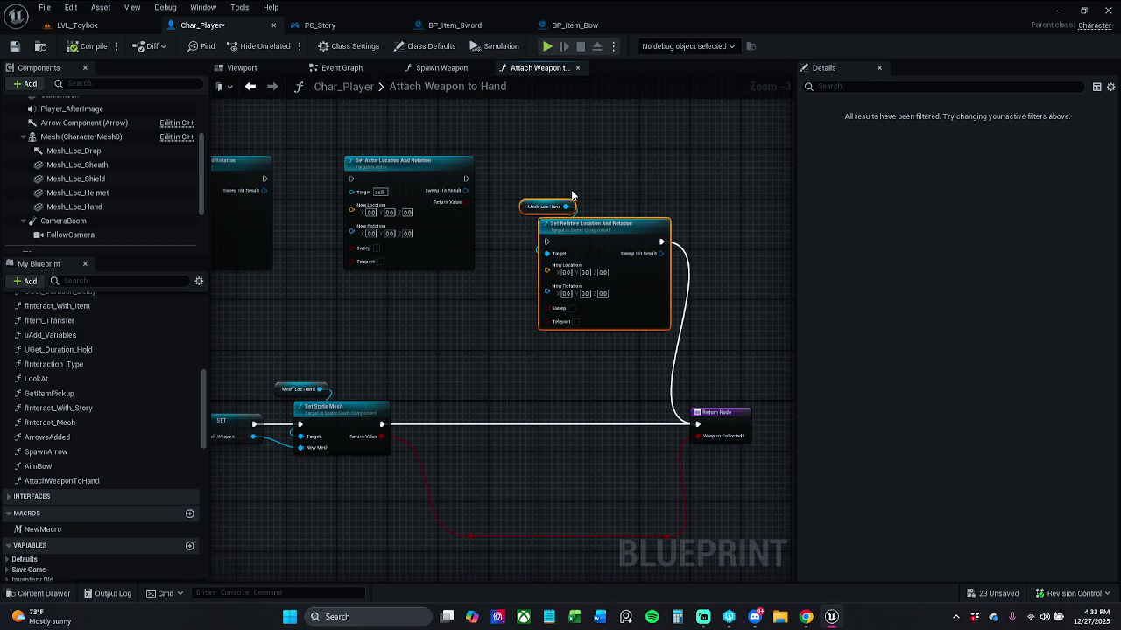
{"action": "mouse_move", "coordinate": [440, 421]}
{"action": "left_mouse_down"}
{"action": "mouse_move", "coordinate": [560, 383]}
{"action": "mouse_move", "coordinate": [672, 370]}
{"action": "left_mouse_up"}
{"action": "mouse_move", "coordinate": [461, 393]}
{"action": "left_mouse_down"}
{"action": "mouse_move", "coordinate": [415, 306]}
{"action": "mouse_move", "coordinate": [417, 328]}
{"action": "left_mouse_up"}
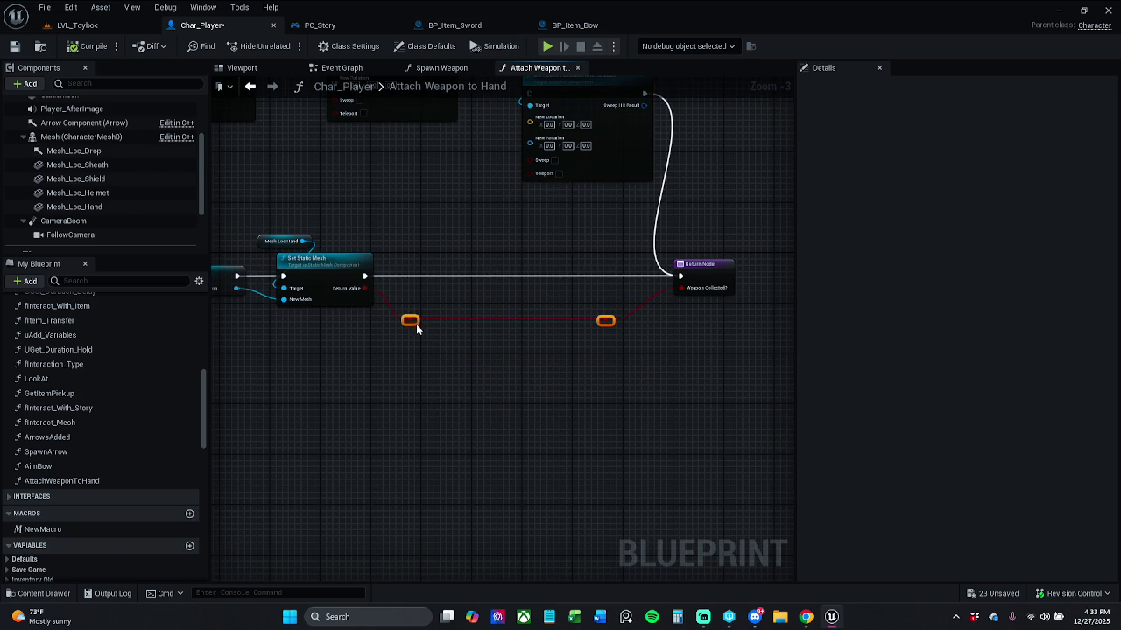
{"action": "scroll", "coordinate": [497, 317], "scroll_direction": "down", "scroll_amount": 1}
{"action": "left_click", "coordinate": [498, 318]}
{"action": "scroll", "coordinate": [499, 322], "scroll_direction": "up", "scroll_amount": 2}
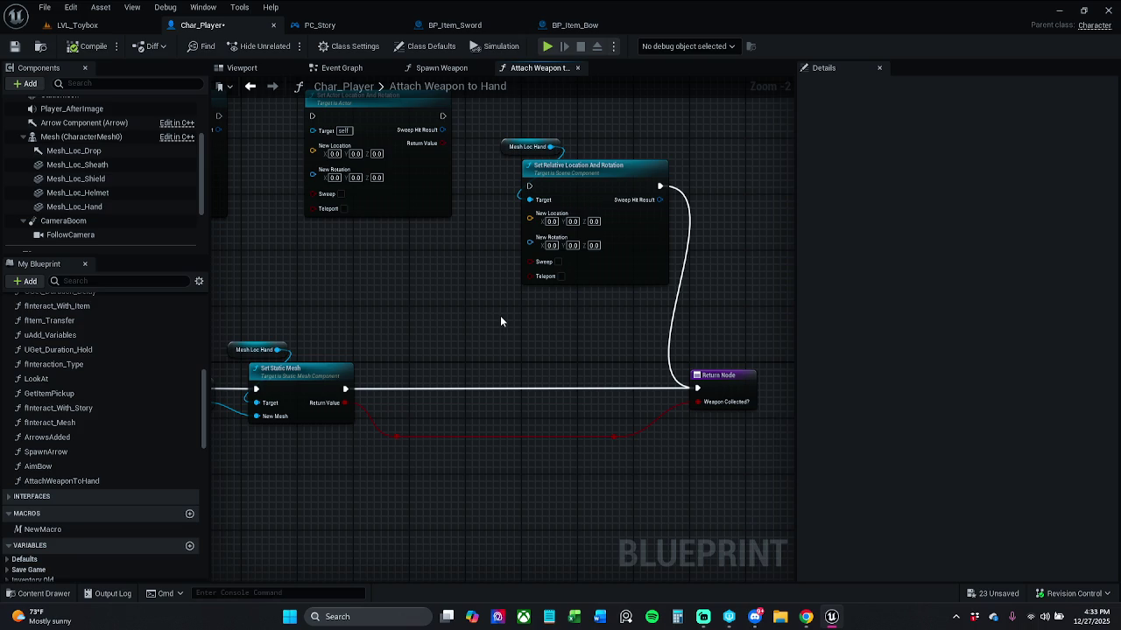
Box-select the Mesh Loc Hand getter and Set Relative Location And Rotation and remove them.
{"action": "mouse_move", "coordinate": [483, 352]}
{"action": "left_mouse_down"}
{"action": "mouse_move", "coordinate": [595, 254]}
{"action": "mouse_move", "coordinate": [617, 142]}
{"action": "mouse_move", "coordinate": [644, 132]}
{"action": "left_mouse_up"}
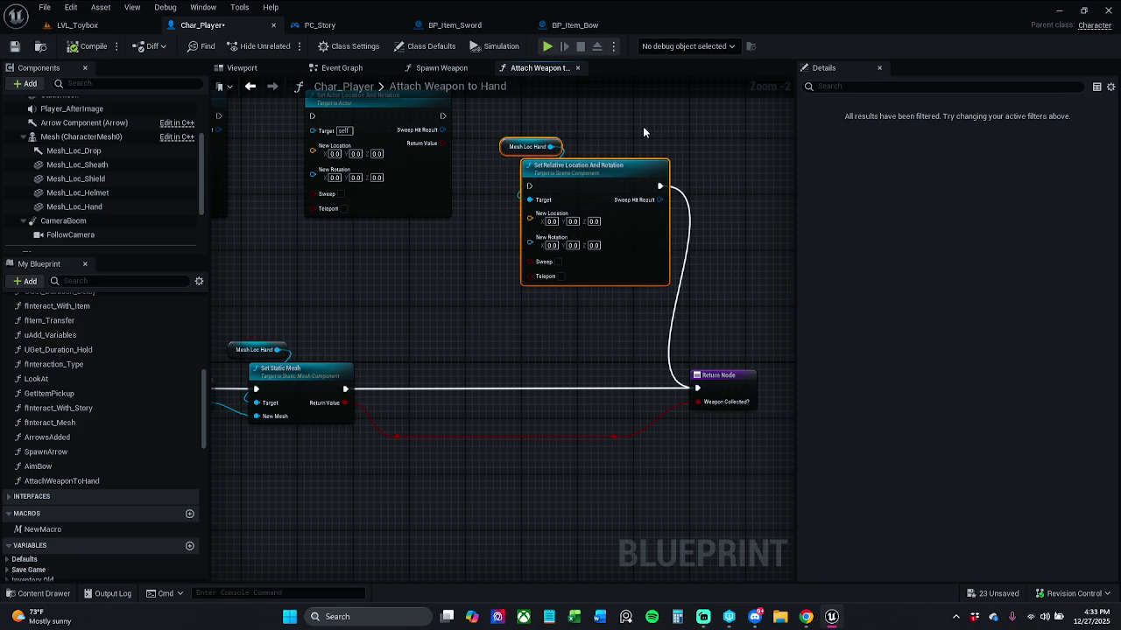
{"action": "key", "text": "Delete"}
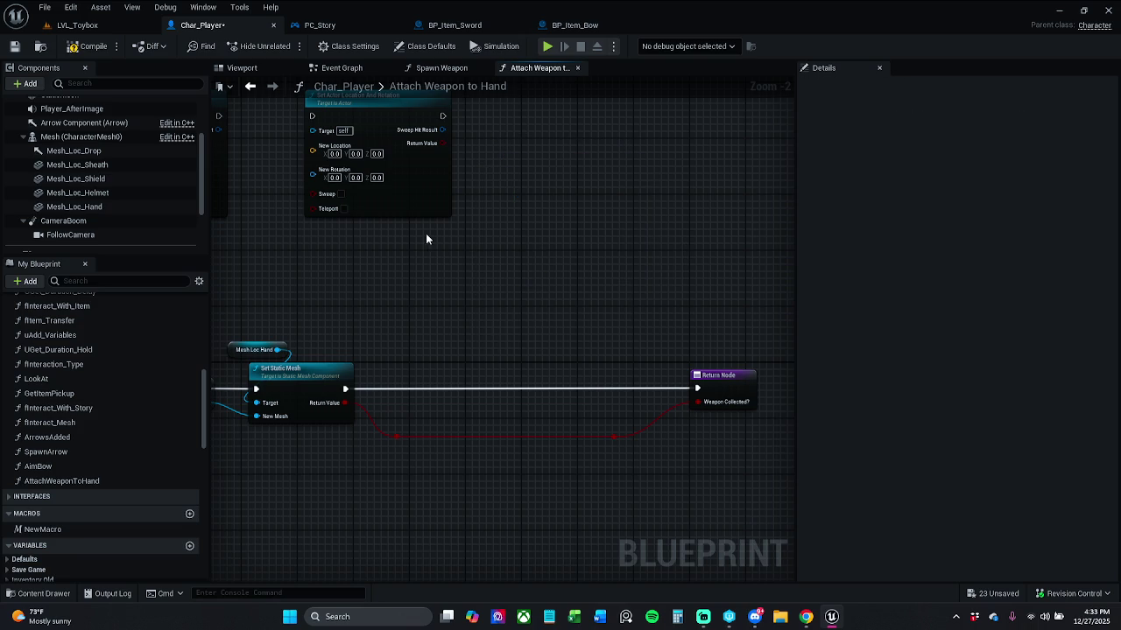
{"action": "scroll", "coordinate": [145, 412], "scroll_direction": "up", "scroll_amount": 10}
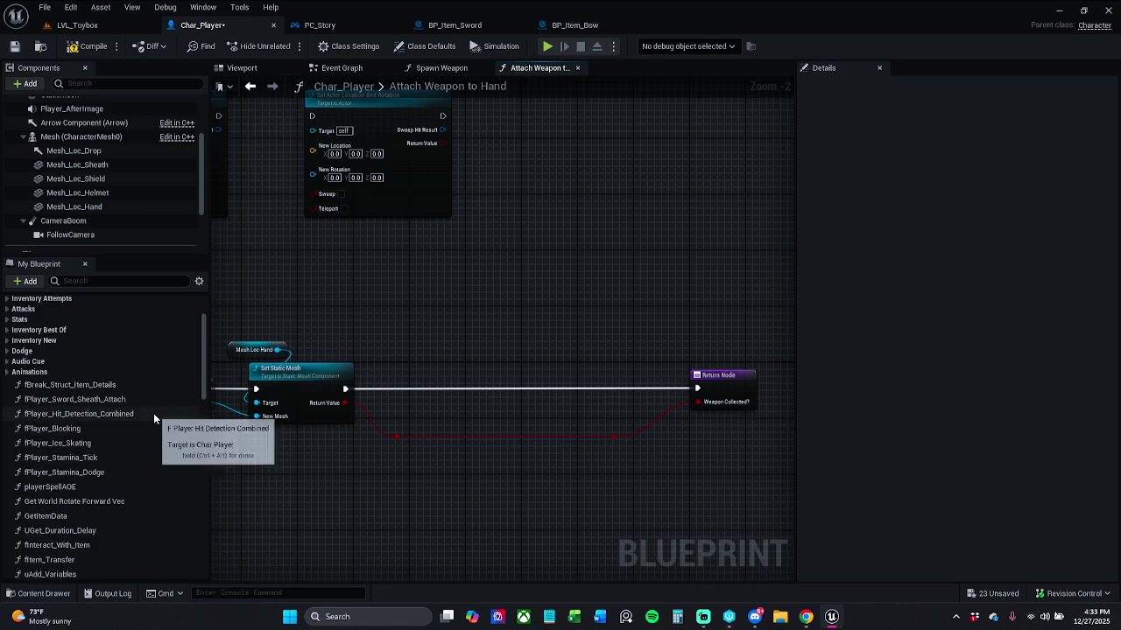
Create a new function, paste the offset nodes, and wire the entry into Set Relative Location.
{"action": "left_click", "coordinate": [189, 336]}
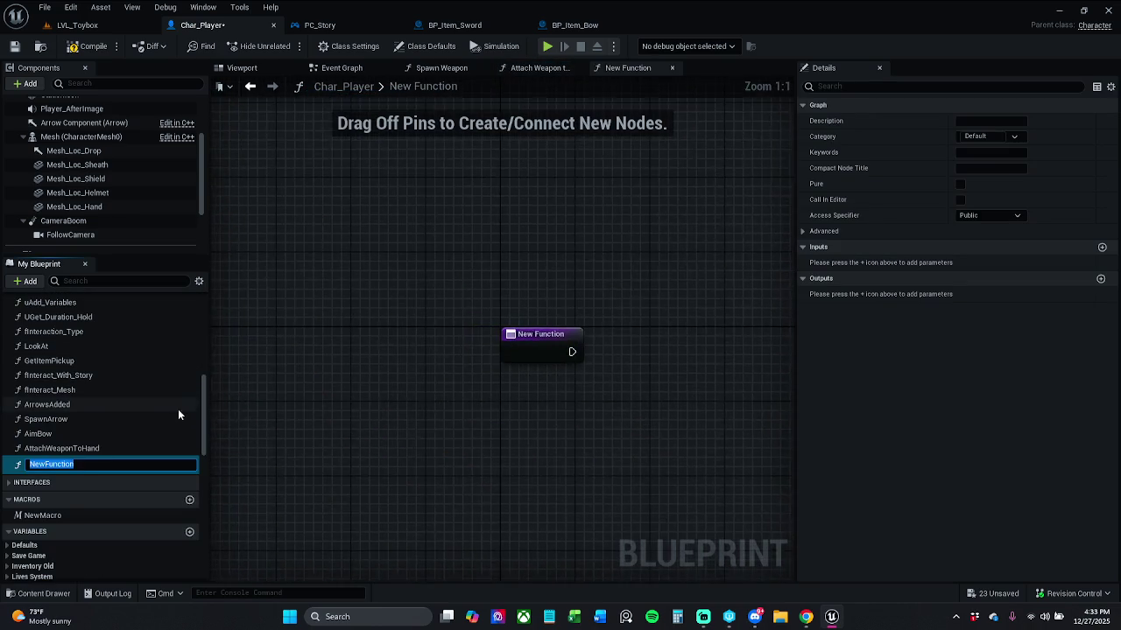
{"action": "key", "text": "ctrl+v"}
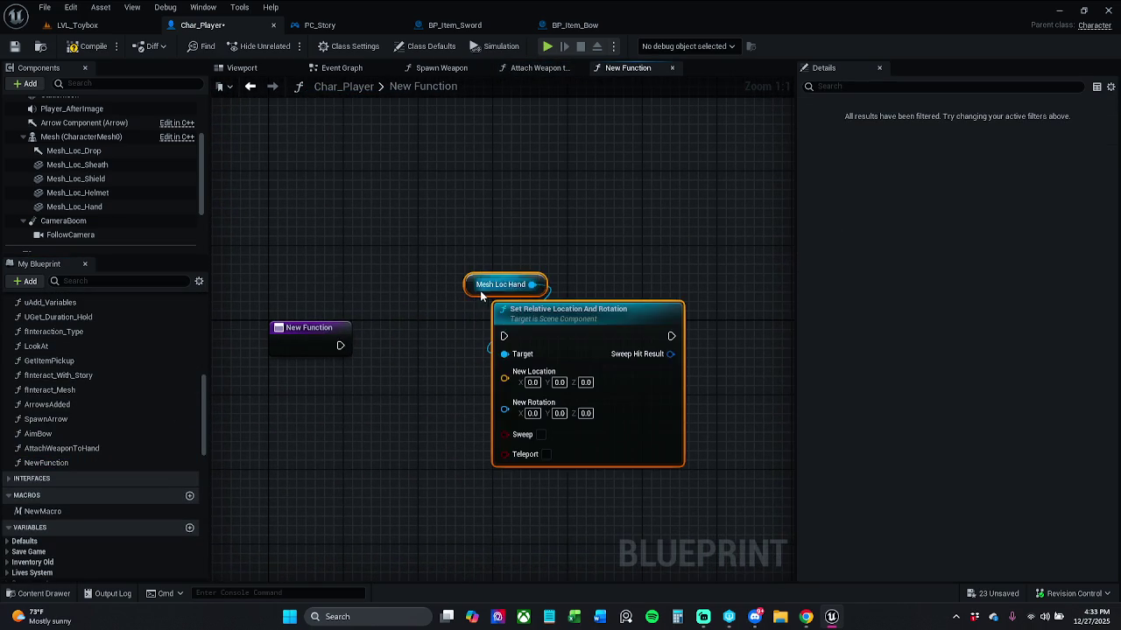
{"action": "mouse_move", "coordinate": [570, 318]}
{"action": "left_mouse_down"}
{"action": "mouse_move", "coordinate": [409, 358]}
{"action": "mouse_move", "coordinate": [340, 345]}
{"action": "left_mouse_up"}
{"action": "left_click_drag", "start_coordinate": [509, 345], "coordinate": [481, 335]}
{"action": "left_click", "coordinate": [517, 242]}
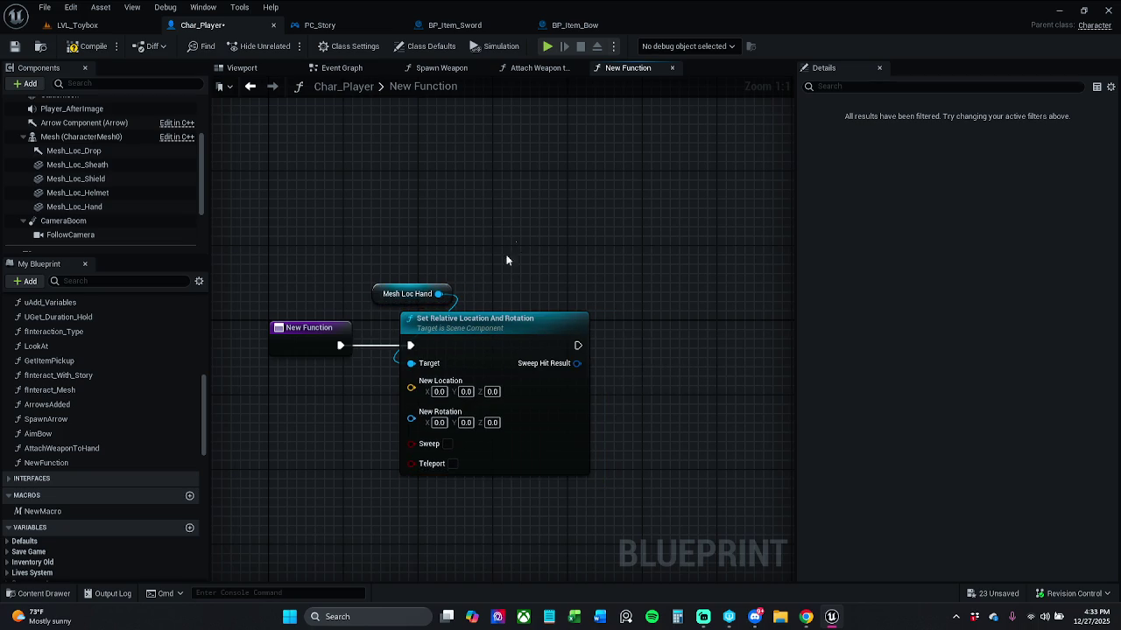
{"action": "left_click", "coordinate": [346, 329]}
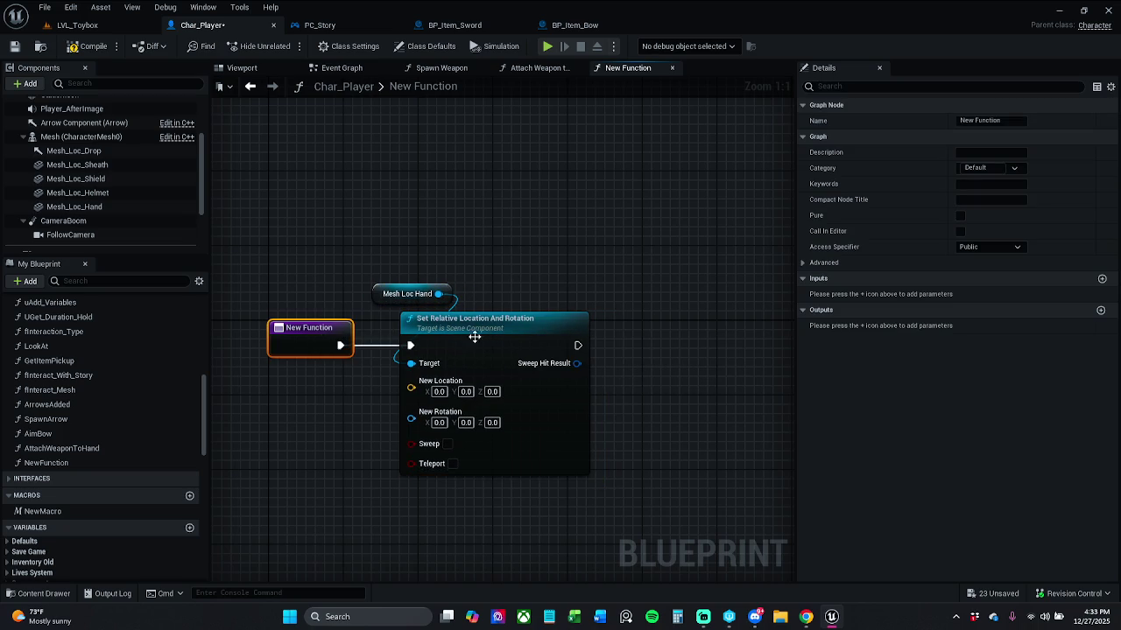
Add a Return Node via a temporary output and connect Set Relative Location to it.
{"action": "left_click", "coordinate": [1100, 310]}
{"action": "mouse_move", "coordinate": [509, 284]}
{"action": "left_mouse_down"}
{"action": "mouse_move", "coordinate": [723, 310]}
{"action": "mouse_move", "coordinate": [722, 324]}
{"action": "left_mouse_up"}
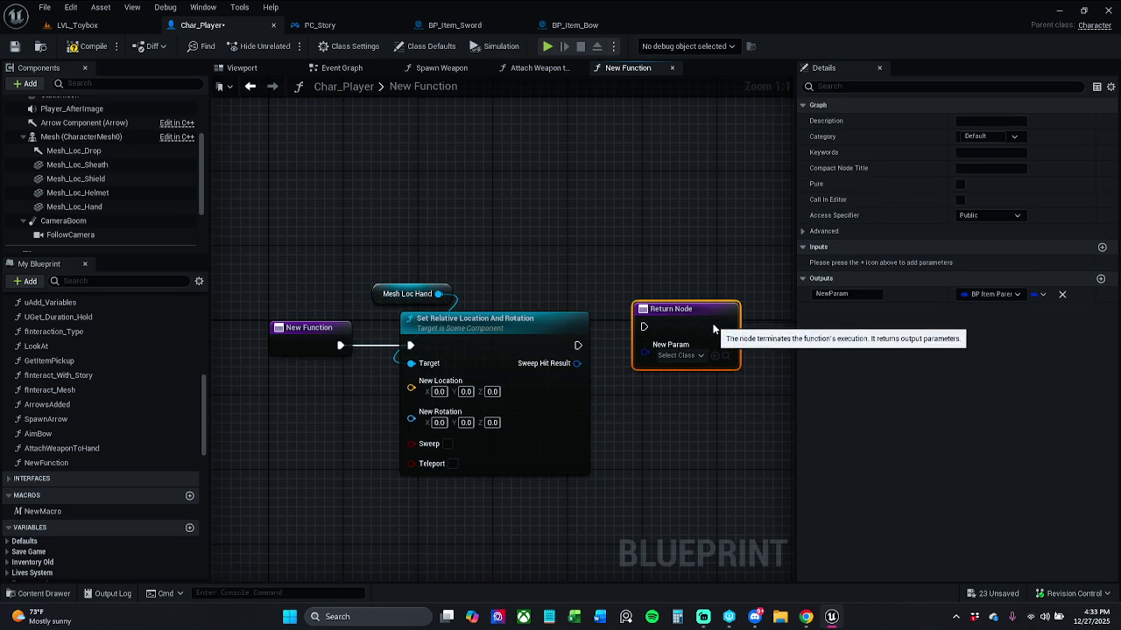
{"action": "left_click", "coordinate": [1063, 295]}
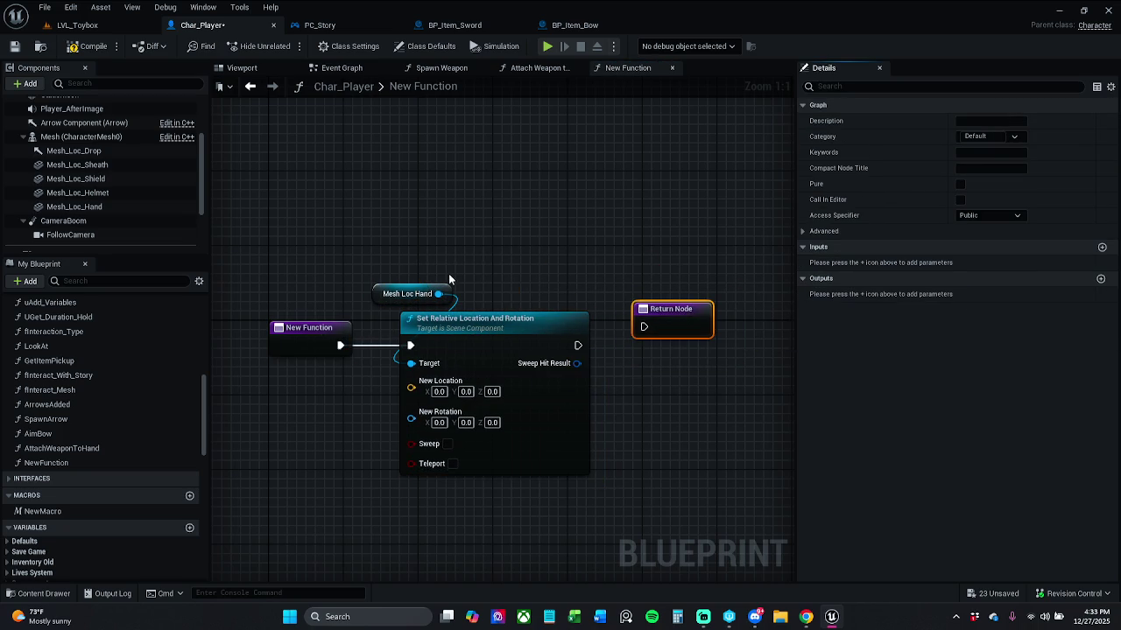
{"action": "left_click_drag", "start_coordinate": [644, 327], "coordinate": [578, 345]}
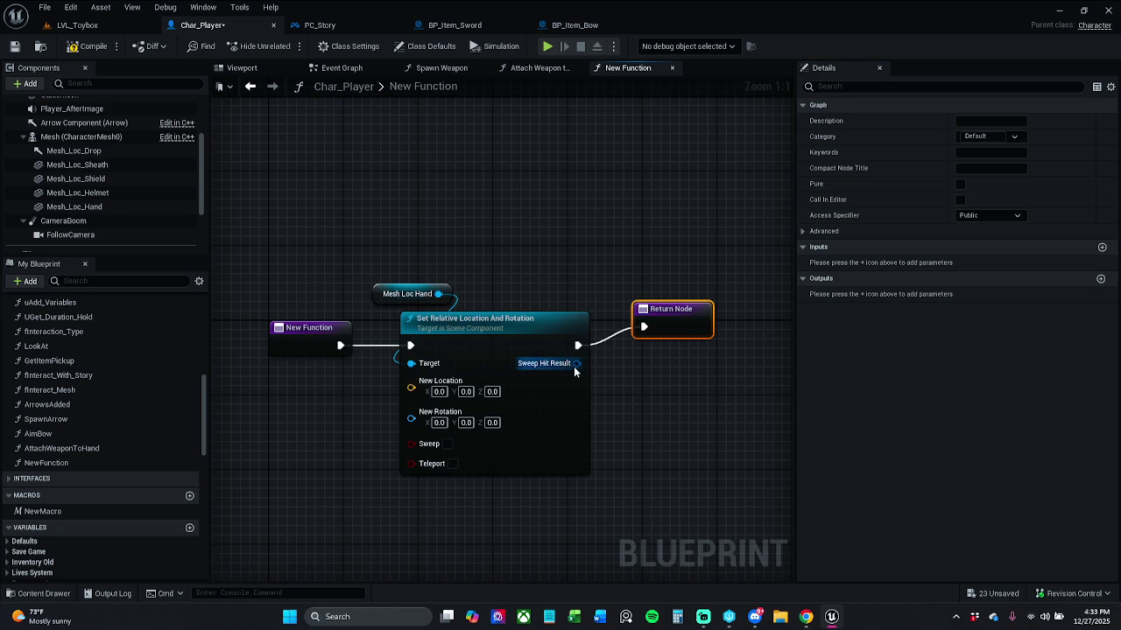
{"action": "left_click_drag", "start_coordinate": [684, 330], "coordinate": [683, 349]}
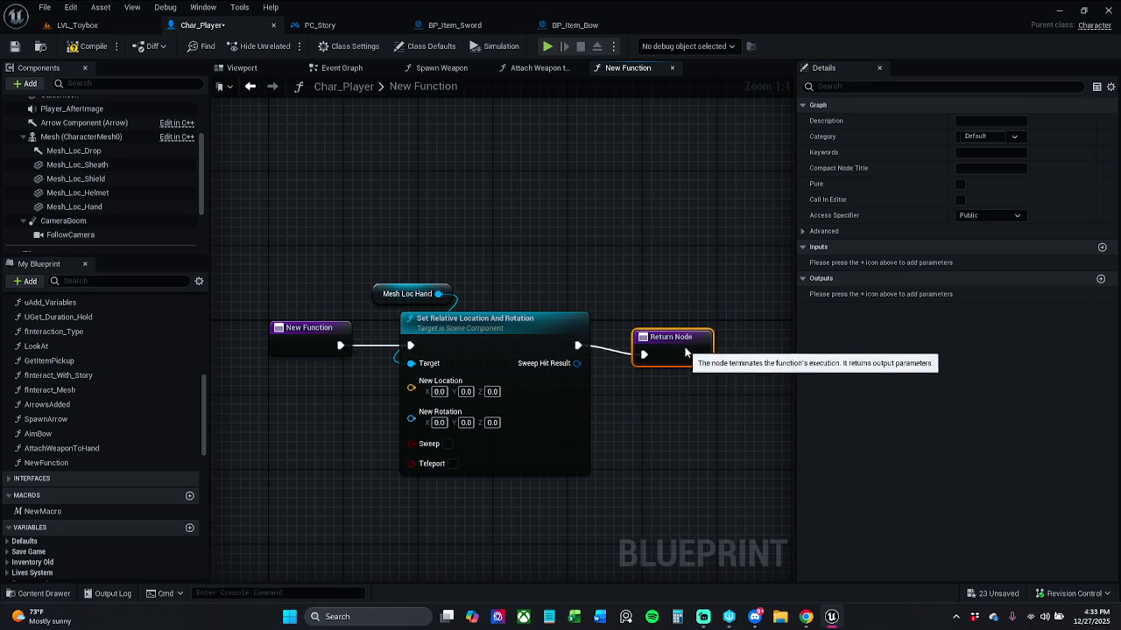
{"action": "mouse_move", "coordinate": [740, 383]}
{"action": "left_mouse_down"}
{"action": "mouse_move", "coordinate": [313, 354]}
{"action": "mouse_move", "coordinate": [272, 382]}
{"action": "left_mouse_up"}
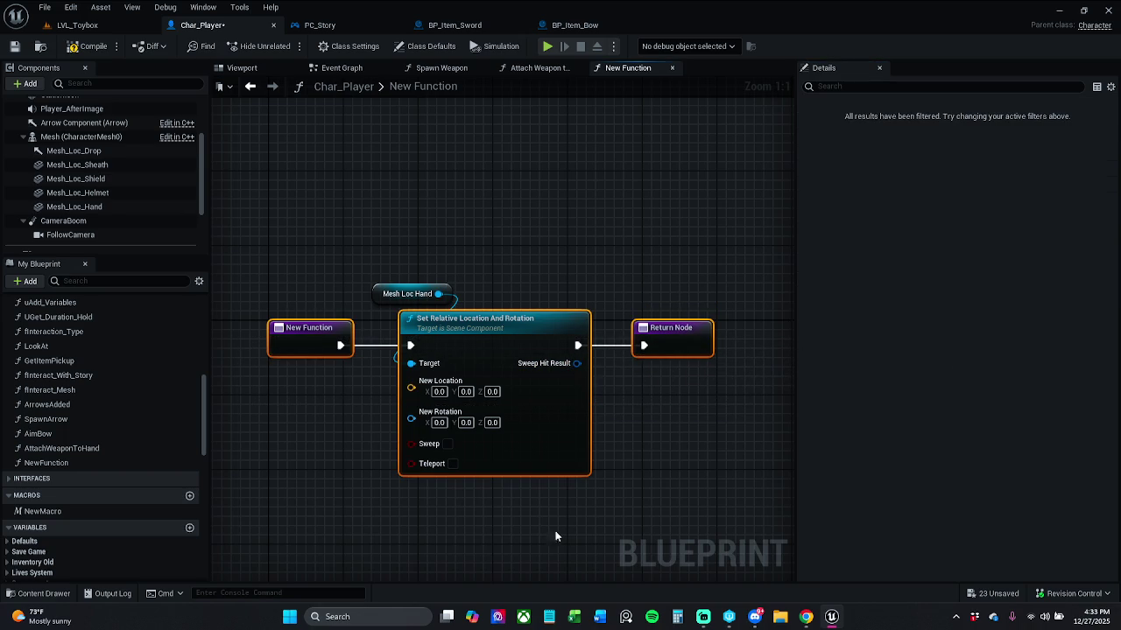
{"action": "left_click", "coordinate": [689, 440]}
{"action": "left_click", "coordinate": [279, 344]}
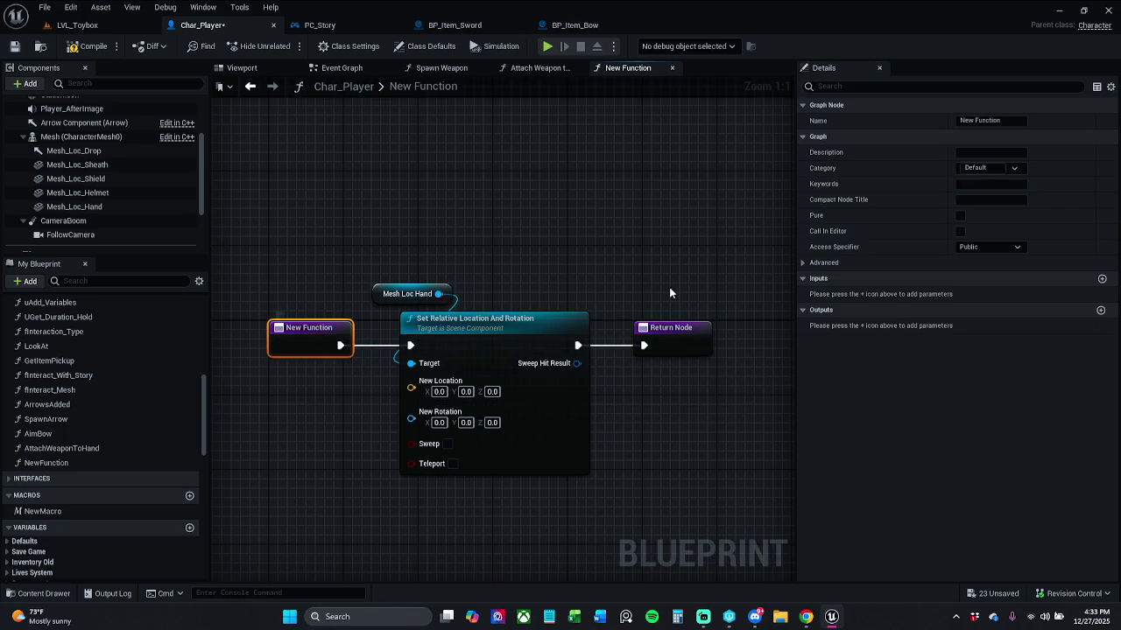
Name the new function AttachWeaponLocation, removing the spaces between words.
{"action": "left_click", "coordinate": [1007, 121]}
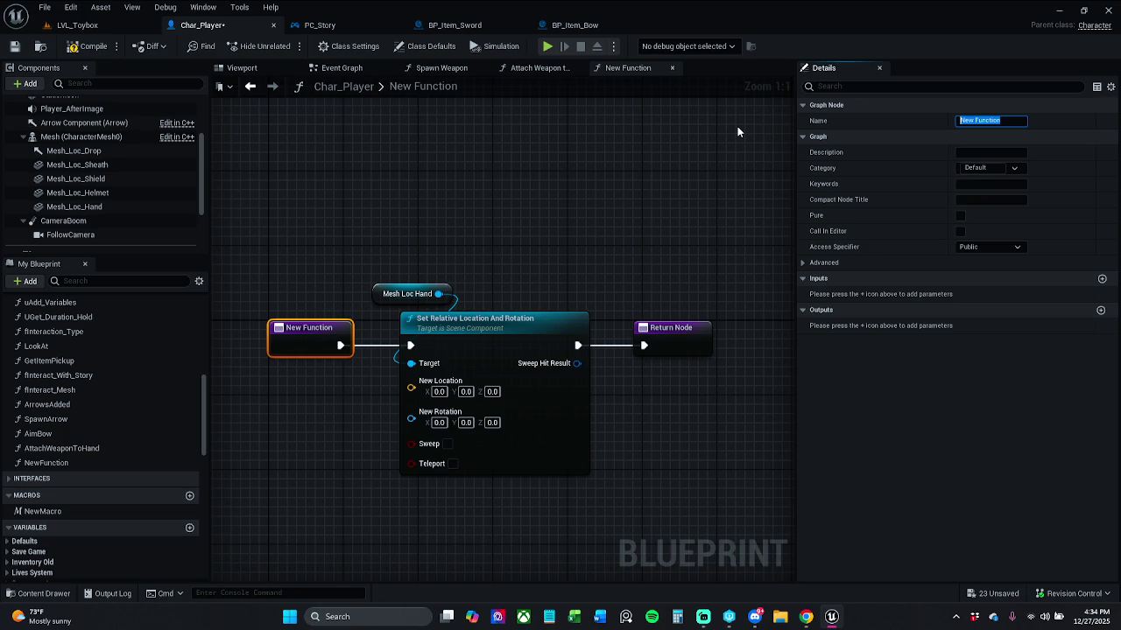
{"action": "type", "text": "A"}
{"action": "key", "text": "Return"}
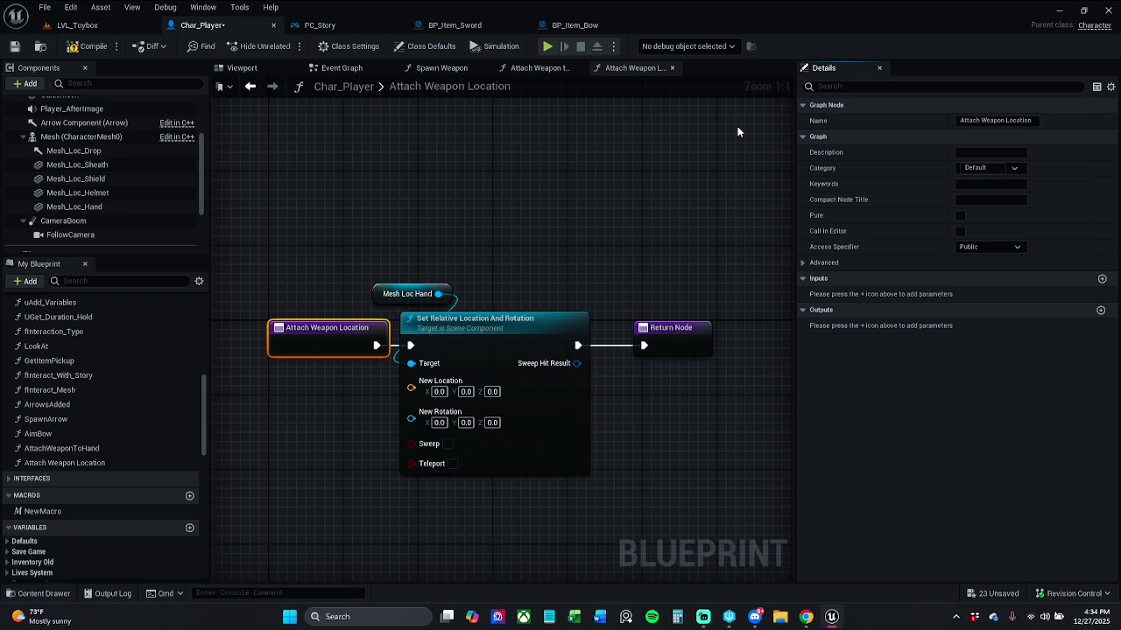
{"action": "left_click", "coordinate": [127, 463]}
{"action": "left_click", "coordinate": [105, 464]}
{"action": "left_click", "coordinate": [82, 464]}
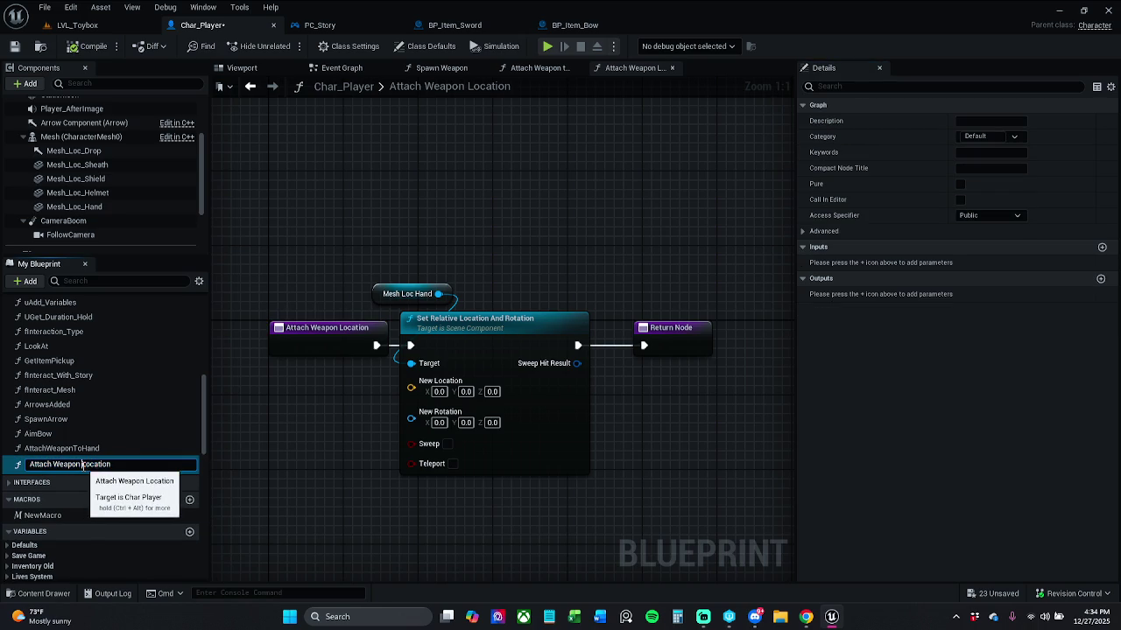
{"action": "key", "text": "BackSpace"}
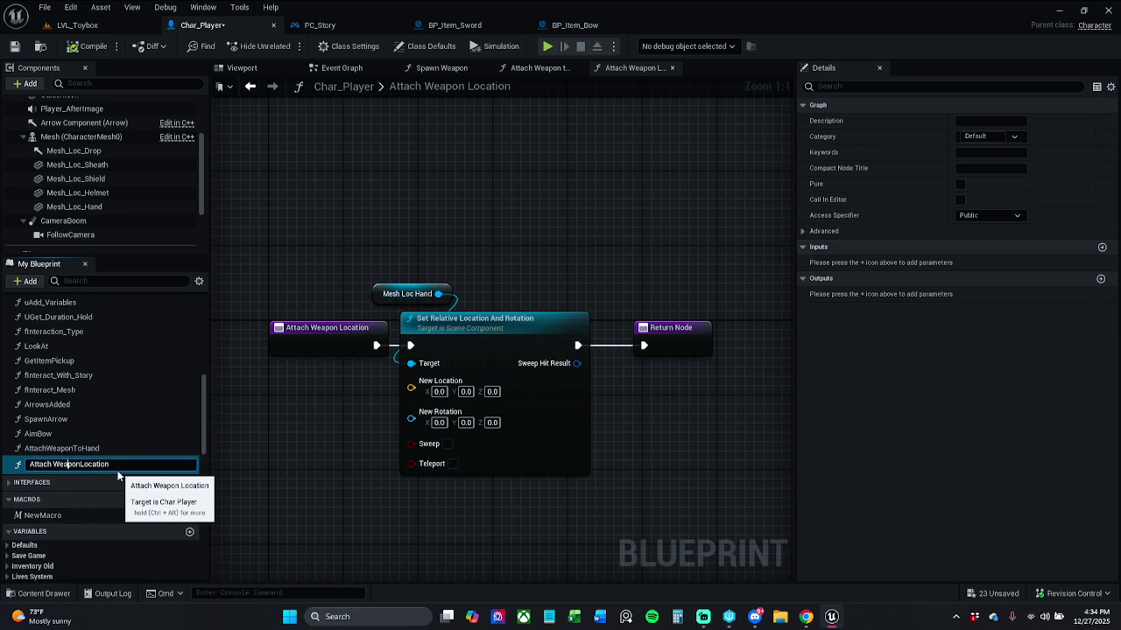
{"action": "key", "text": "BackSpace"}
{"action": "key", "text": "Return"}
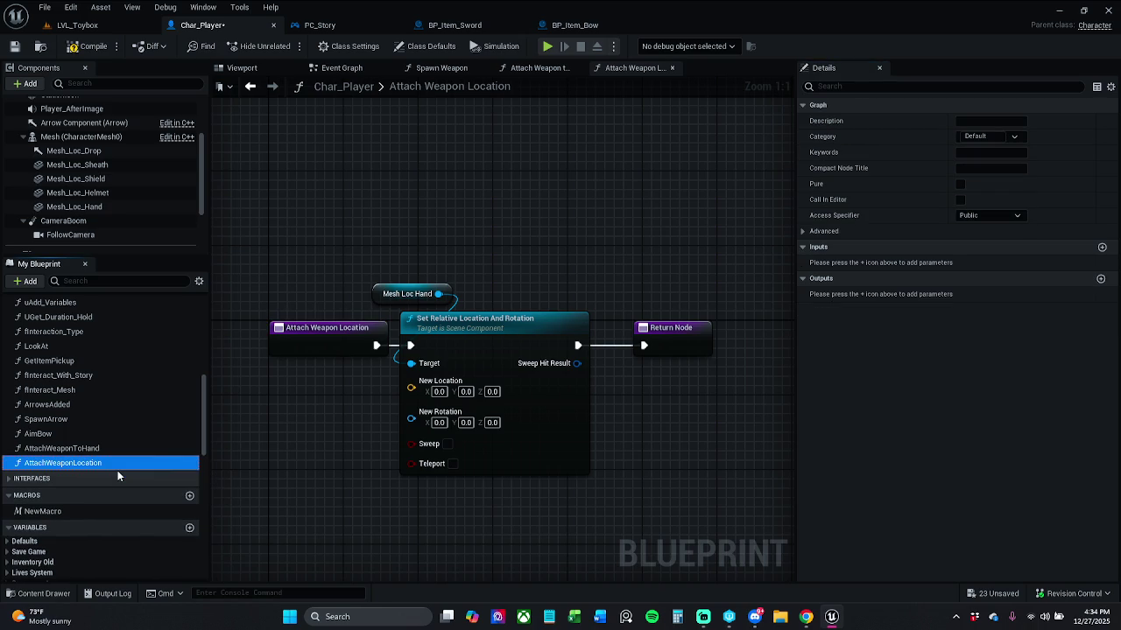